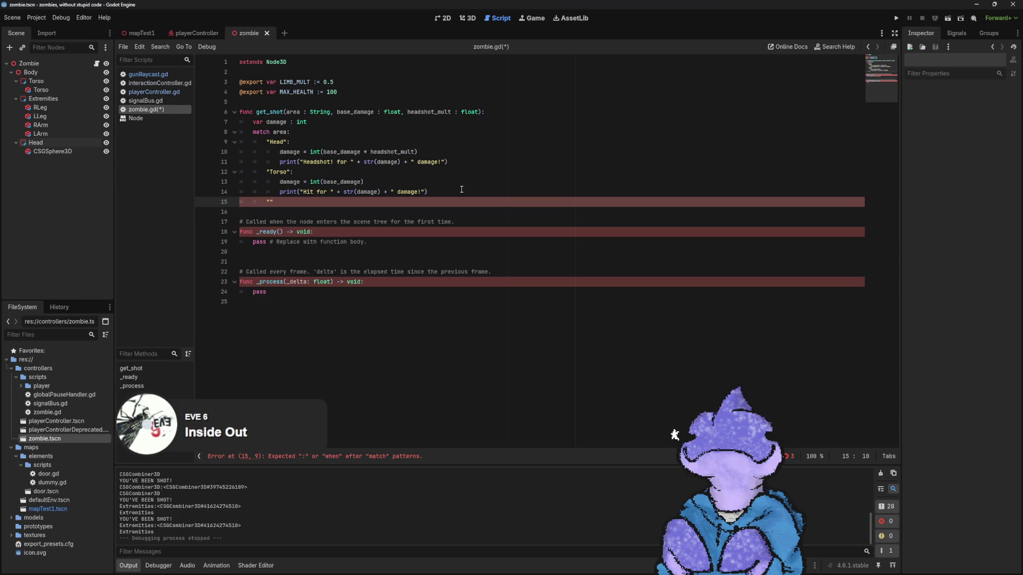
Step: Add an "Extremities": case under Torso and begin its body line with damage = int(
type("xtremities\"")
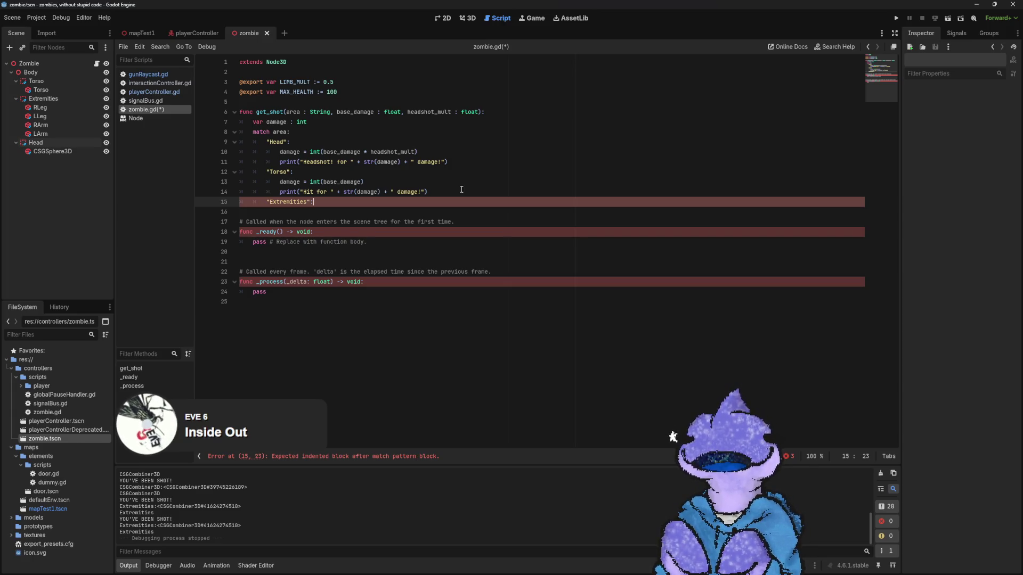
type(":")
key("Return")
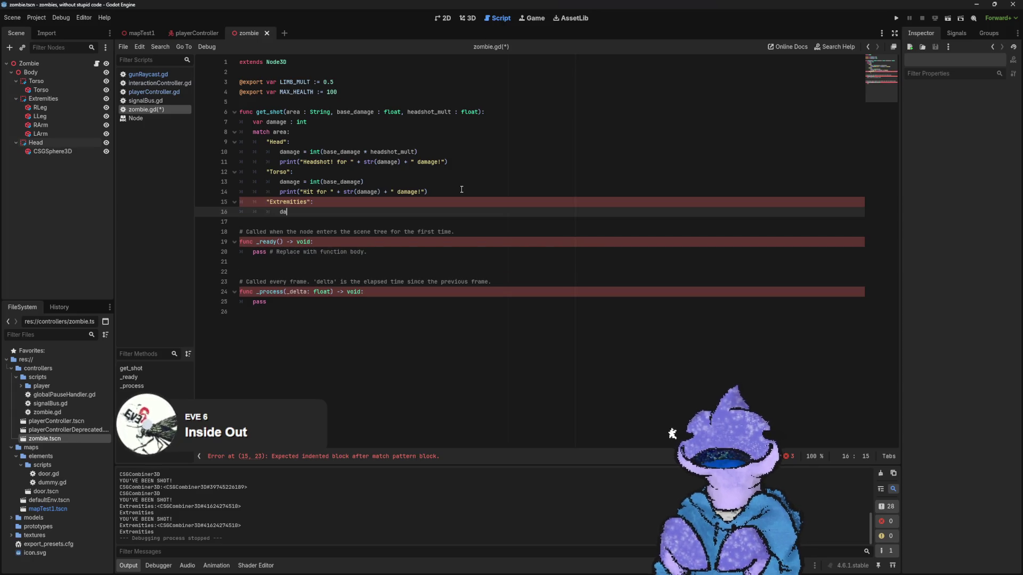
type("damage")
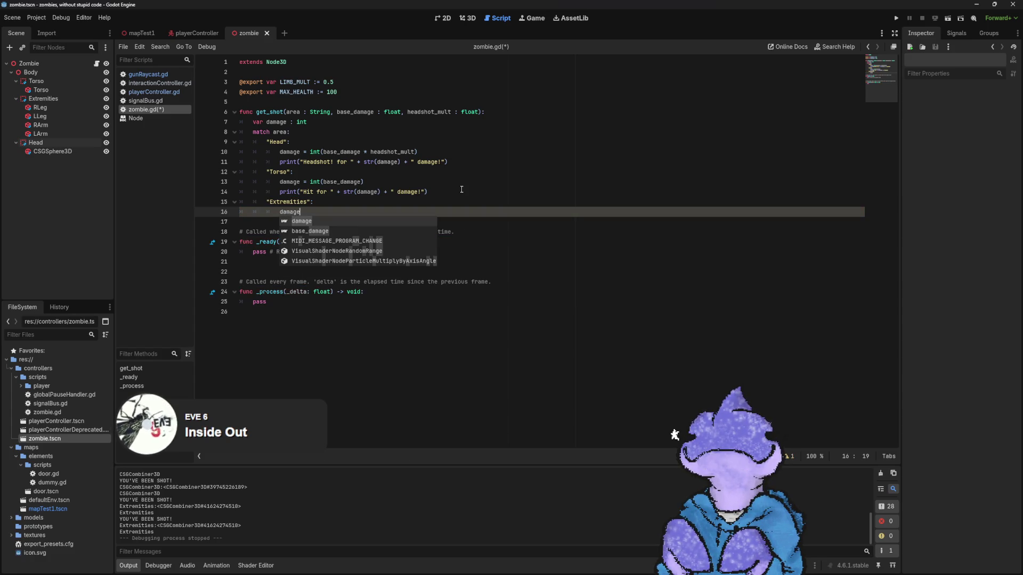
type(" = ")
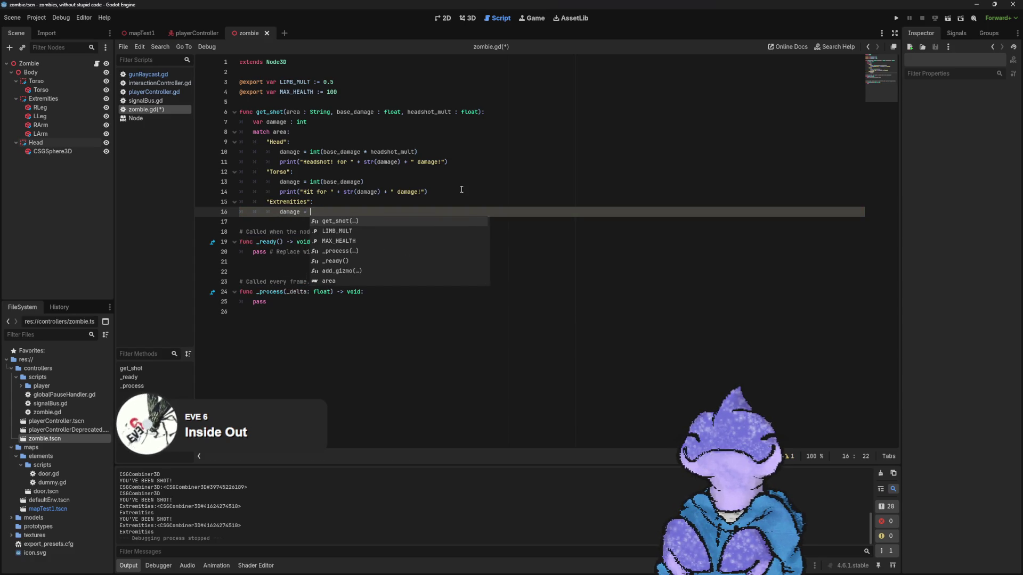
type("int(")
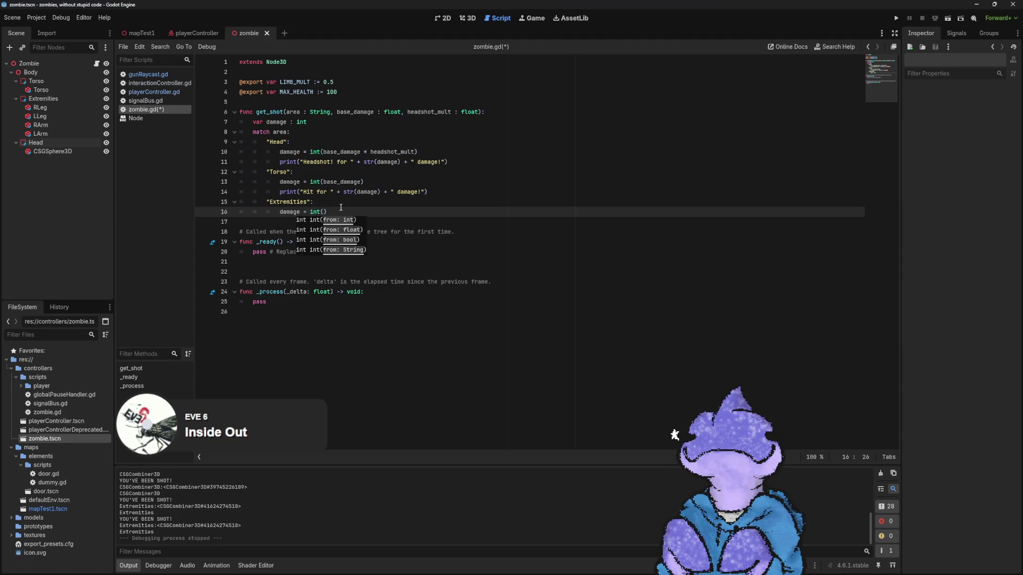
Step: Complete the Extremities line as damage = int(base_damage * LIMB_MULT) and start a new line below
type("base_sh")
key("BackSpace")
key("BackSpace")
type("da")
key("Return")
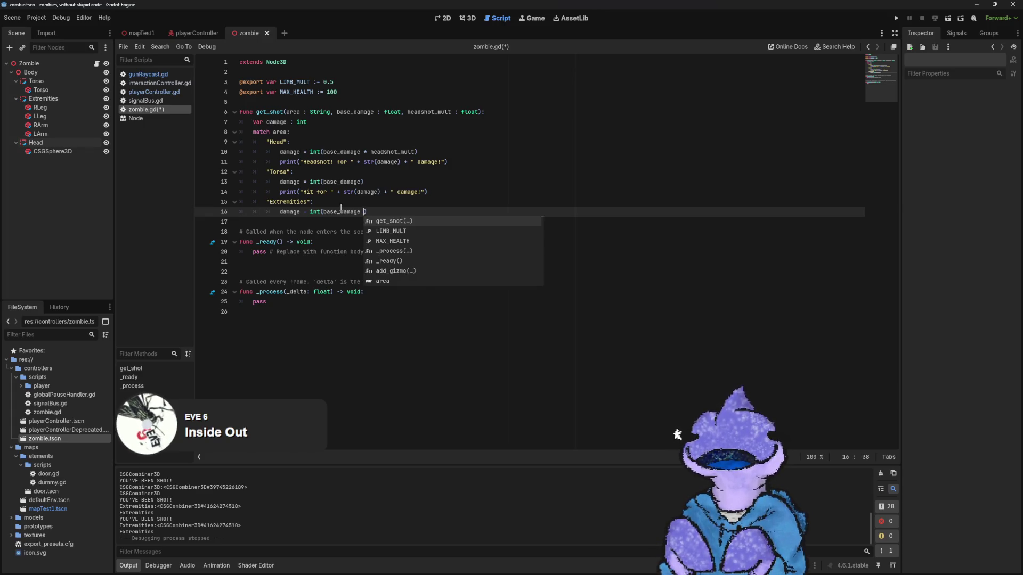
type("/1")
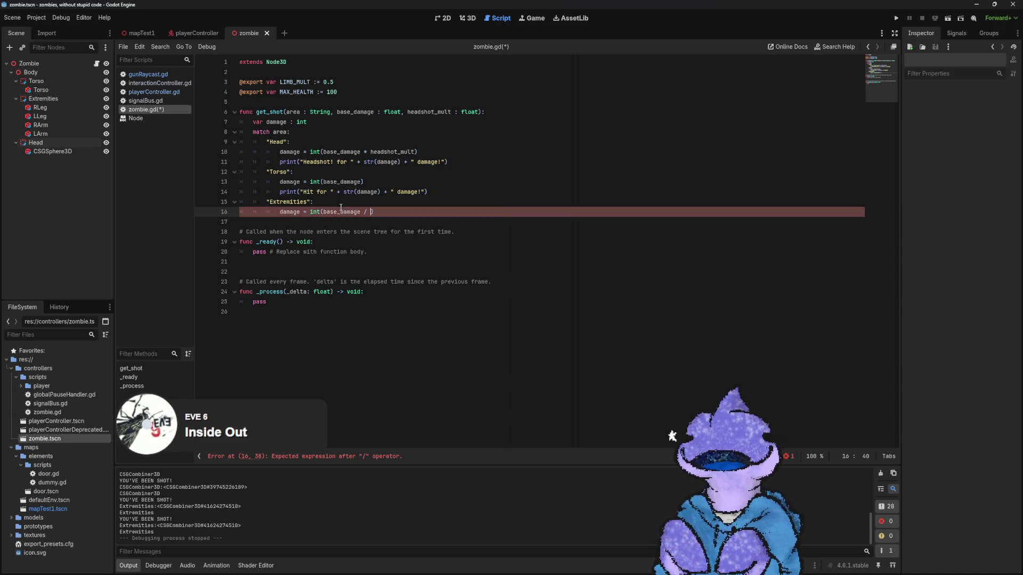
type("l")
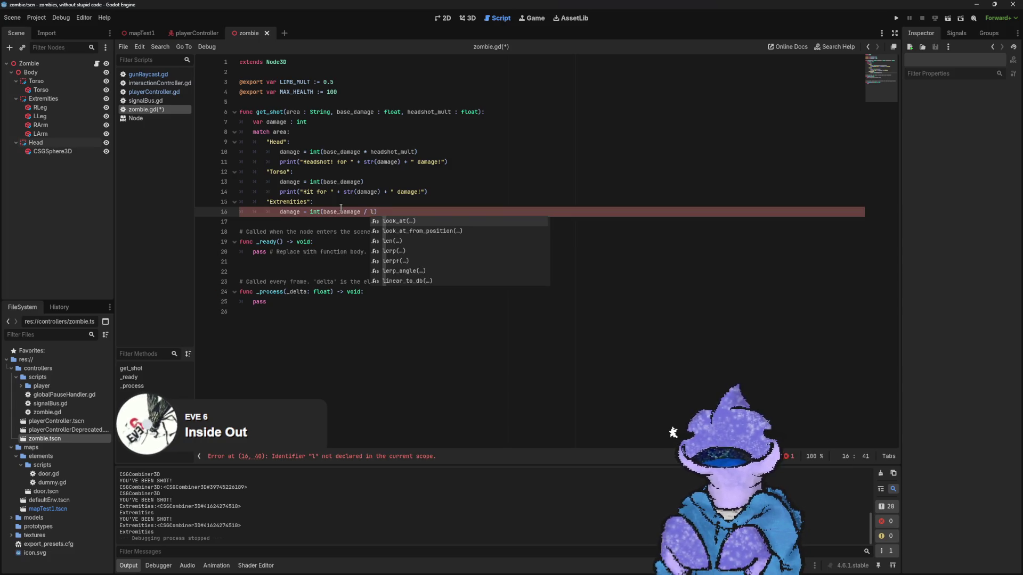
key("Left")
key("Left")
key("BackSpace")
type("*")
key("Right")
key("Right")
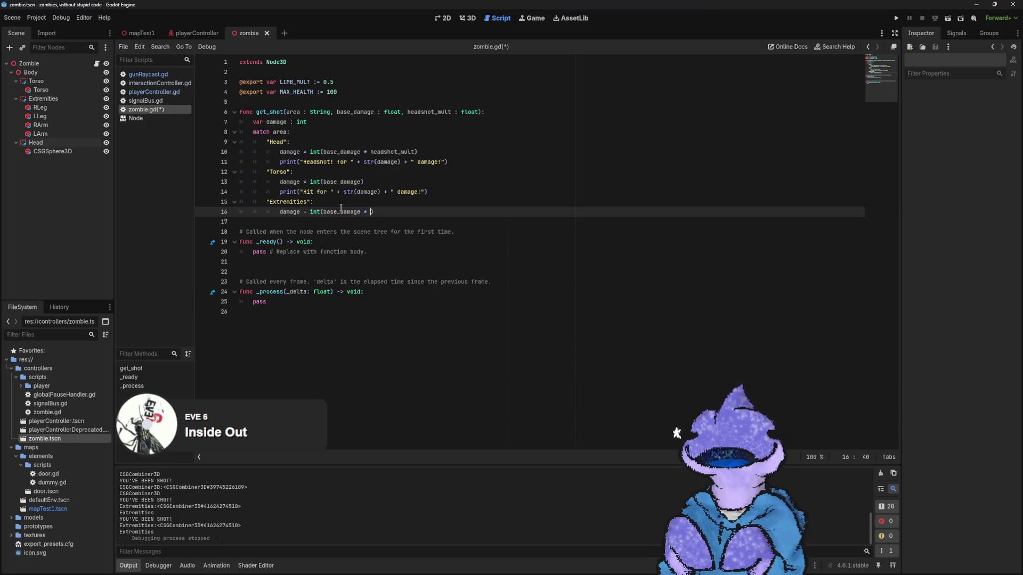
type("imb")
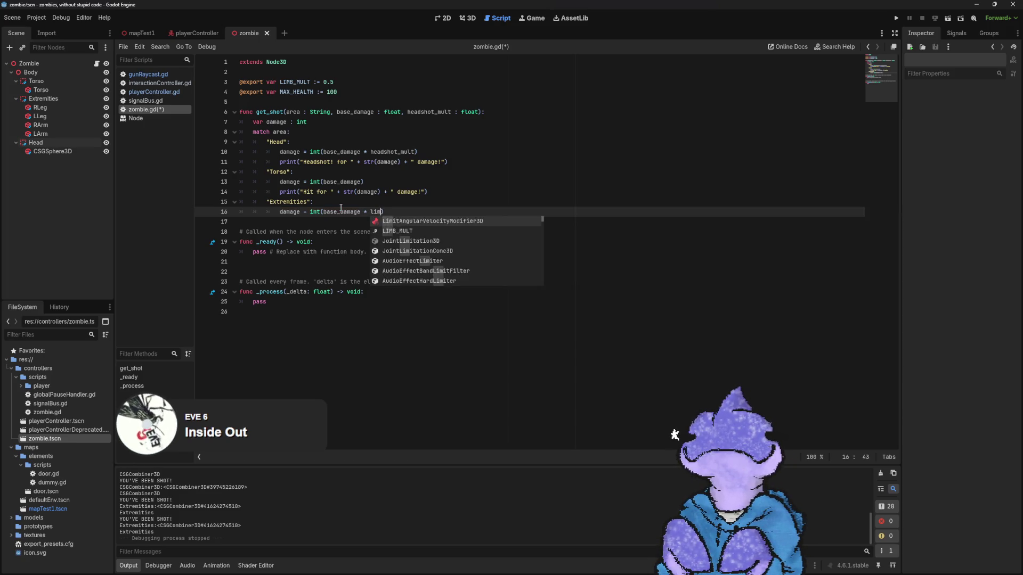
type("_")
key("Return")
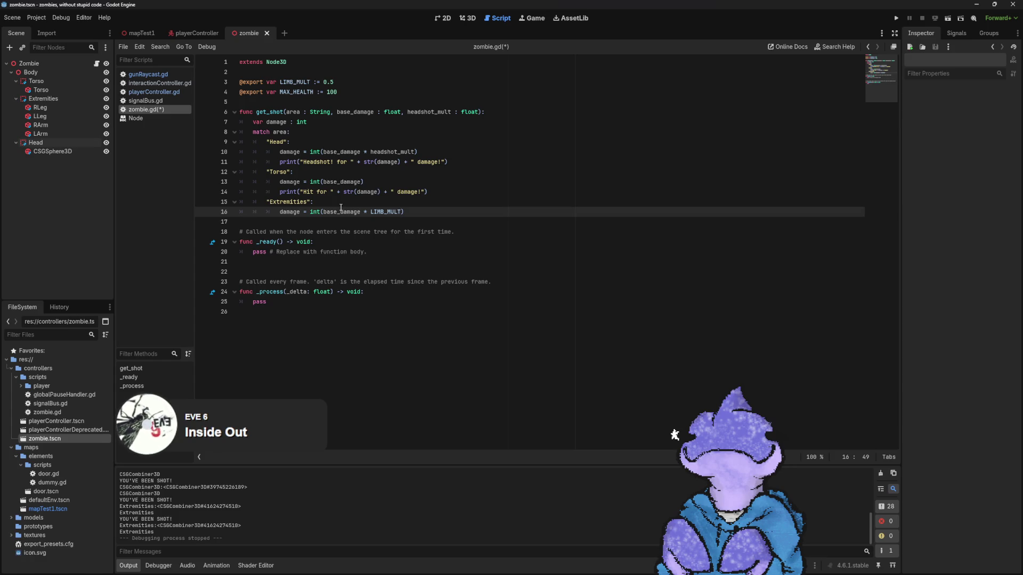
type(")")
key("Return")
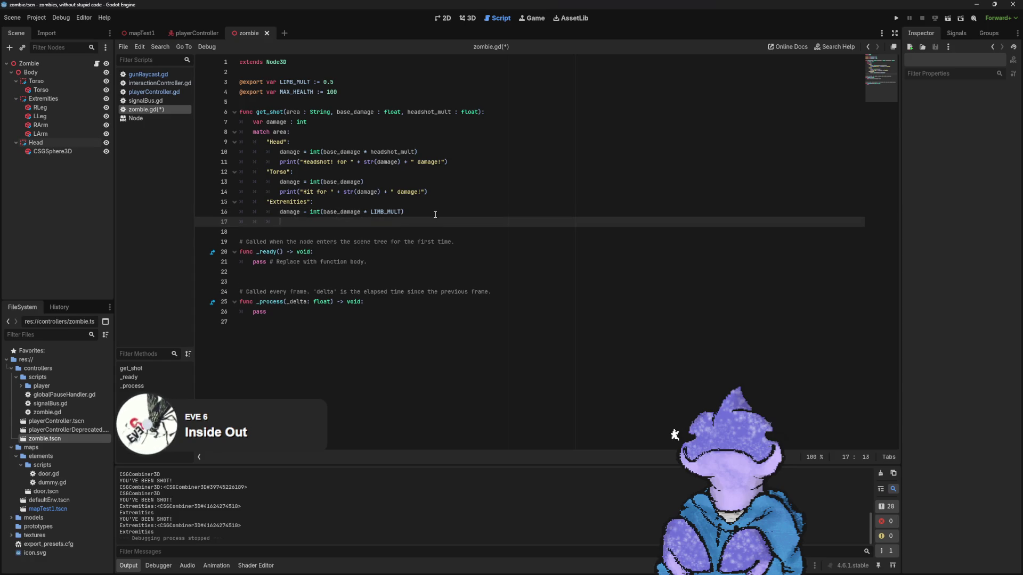
Step: Copy the Torso case's print statement from line 14 onto line 17
left_click_drag(428, 192, 282, 193)
right_click(281, 193)
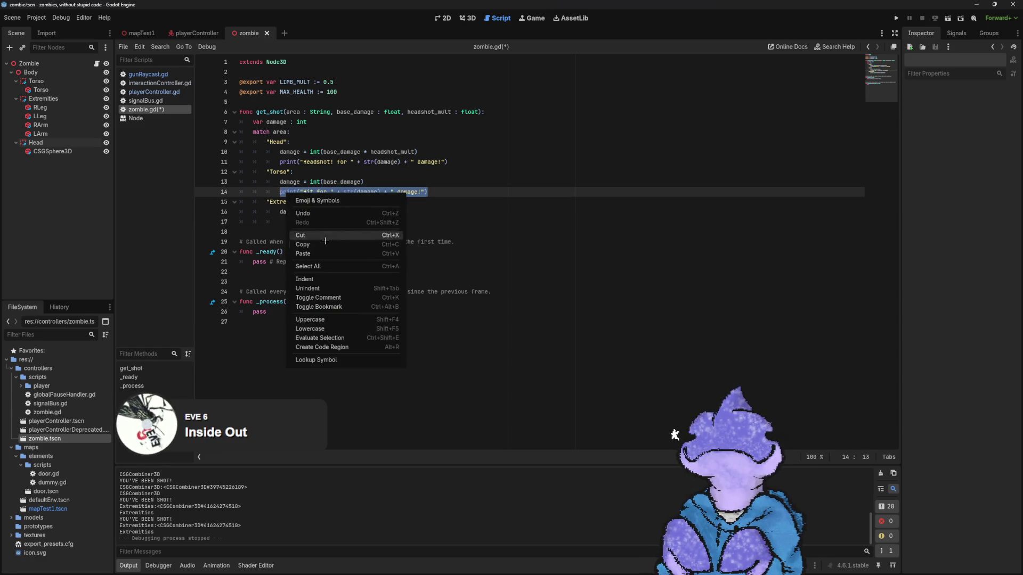
left_click(315, 245)
left_click(307, 221)
right_click(307, 221)
left_click(330, 282)
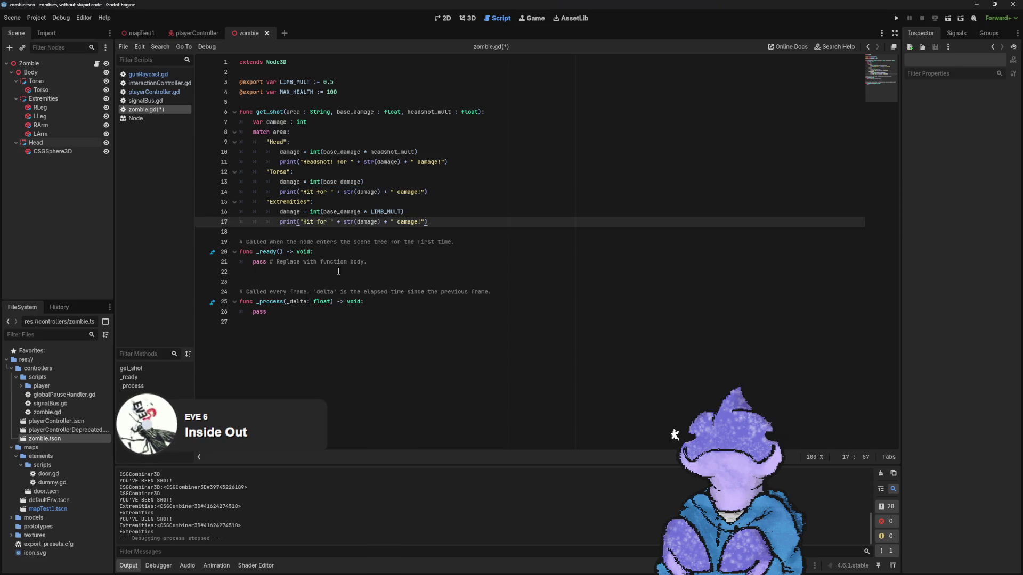
Step: Insert 'limbs' before 'for' in the line 17 print and 'torso' in the line 14 print
left_click(314, 222)
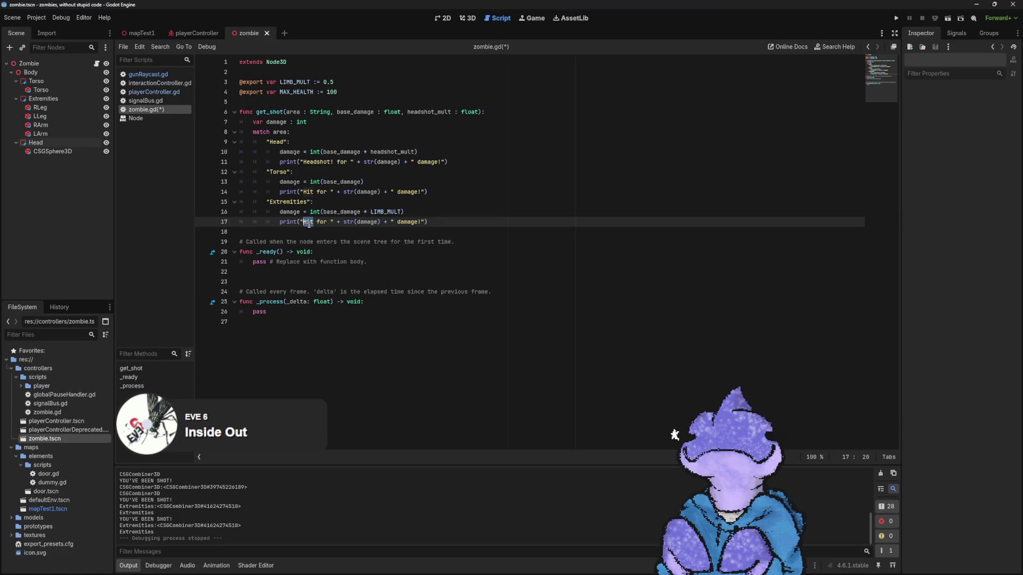
type("limb")
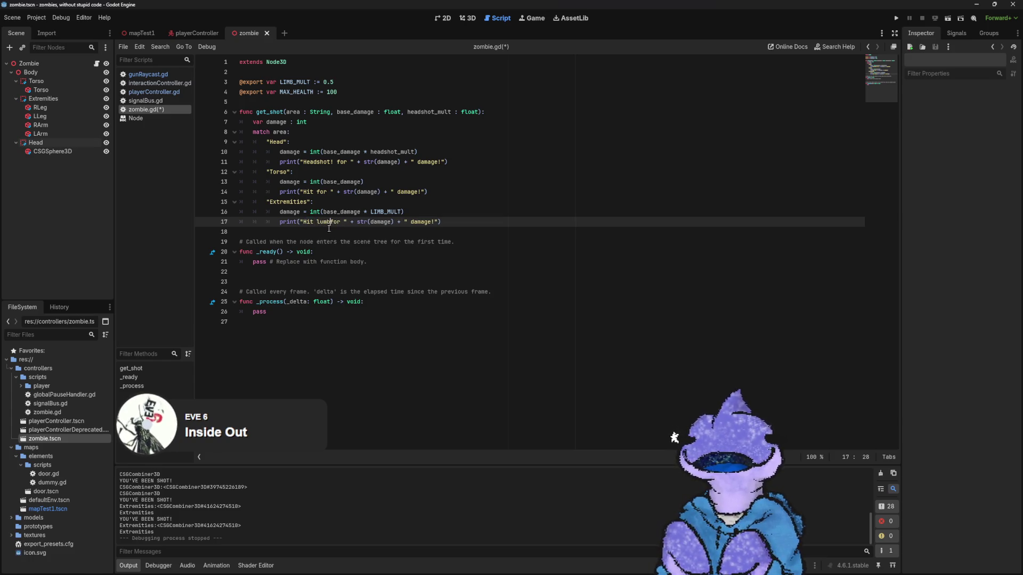
type("s")
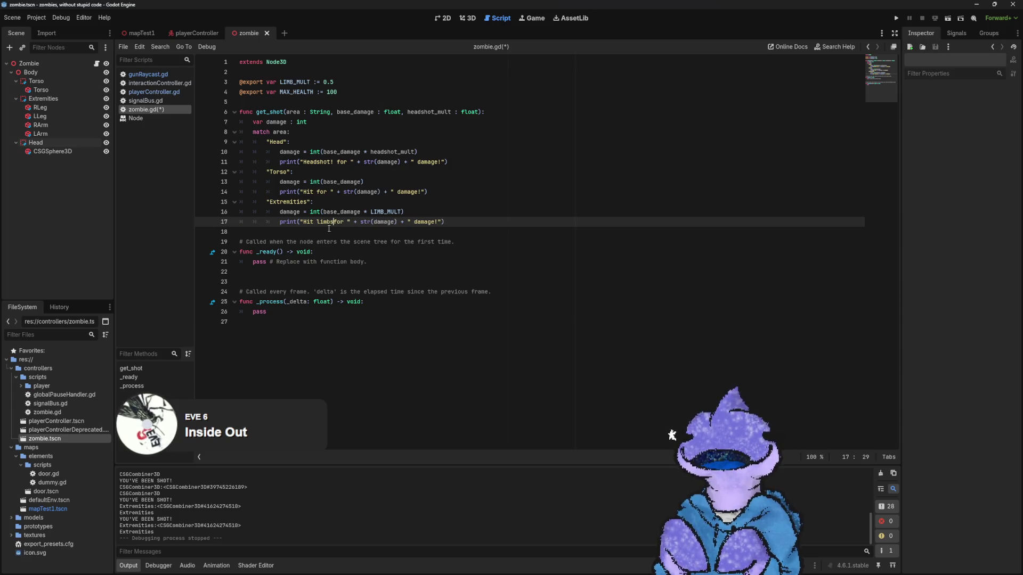
left_click(317, 192)
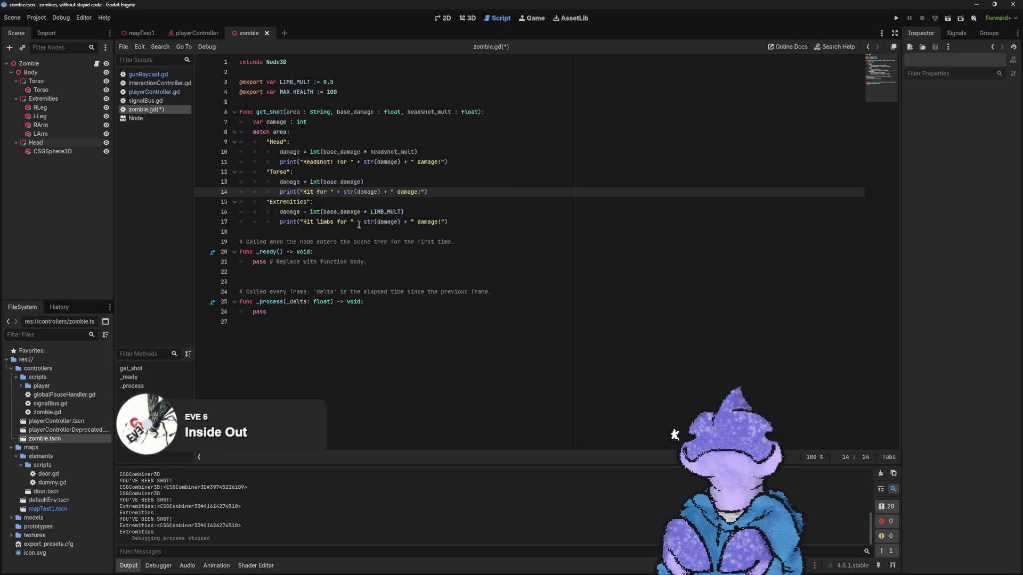
type("torso")
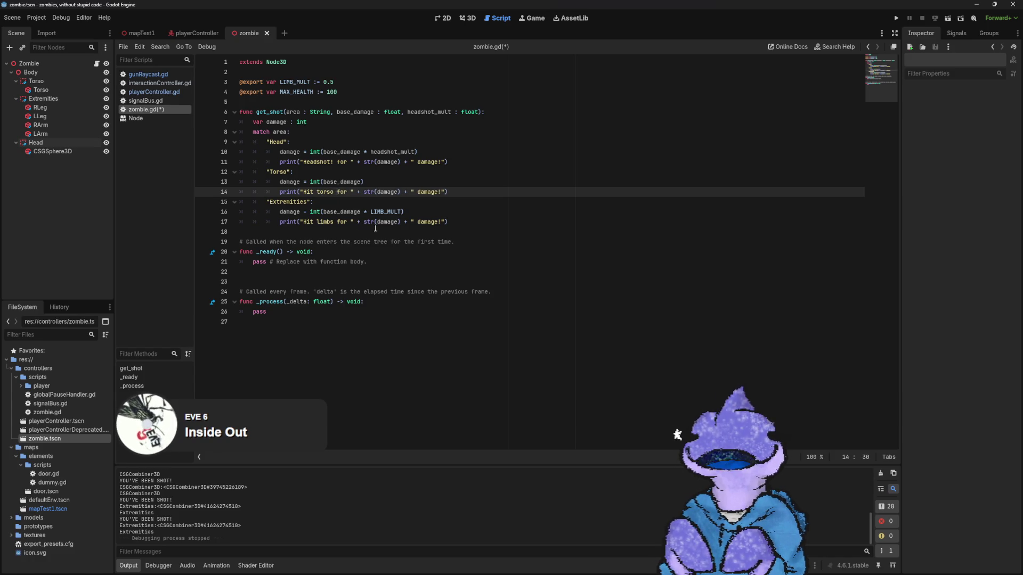
Step: Rename the Extremities node to Limbs
double_click(281, 201)
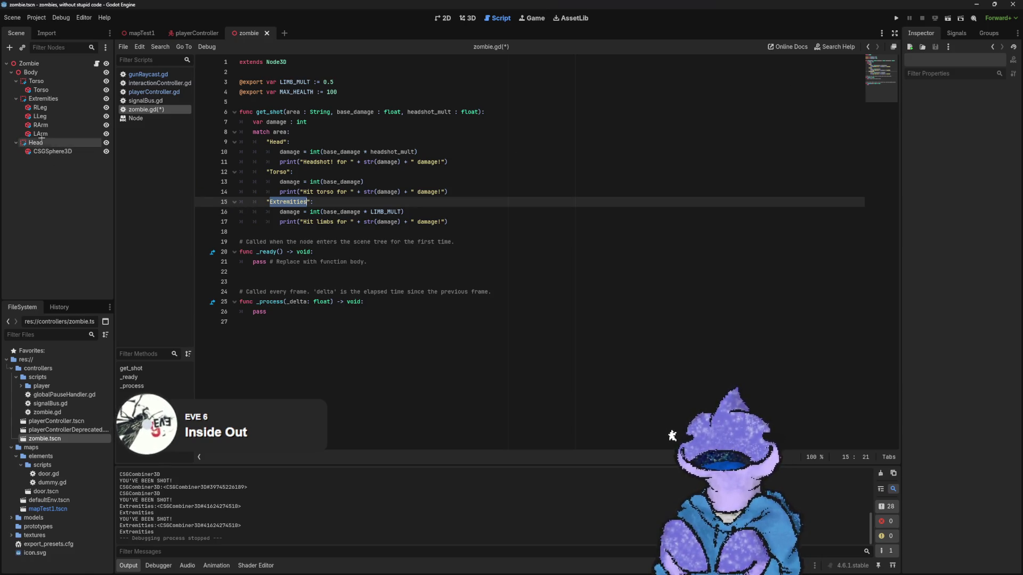
right_click(40, 99)
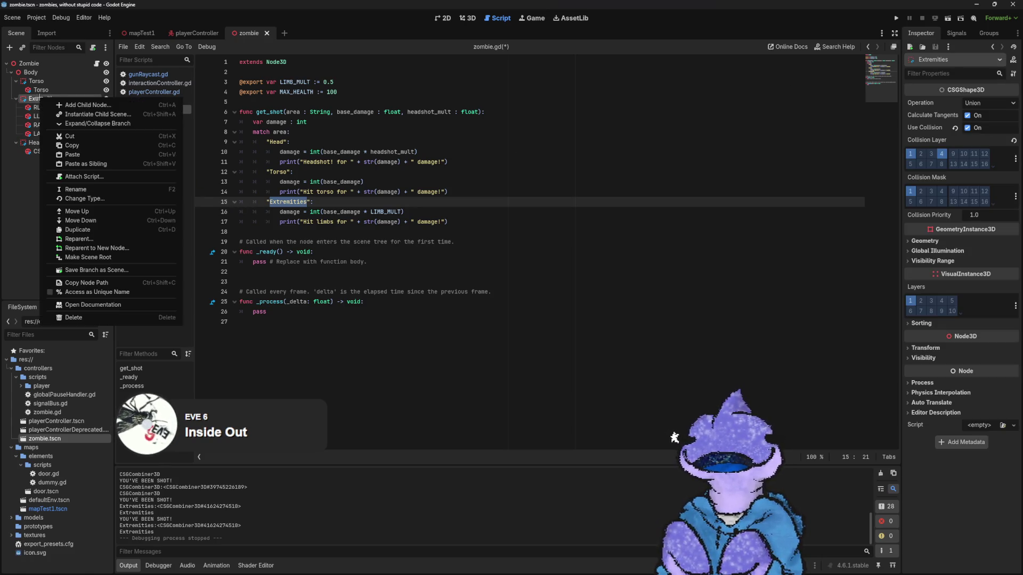
left_click(86, 189)
type("Lum")
key("BackSpace")
key("BackSpace")
type("im")
key("Return")
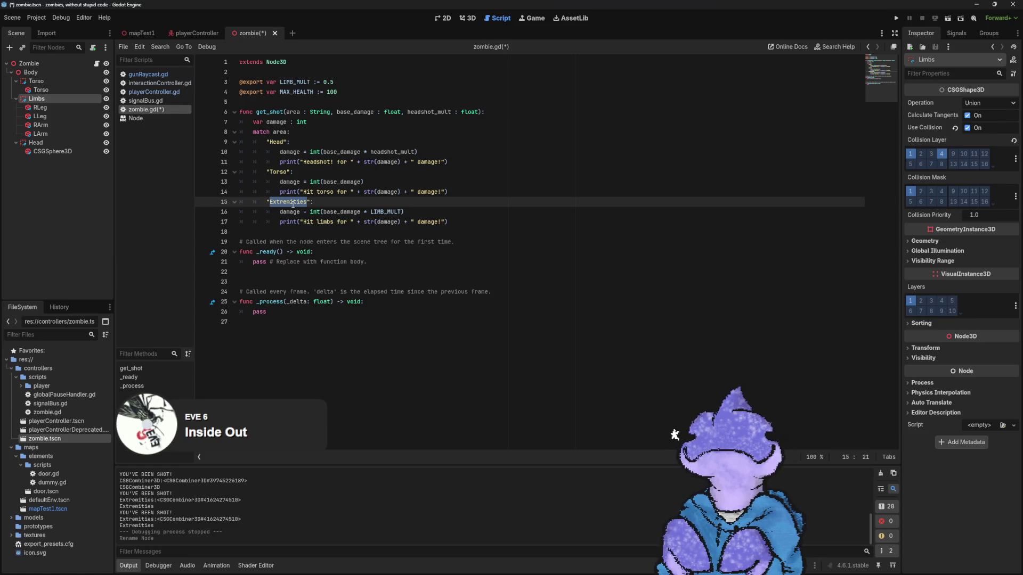
Step: Change the match case string to "Limbs", then save and run the game
type("Limbs")
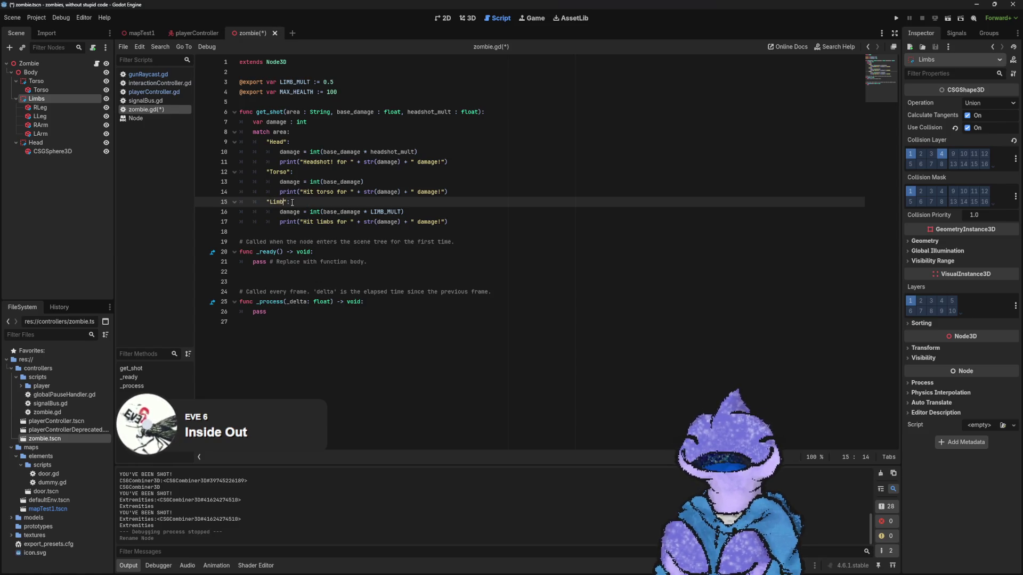
key("Return")
key("BackSpace")
key("BackSpace")
key("BackSpace")
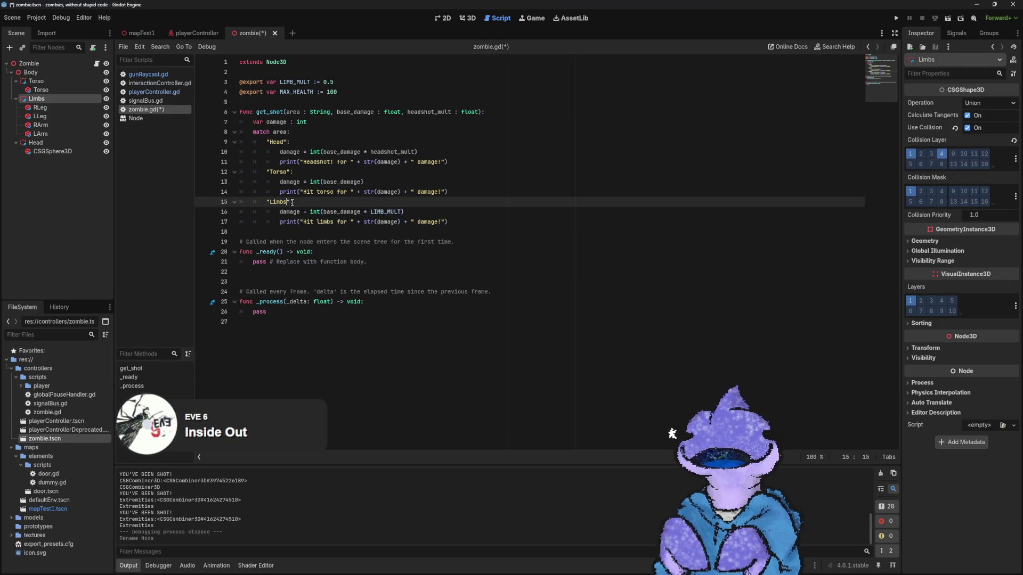
key("F5")
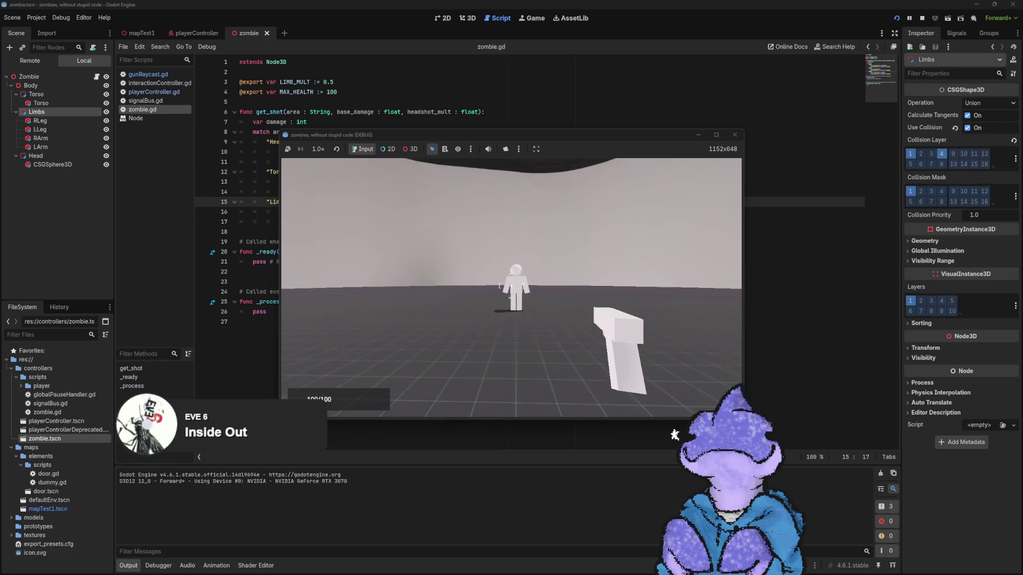
Step: Shoot the zombie's limbs, torso and head, then stop the game
left_click(511, 287)
left_click(512, 288)
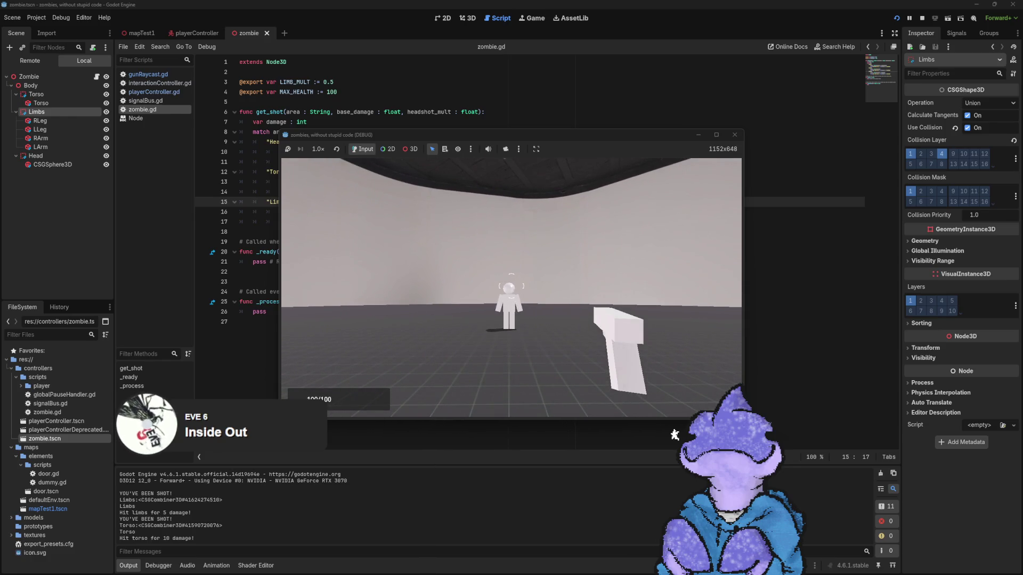
left_click(511, 287)
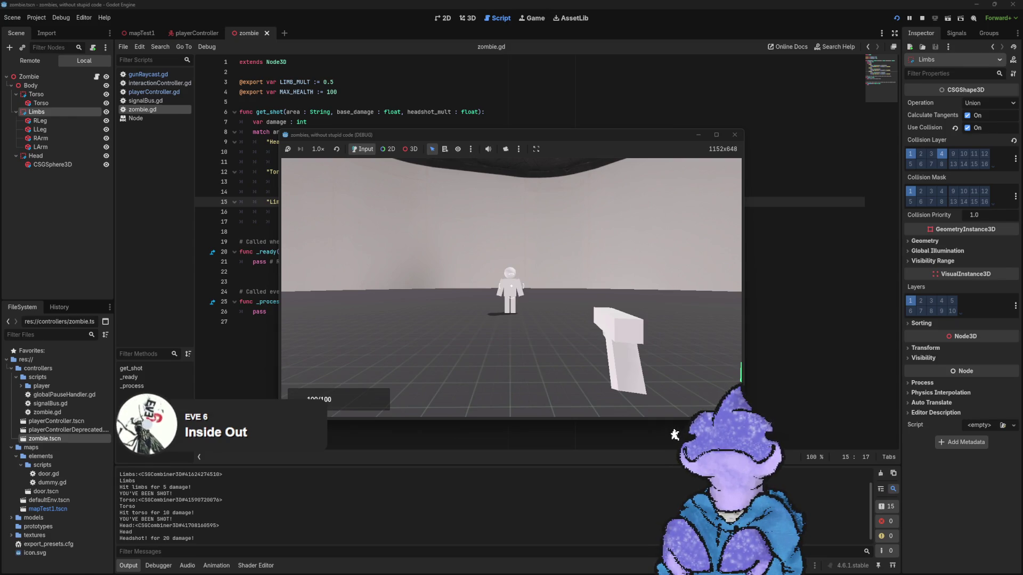
key("F8")
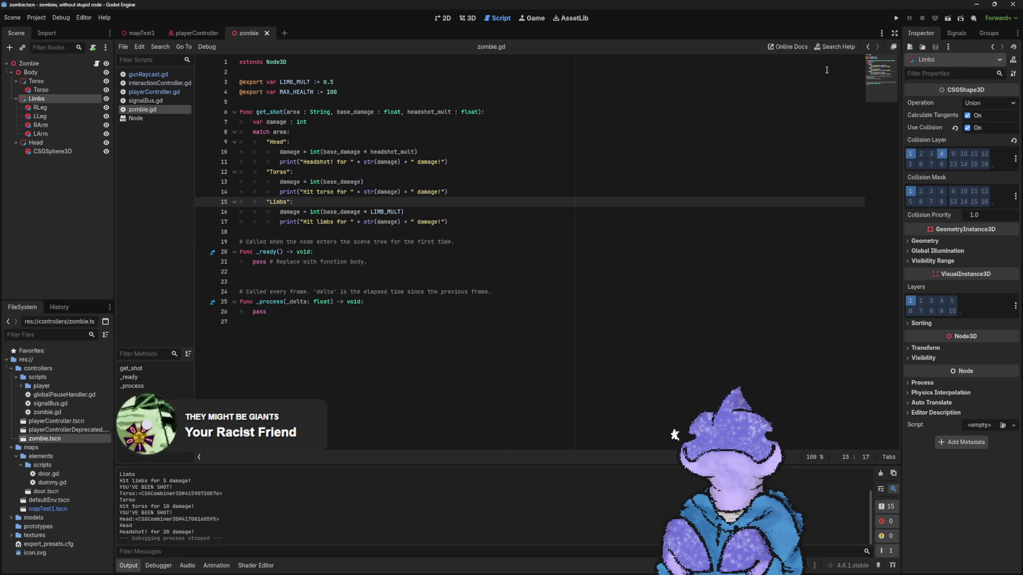
Step: Rerun the game, shoot torso, head and limbs for 10, 20 and 5 damage, then stop
key("F5")
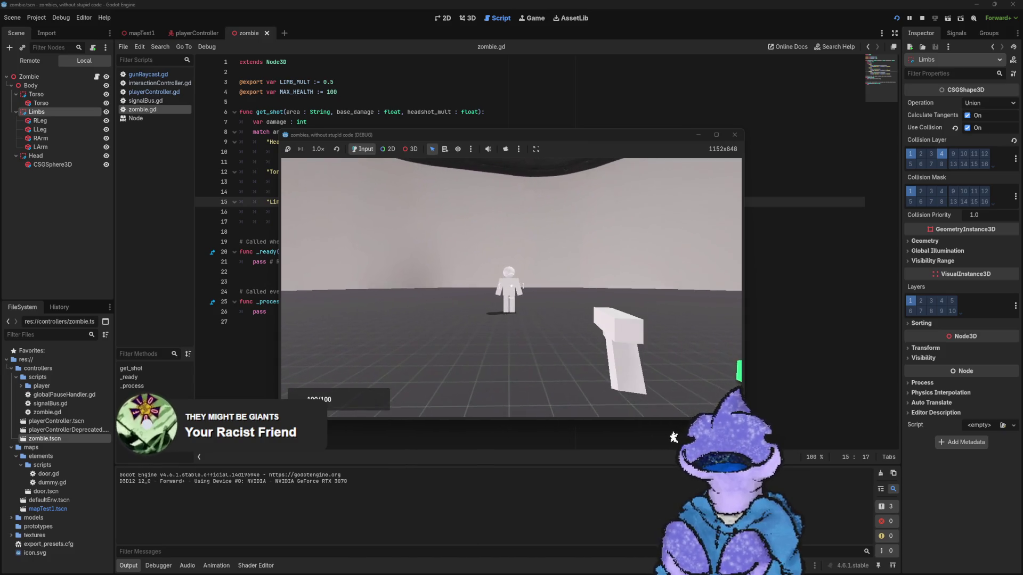
left_click(512, 287)
left_click(511, 287)
left_click(511, 288)
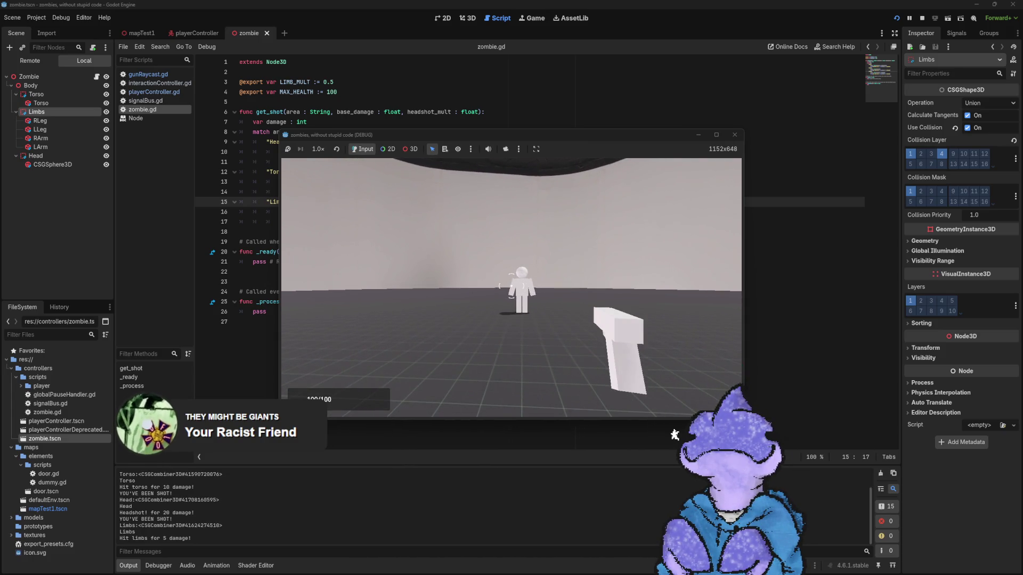
key("F8")
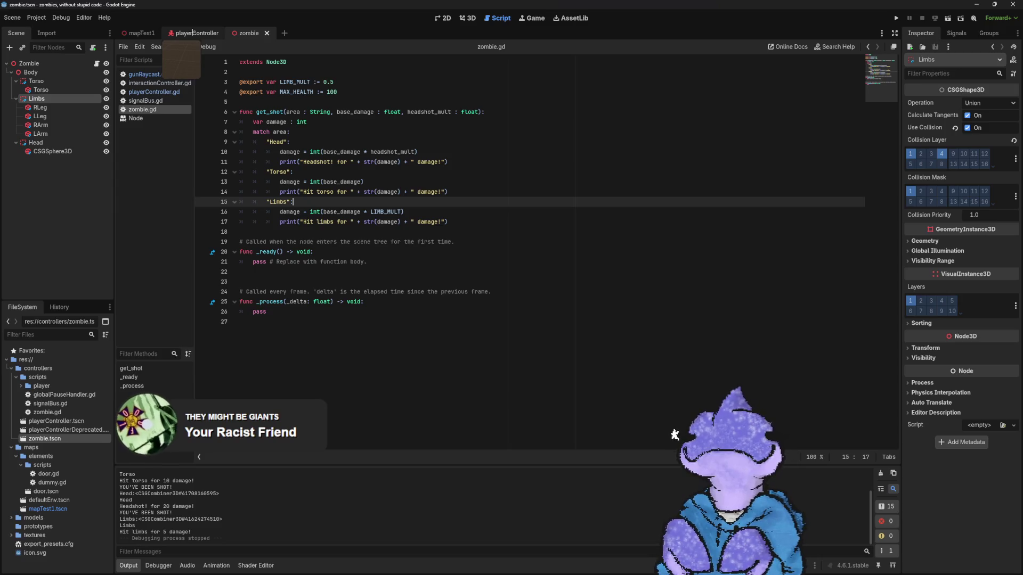
Step: In gunRaycast.gd, comment out the two collider print lines 30–31
left_click(159, 76)
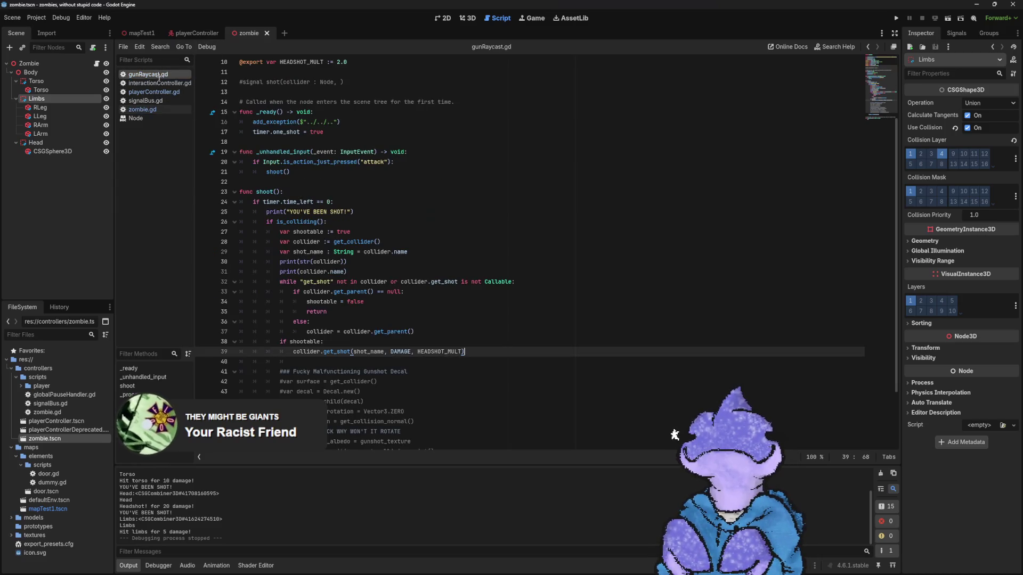
left_click(313, 234)
left_click_drag(354, 212, 264, 214)
left_click_drag(349, 272, 279, 272)
mouse_move(347, 261)
left_mouse_down()
mouse_move(278, 263)
mouse_move(351, 271)
mouse_move(281, 262)
left_mouse_up()
right_click(280, 261)
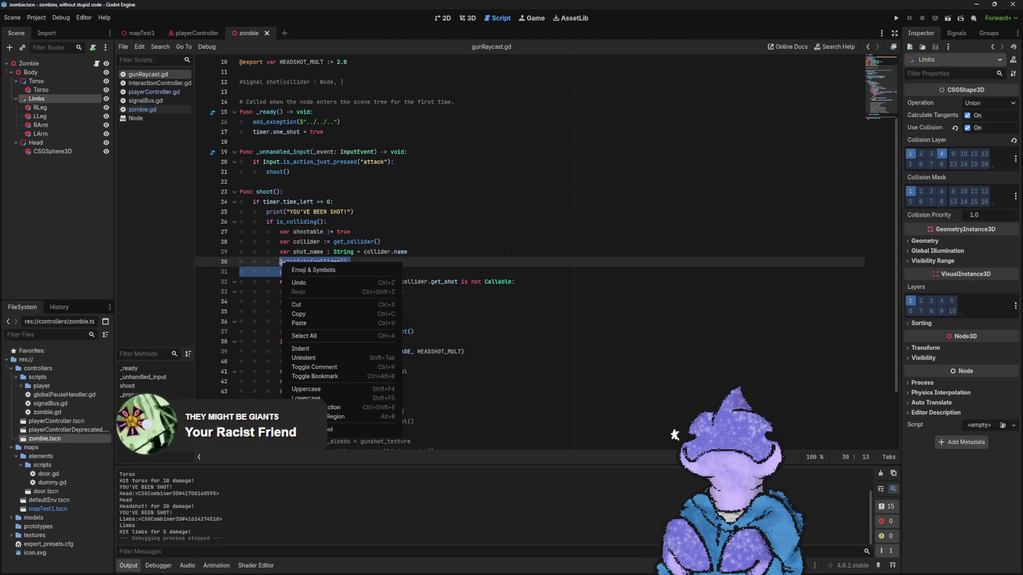
left_click(320, 373)
Step: Comment out the "YOU'VE BEEN SHOT!" print on line 25, then save and run the game
left_click(375, 241)
left_click_drag(354, 211, 266, 211)
right_click(278, 215)
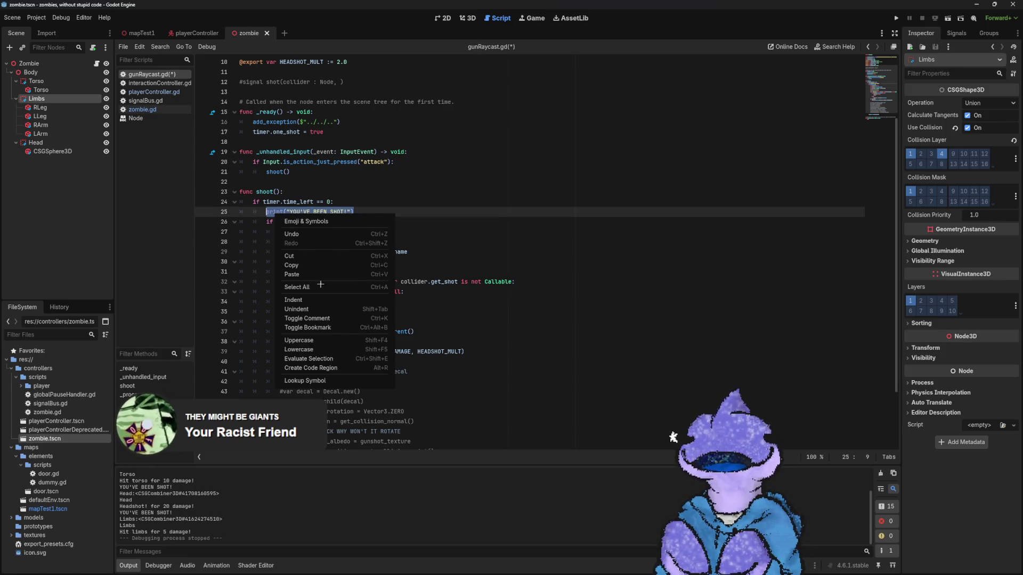
left_click(330, 318)
left_click(388, 232)
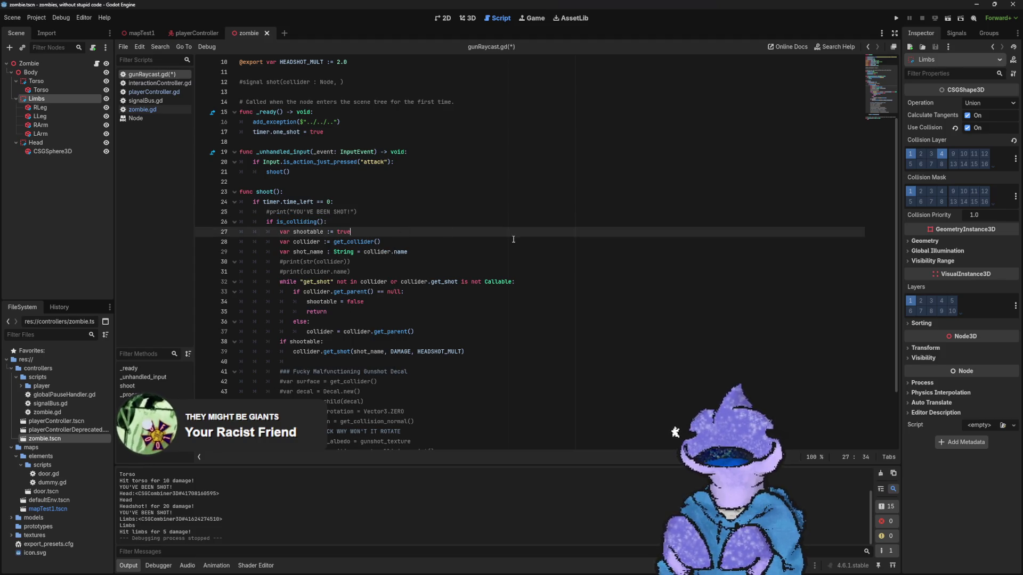
key("F5")
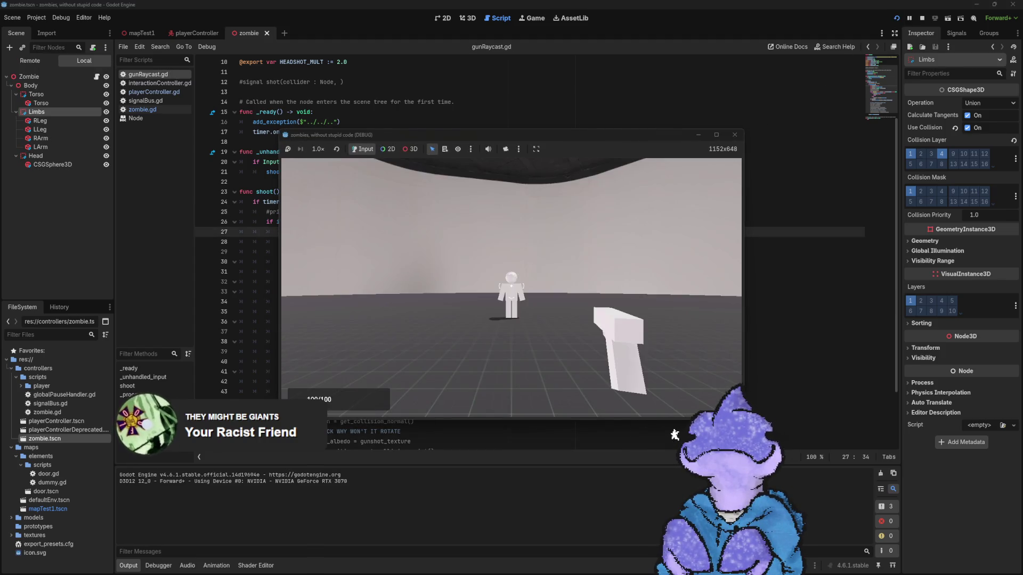
Step: Shoot the zombie's limbs, head and torso repeatedly to check the damage messages, then stop the game
left_click(512, 288)
left_click(512, 287)
left_click(511, 287)
left_click(512, 288)
left_click(511, 287)
left_click(511, 288)
left_click(511, 288)
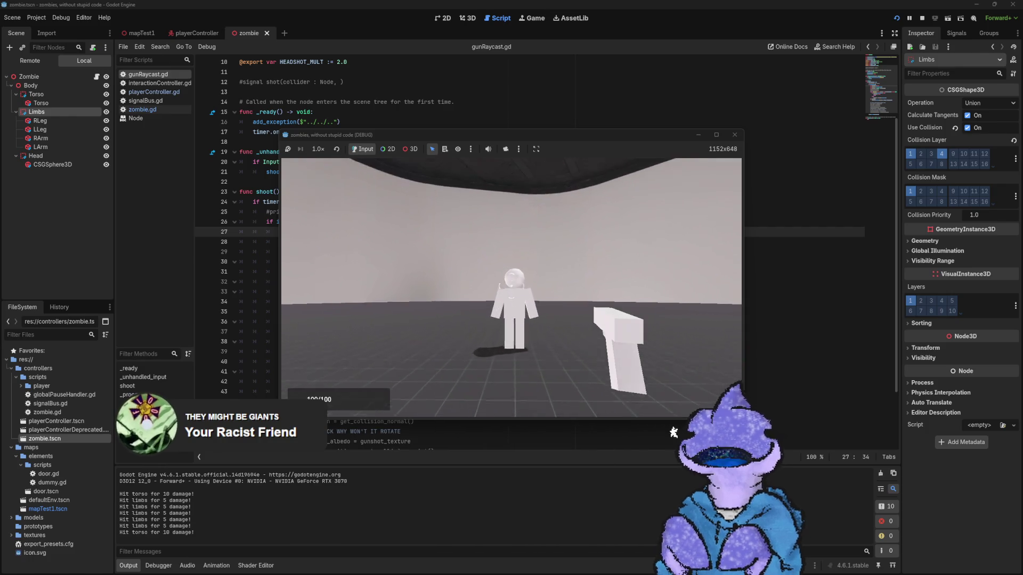
left_click(512, 287)
left_click(511, 287)
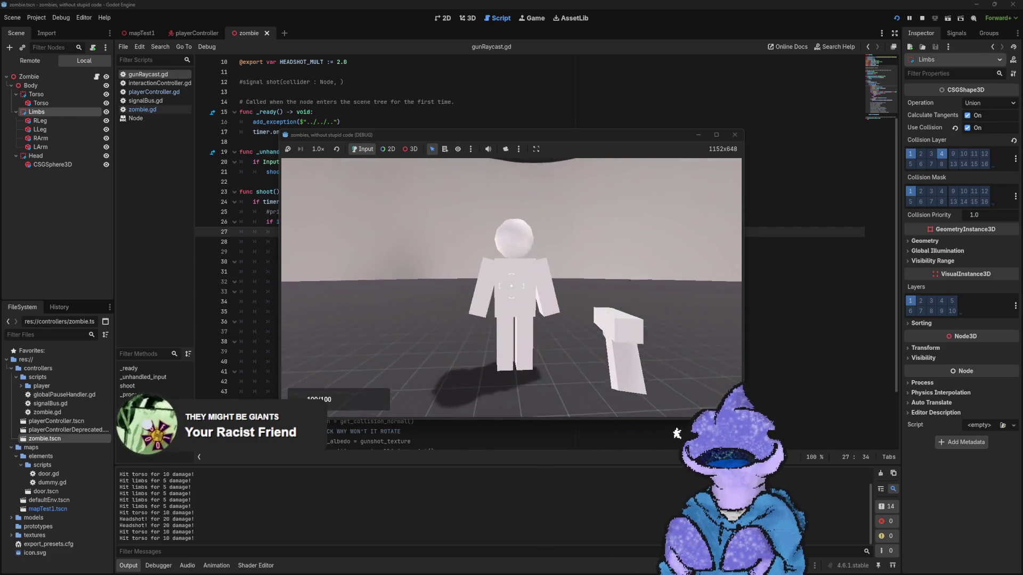
left_click(511, 288)
left_click(512, 287)
key("F8")
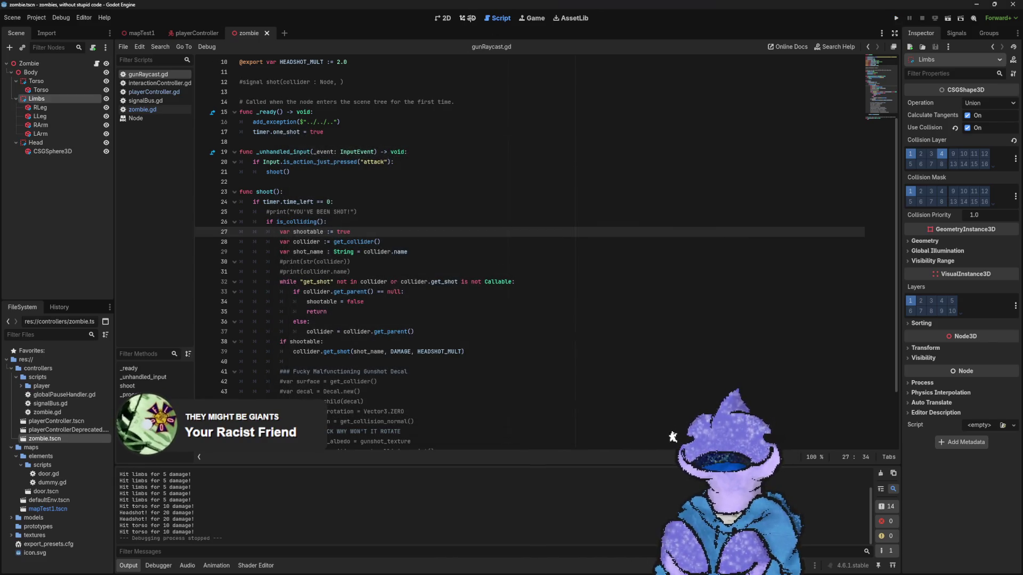
Step: Switch to the 3D view and select the zombie's Body node
left_click(467, 18)
left_click_drag(557, 381, 356, 185)
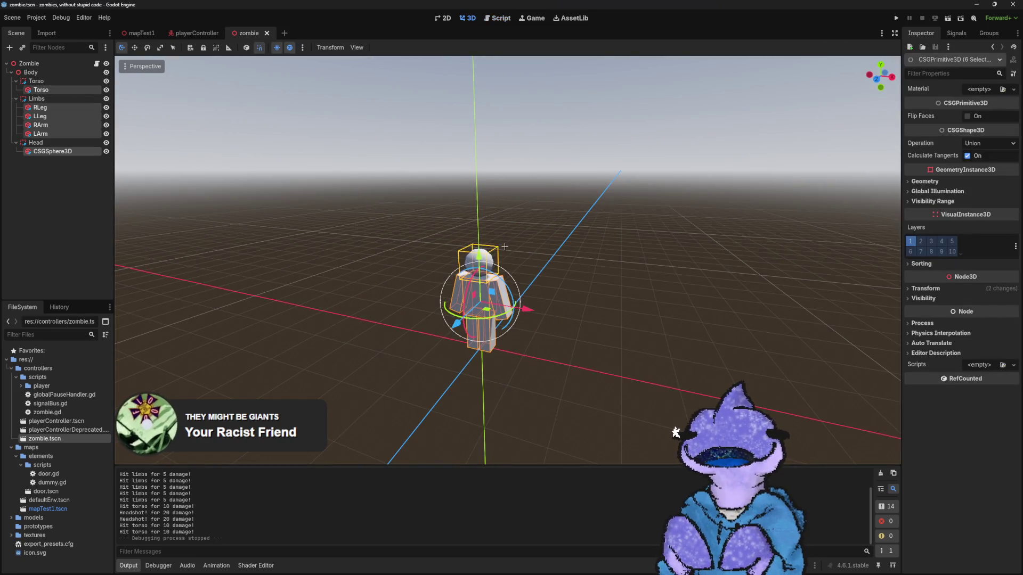
scroll(701, 270, "up", 3)
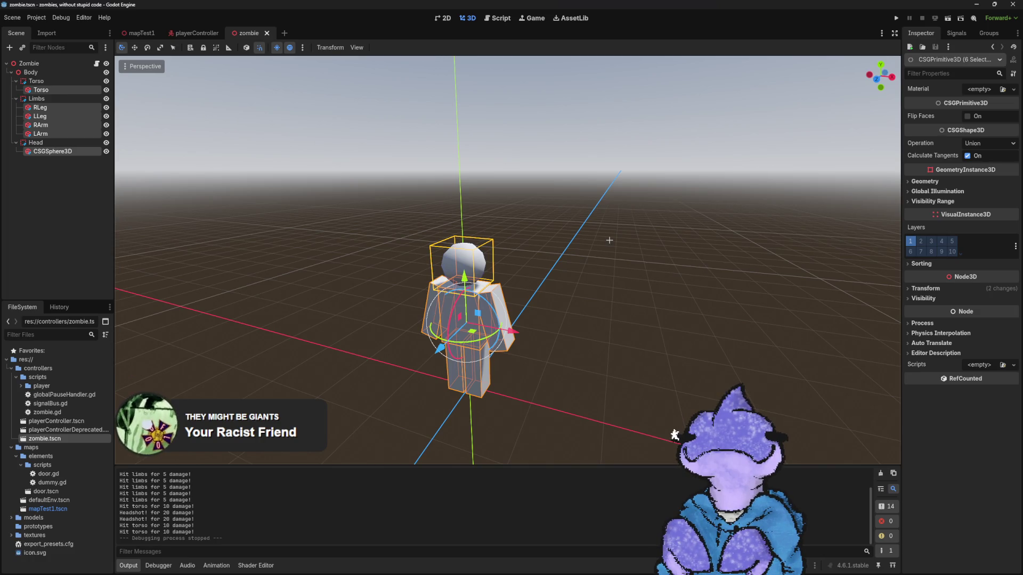
left_click(48, 73)
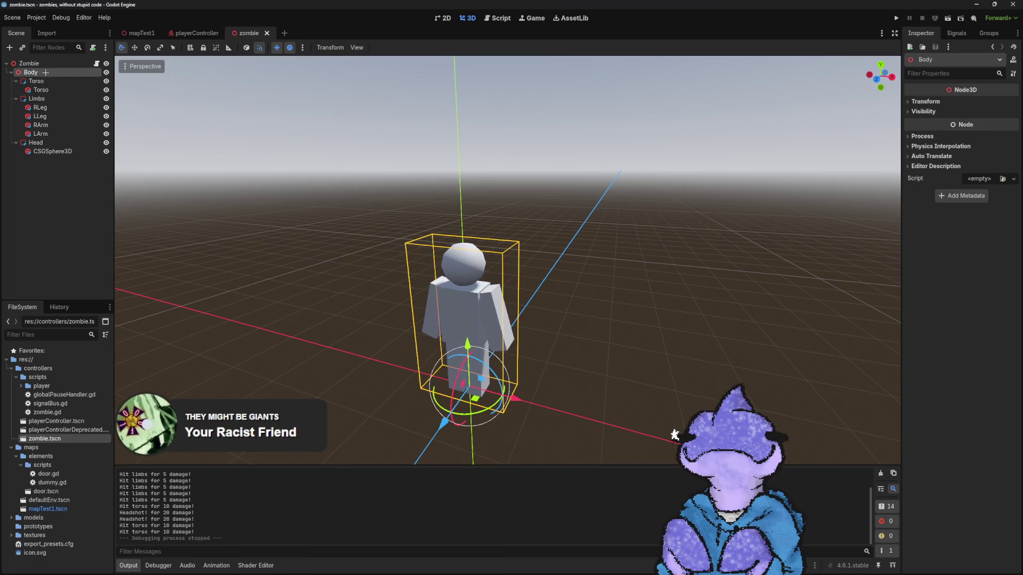
Step: Expand Body's Transform, drag its Scale down to 0.75, and run the game
left_click(925, 102)
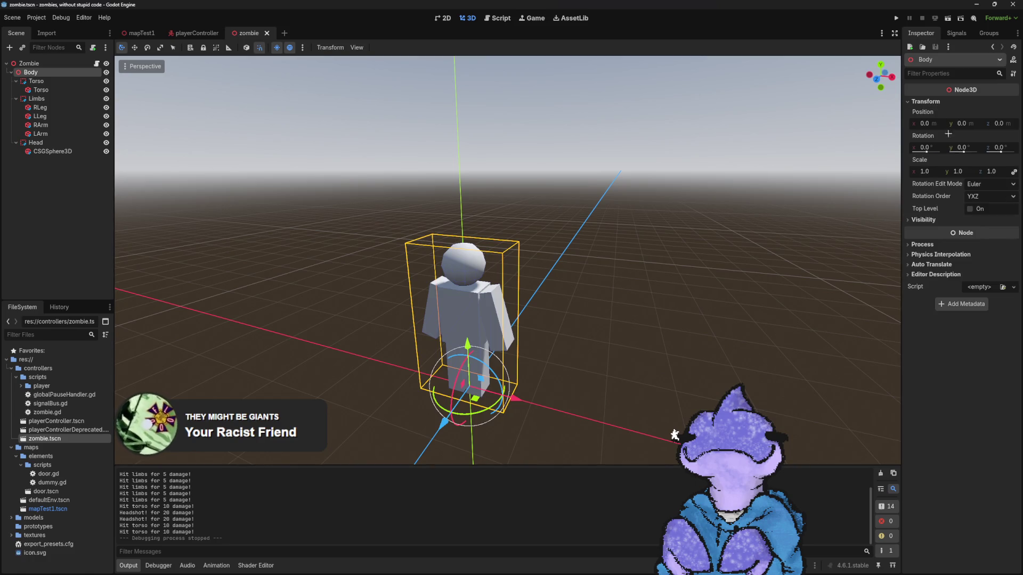
mouse_move(994, 172)
left_mouse_down()
mouse_move(933, 172)
mouse_move(953, 171)
left_mouse_up()
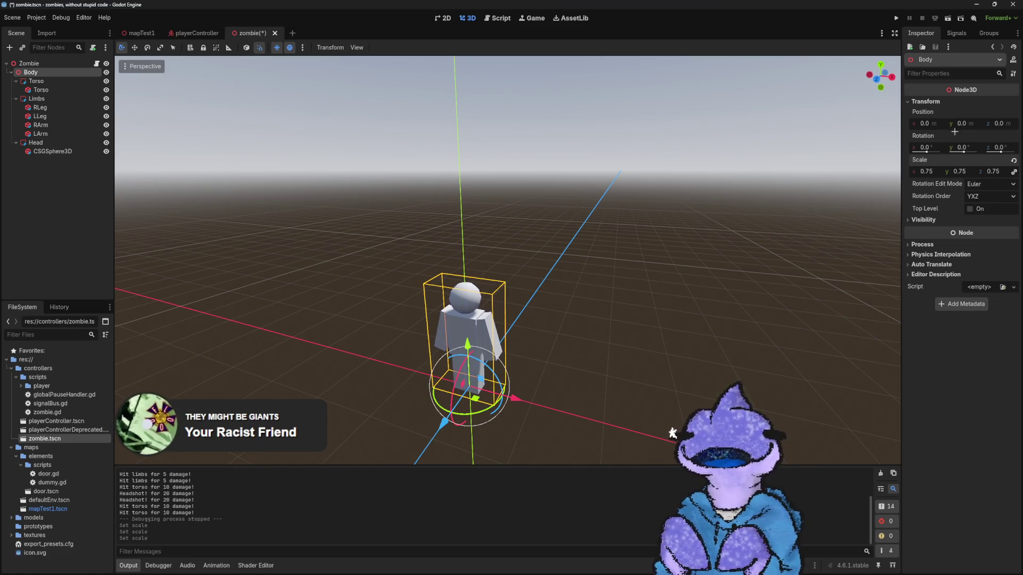
key("F5")
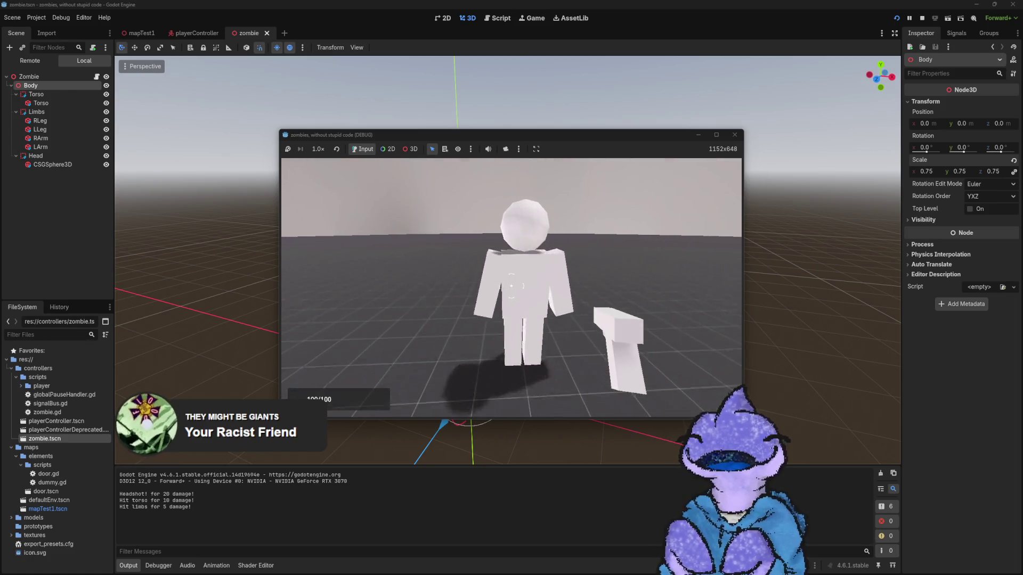
Step: Stop the game, set the Body's scale to 0.8, and save the zombie scene
left_click(511, 286)
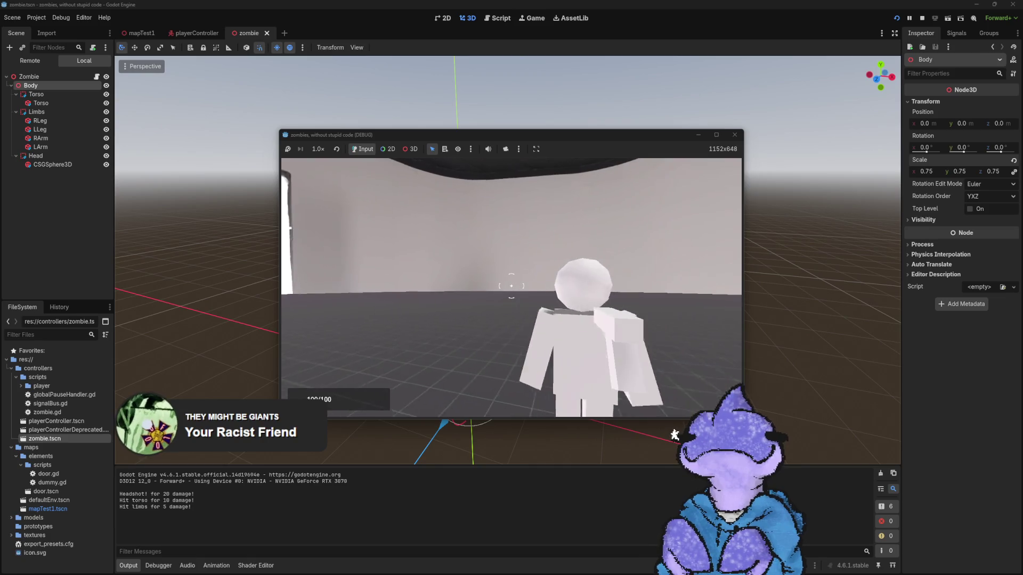
key("F8")
left_click(921, 170)
type("80")
key("Return")
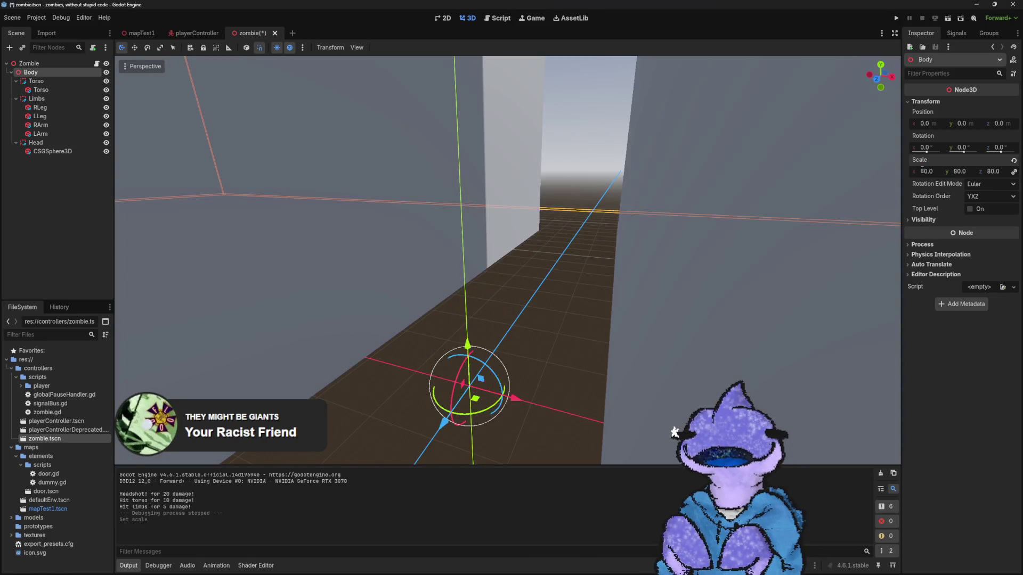
type("0.8")
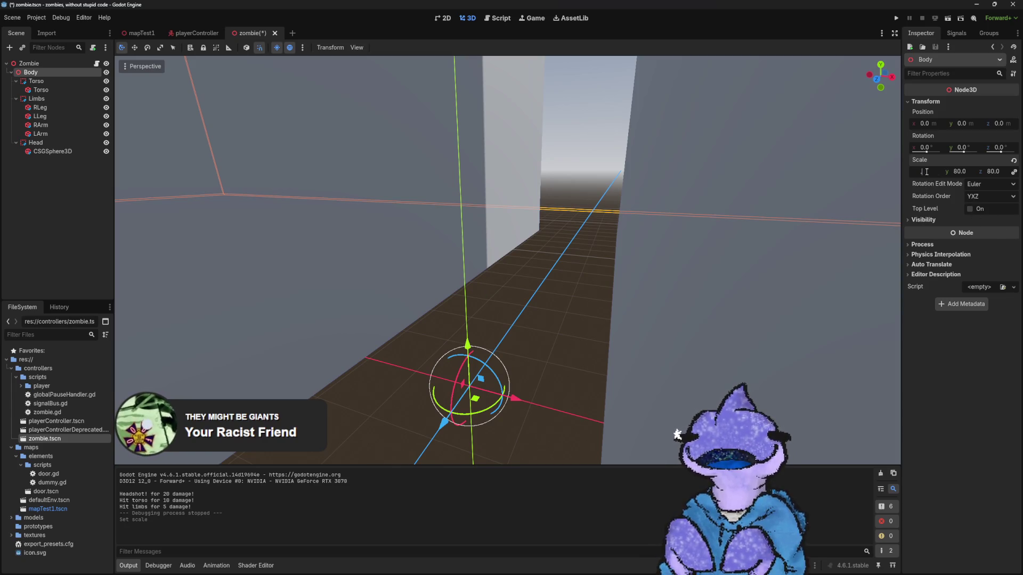
key("Return")
key("ctrl+s")
Step: Run the game, shoot the resized zombie's head three times, then stop
key("F5")
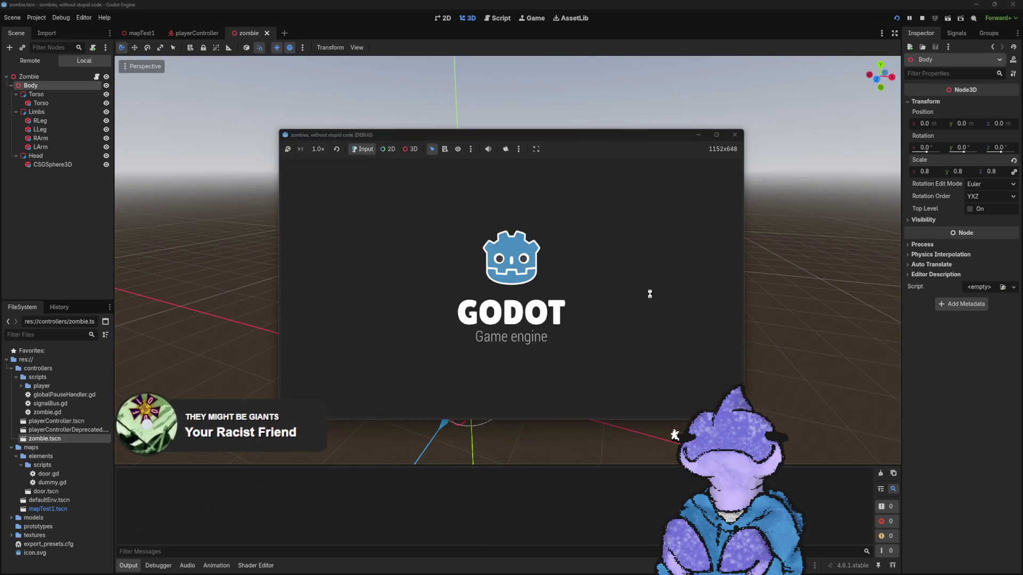
left_click(675, 433)
left_click(675, 433)
left_click(676, 433)
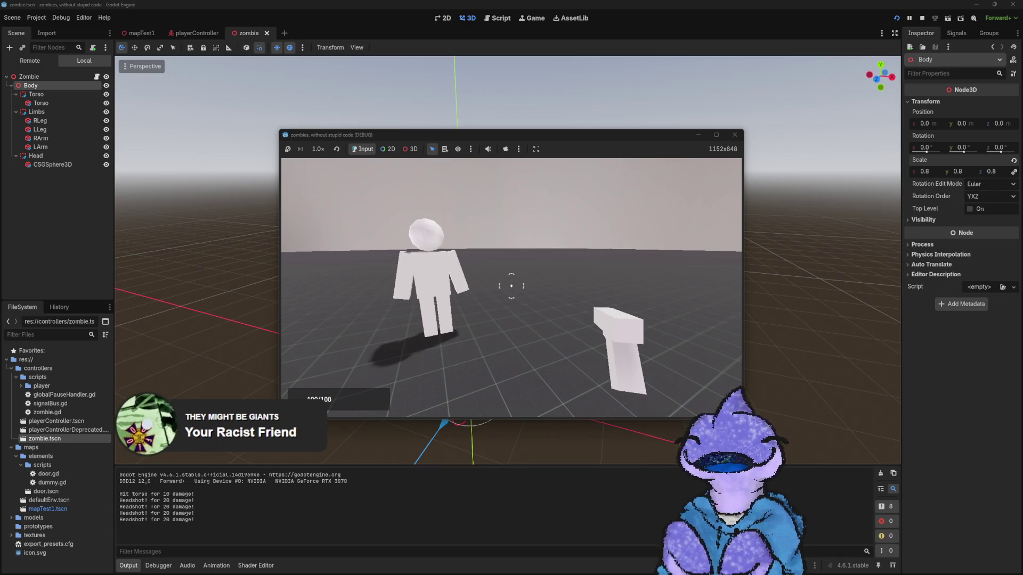
key("F8")
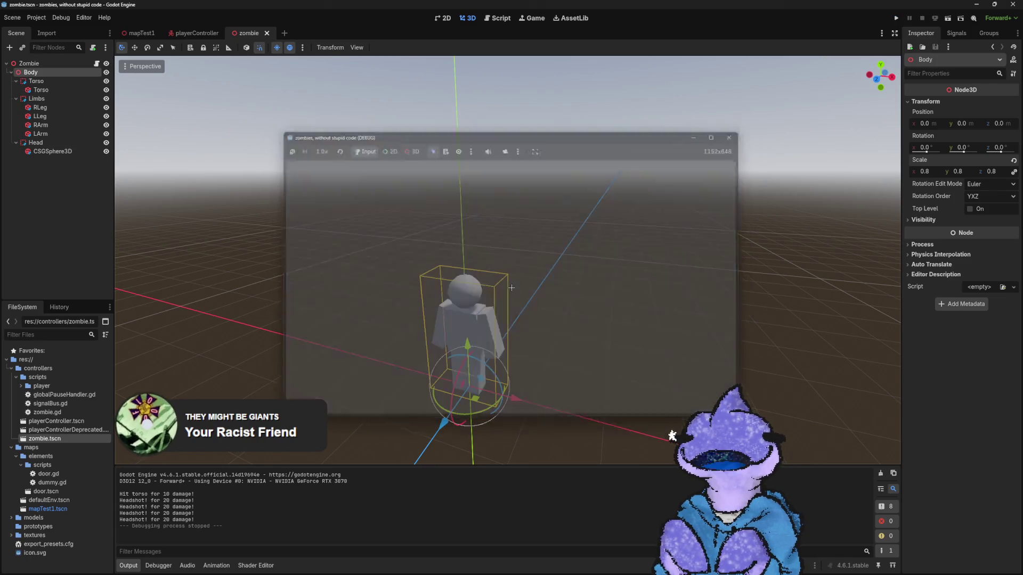
Step: Orbit and zoom around the zombie, then switch to the playerController scene
left_click(404, 318)
scroll(403, 318, "down", 5)
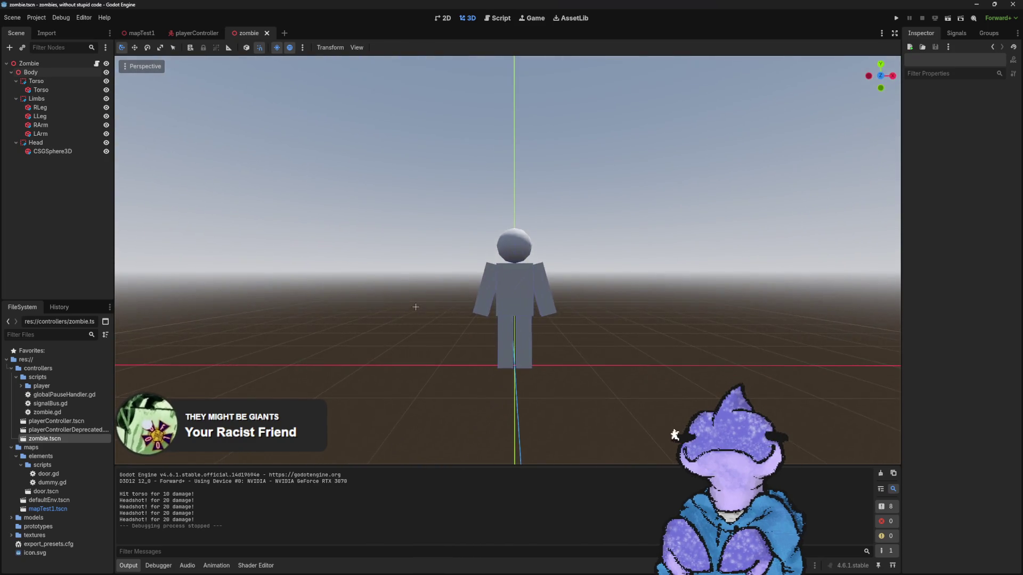
scroll(411, 313, "down", 2)
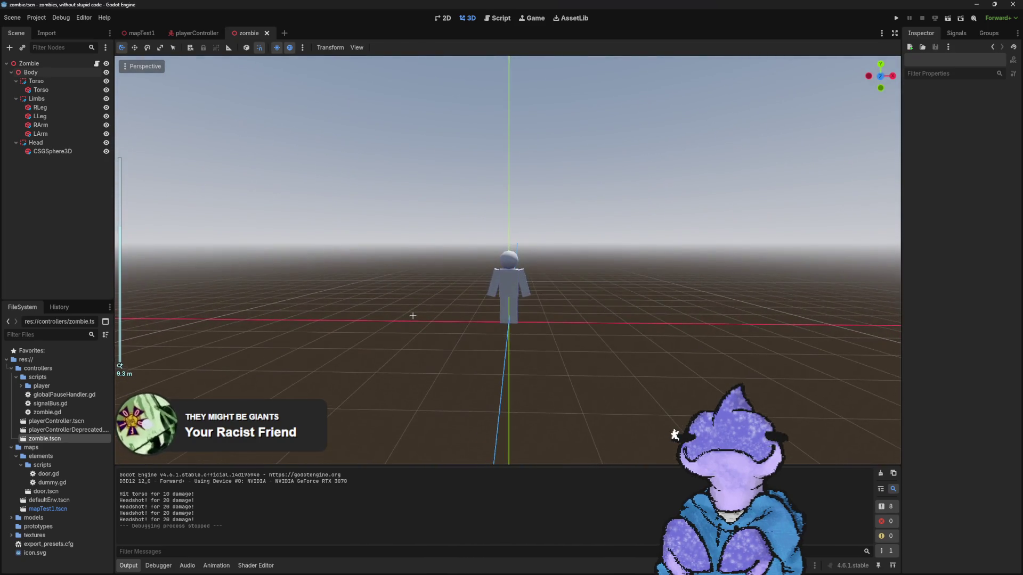
left_click_drag(413, 316, 423, 317)
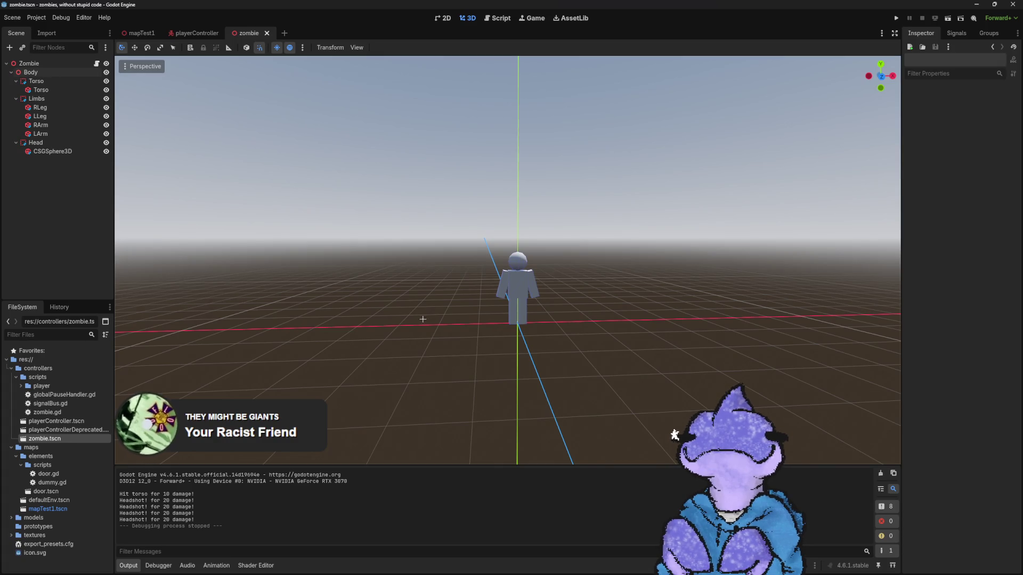
key("alt+Tab")
key("alt+Tab")
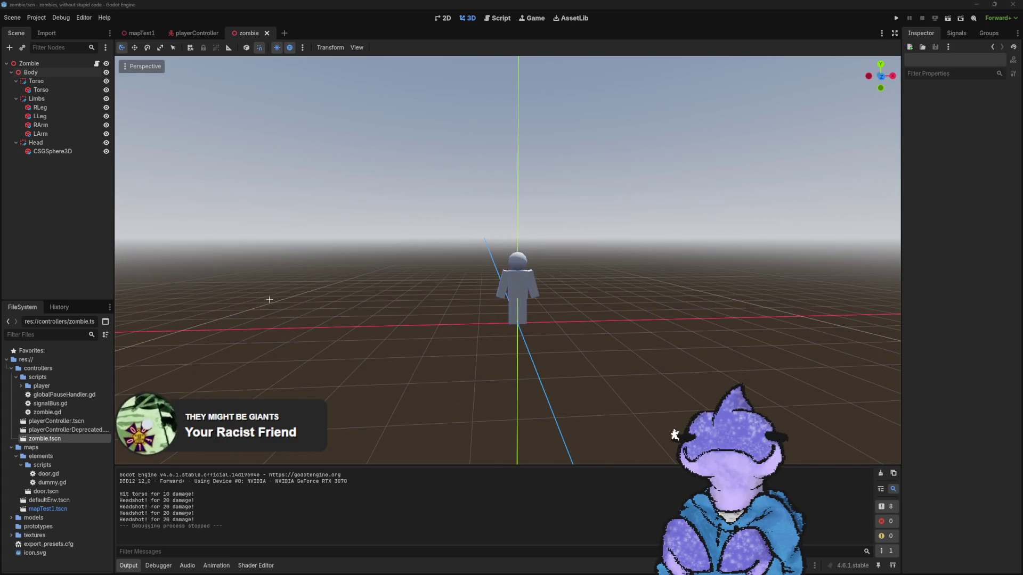
key("alt+Tab")
key("alt+Tab")
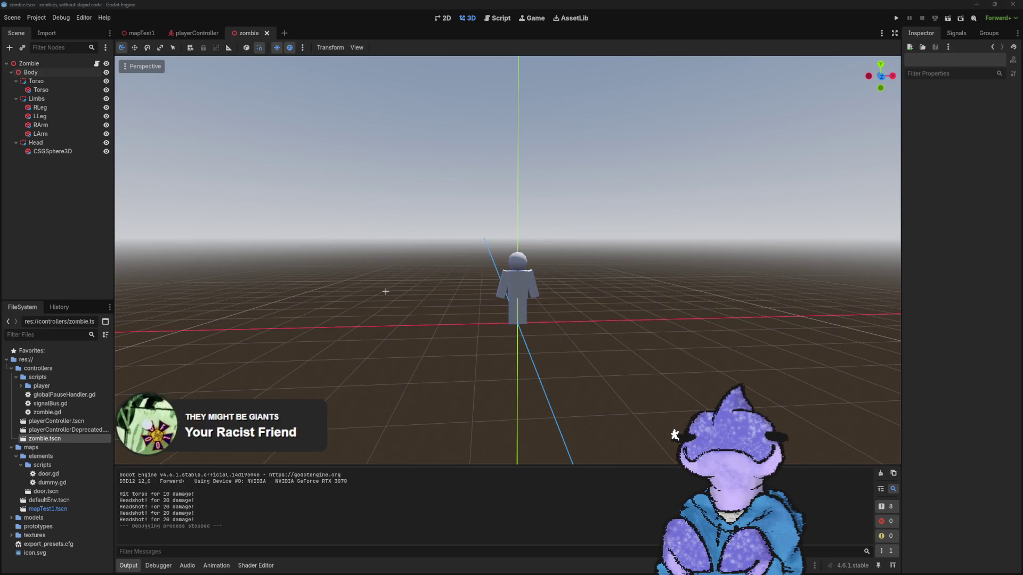
scroll(458, 293, "up", 5)
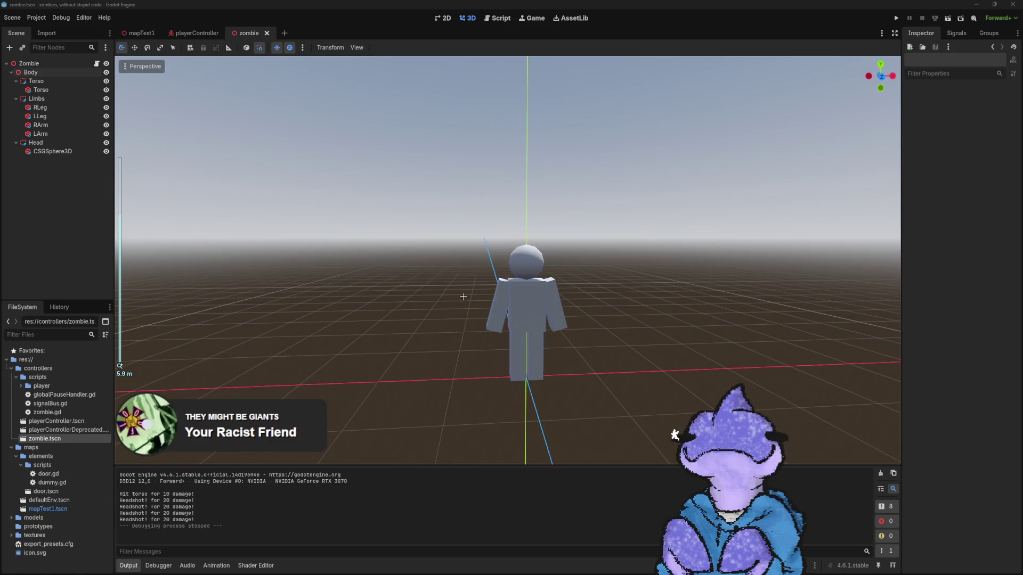
scroll(440, 284, "down", 5)
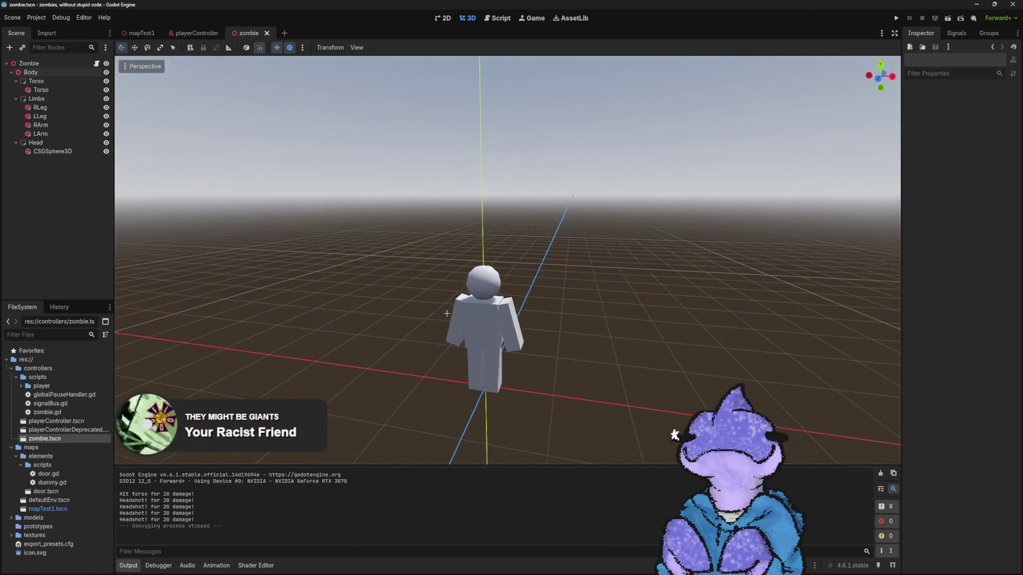
scroll(459, 330, "up", 4)
scroll(464, 341, "down", 3)
mouse_move(468, 336)
left_mouse_down()
mouse_move(481, 356)
mouse_move(522, 374)
left_mouse_up()
scroll(524, 370, "up", 3)
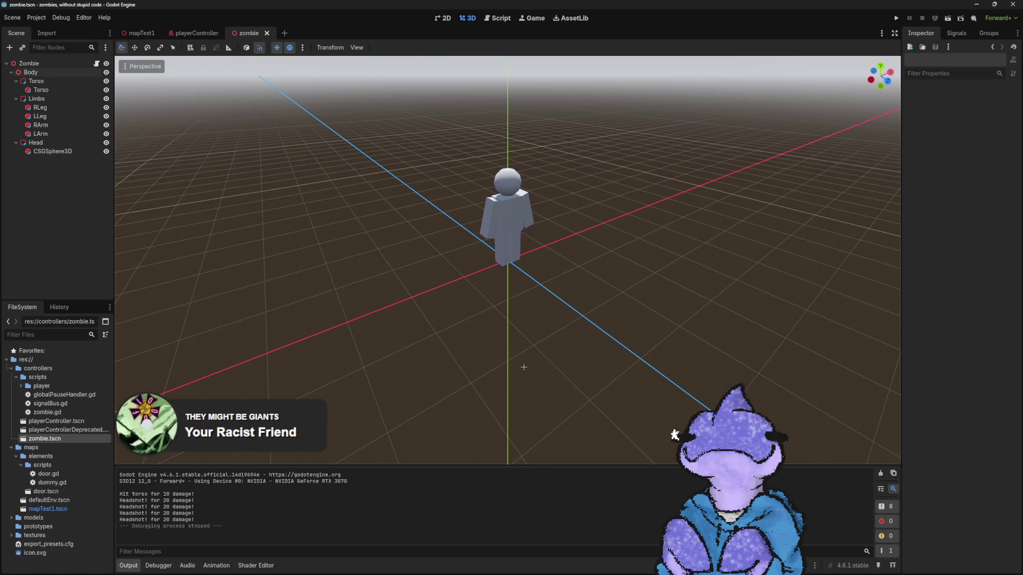
left_click(191, 33)
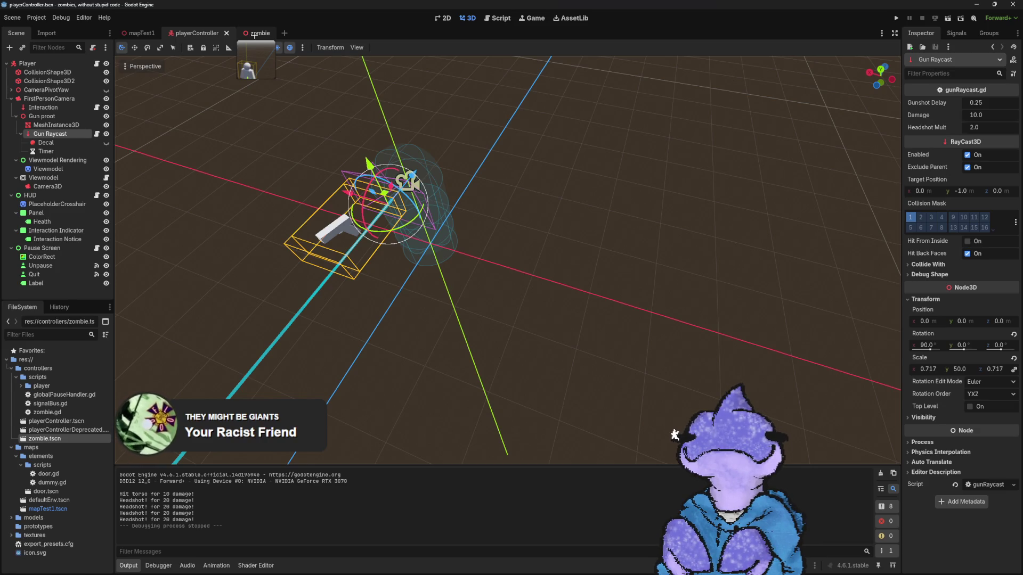
Step: Back in the Zombie scene, select the Zombie root node and open its zombie.gd script
left_click(254, 34)
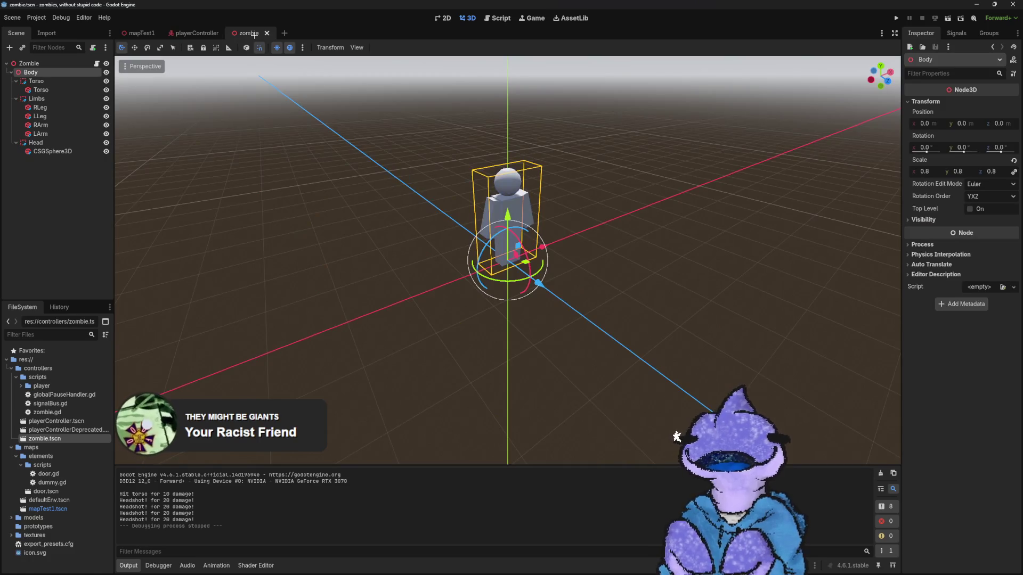
left_click(354, 116)
key("KP_1")
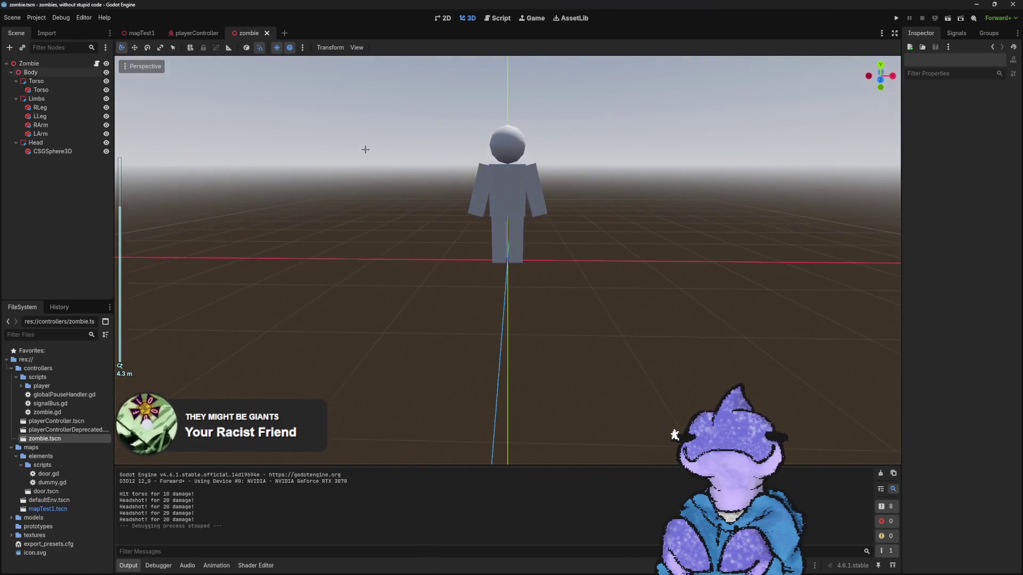
scroll(369, 152, "down", 2)
left_click(506, 202)
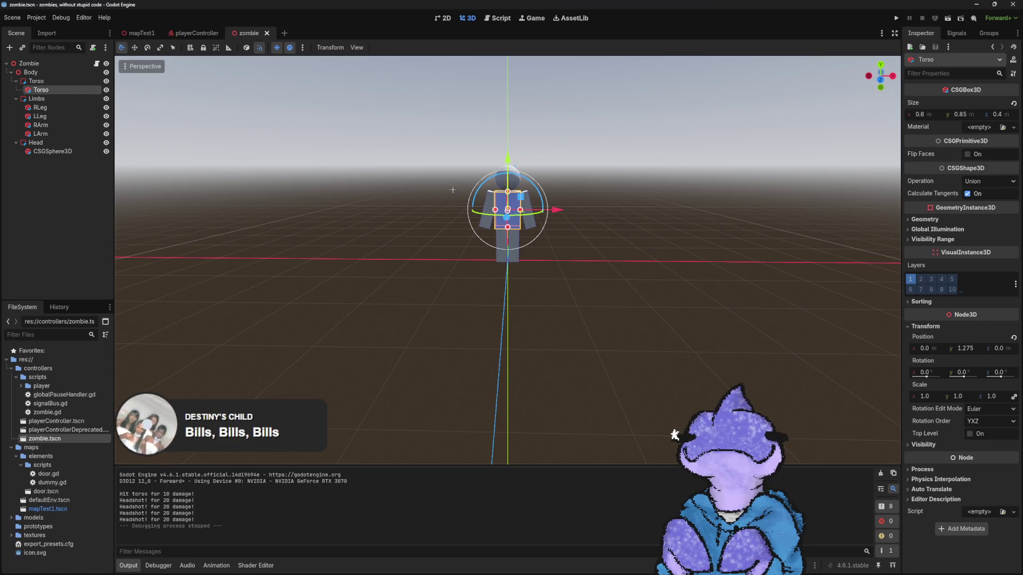
left_click(453, 190)
left_click(30, 72)
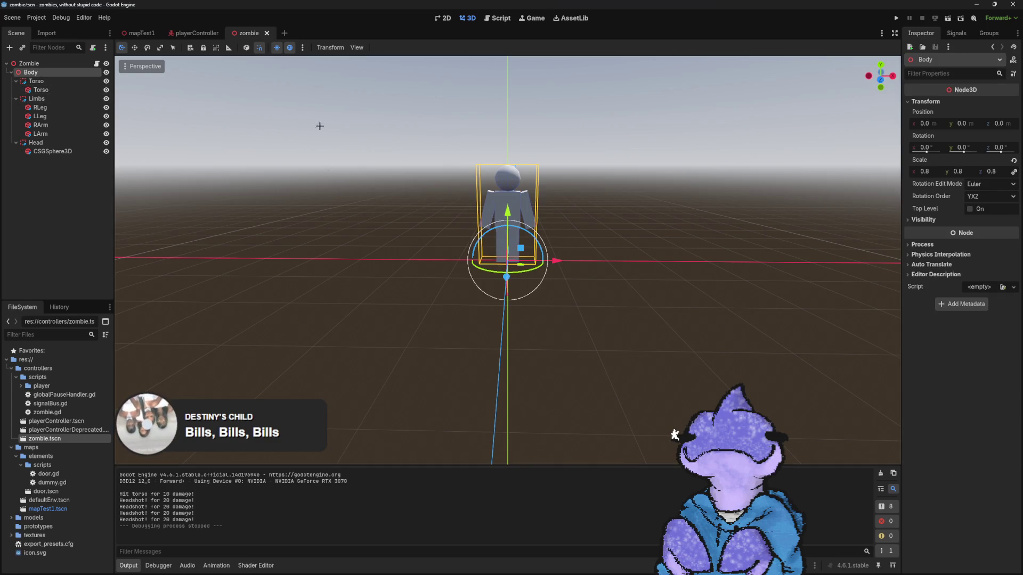
scroll(341, 132, "up", 3)
left_click(47, 65)
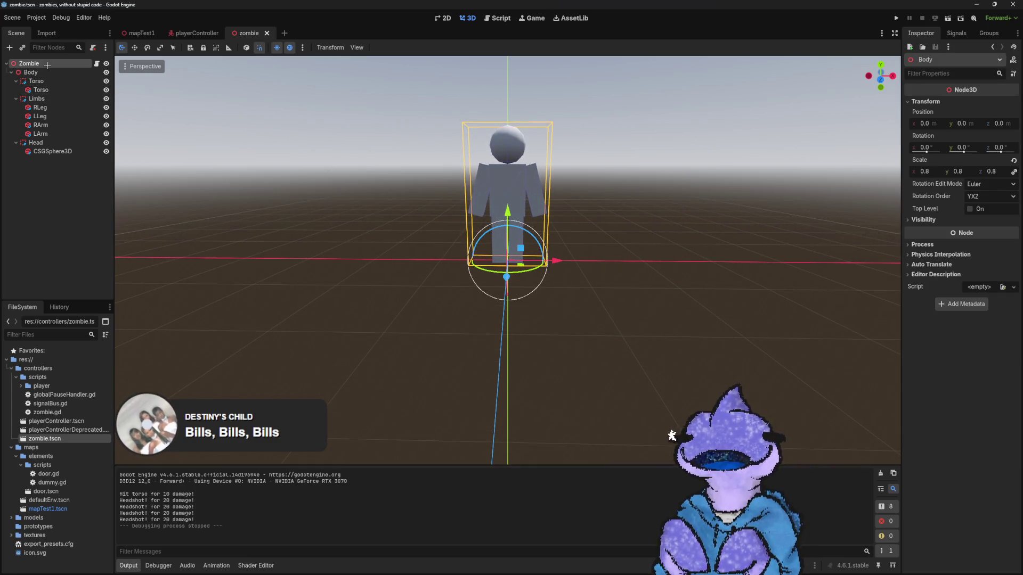
left_click(96, 63)
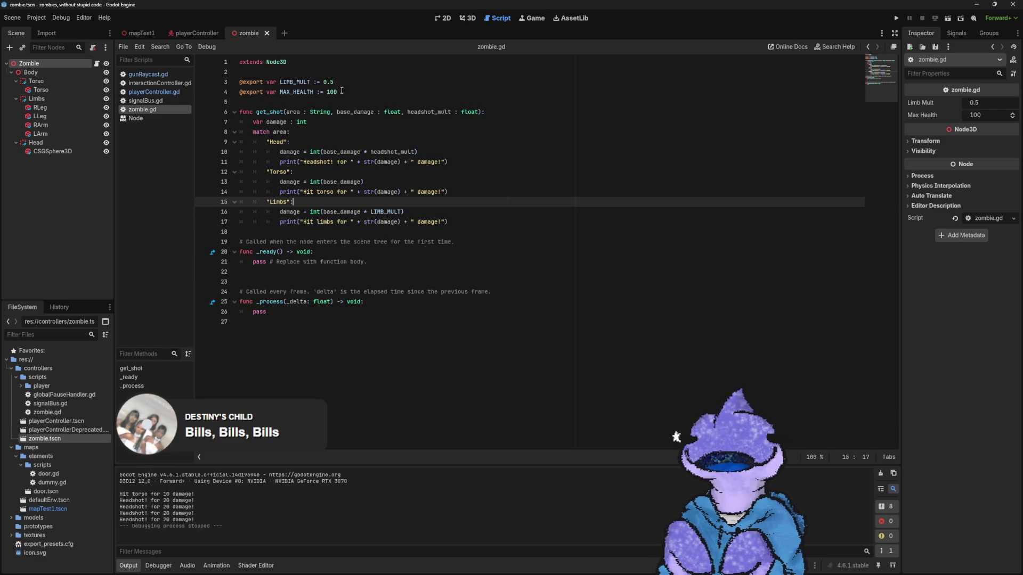
Step: Rename MAX_HEALTH to BASE_HEALTH and add var health := BASE_HEALTH on the line below
left_click_drag(279, 92, 312, 92)
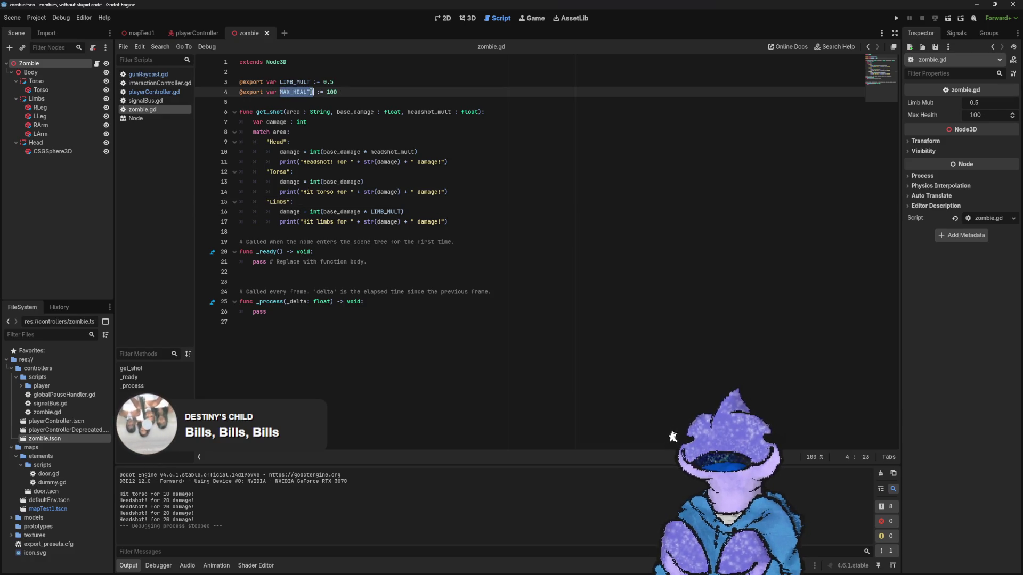
type("BASE")
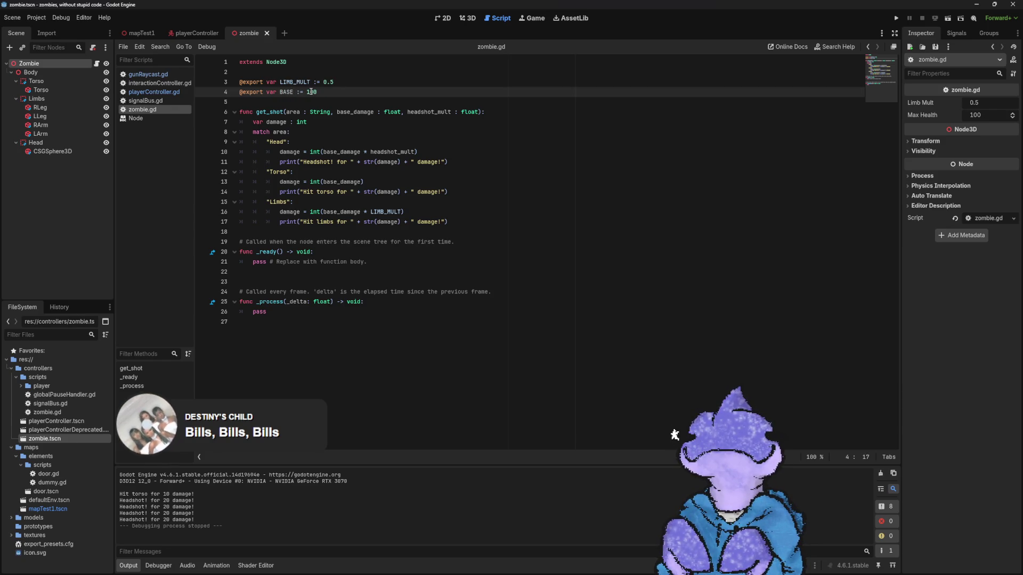
type("_HEALTH")
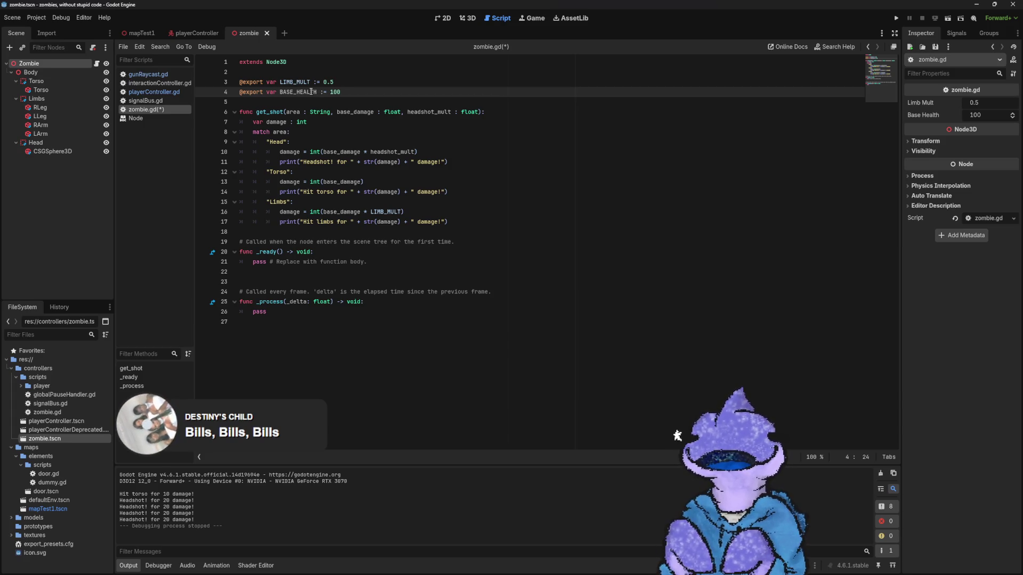
left_click(379, 92)
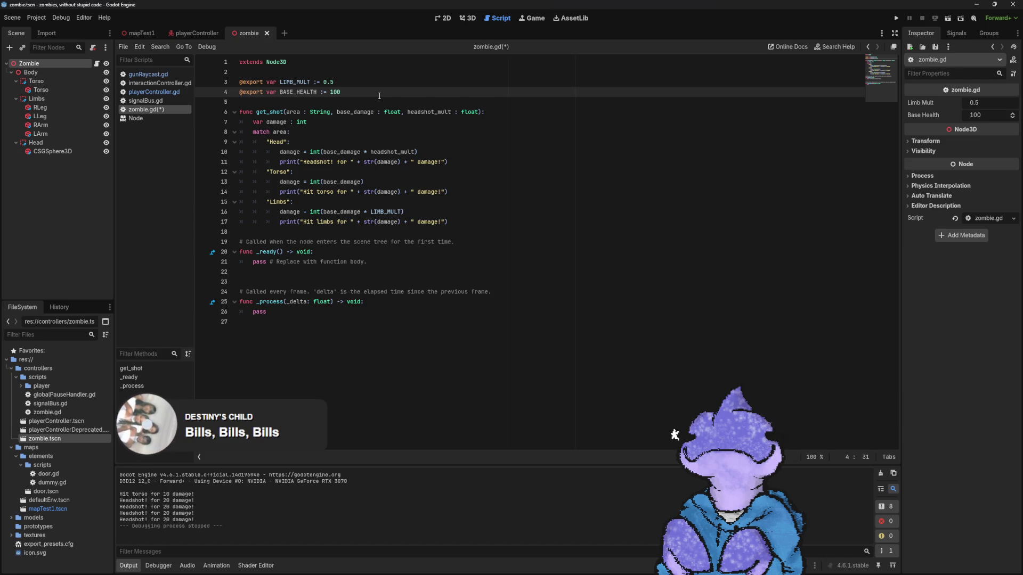
key("Return")
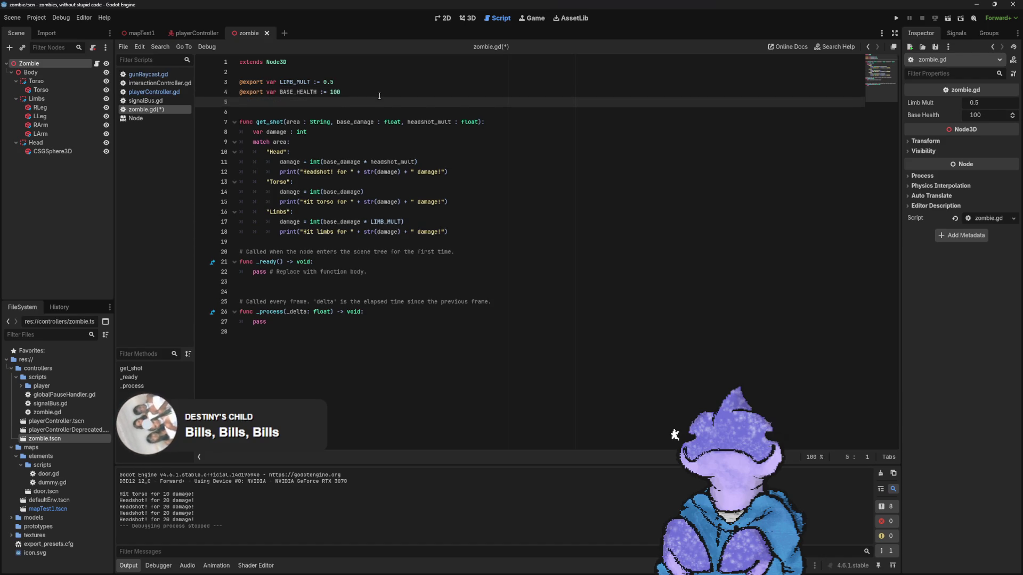
type("var heast")
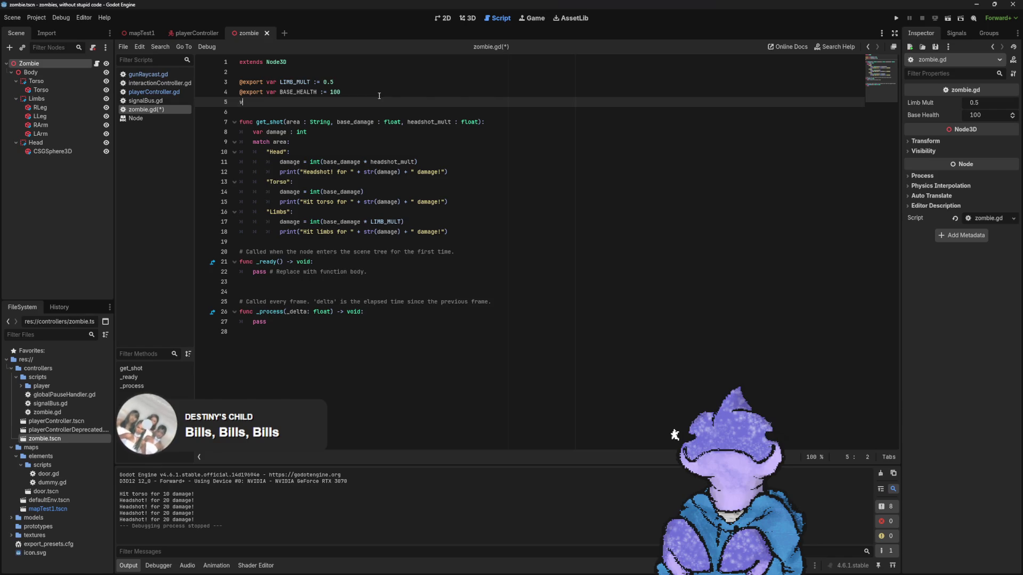
key("BackSpace")
key("BackSpace")
type("lth ")
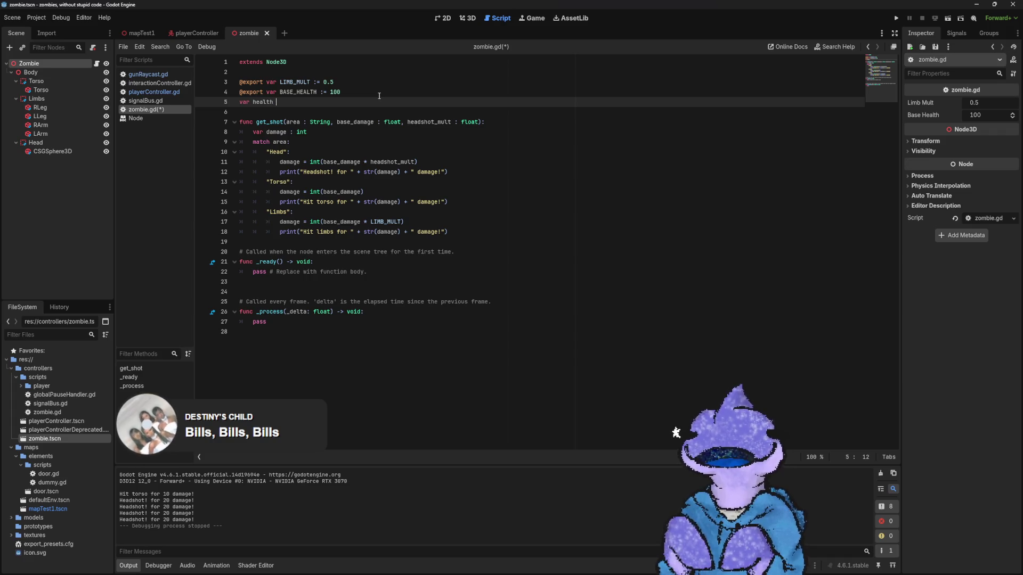
type(":")
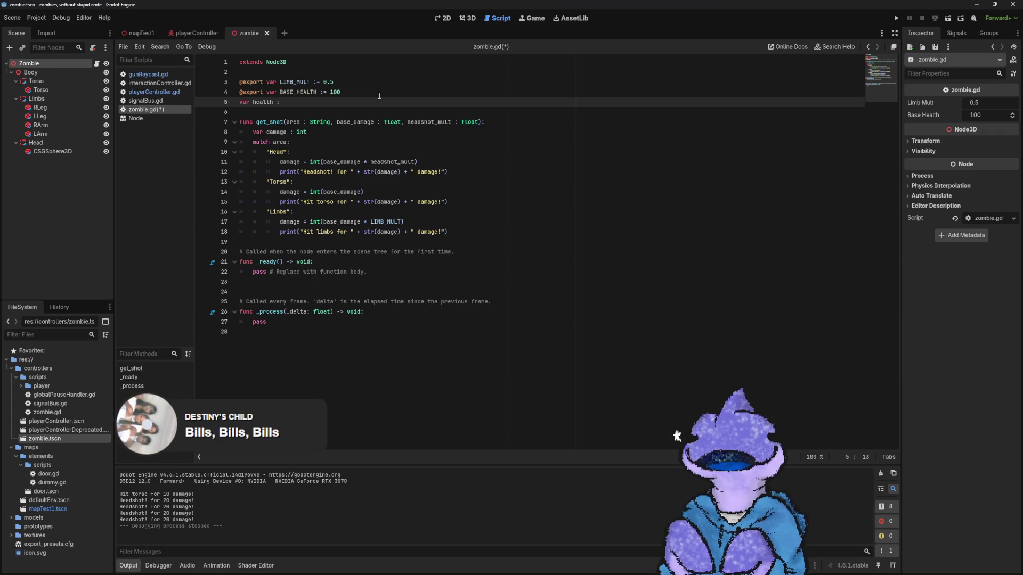
type("= base")
key("BackSpace")
key("BackSpace")
key("BackSpace")
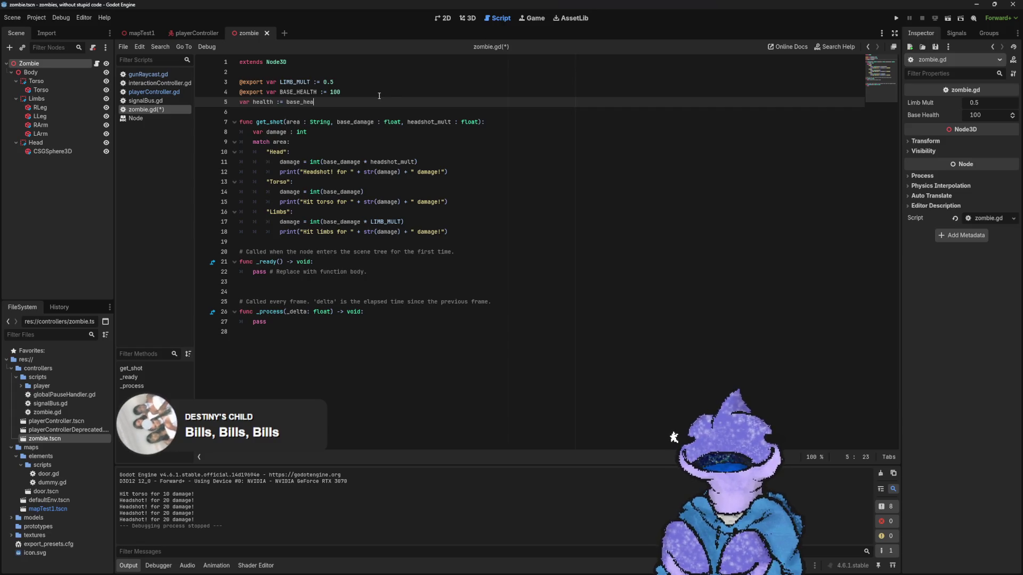
type("B")
type("ASE_")
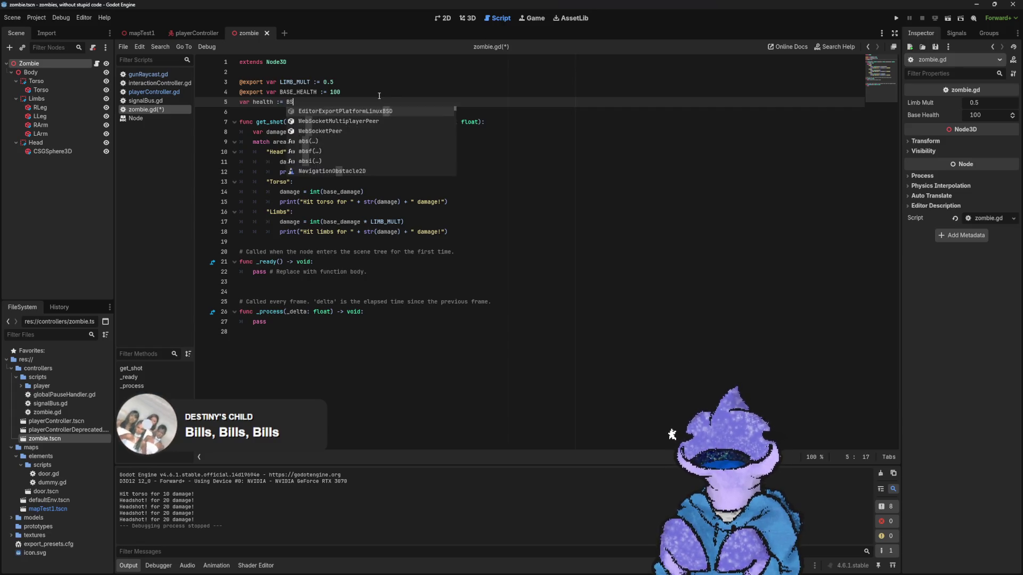
type("HEA")
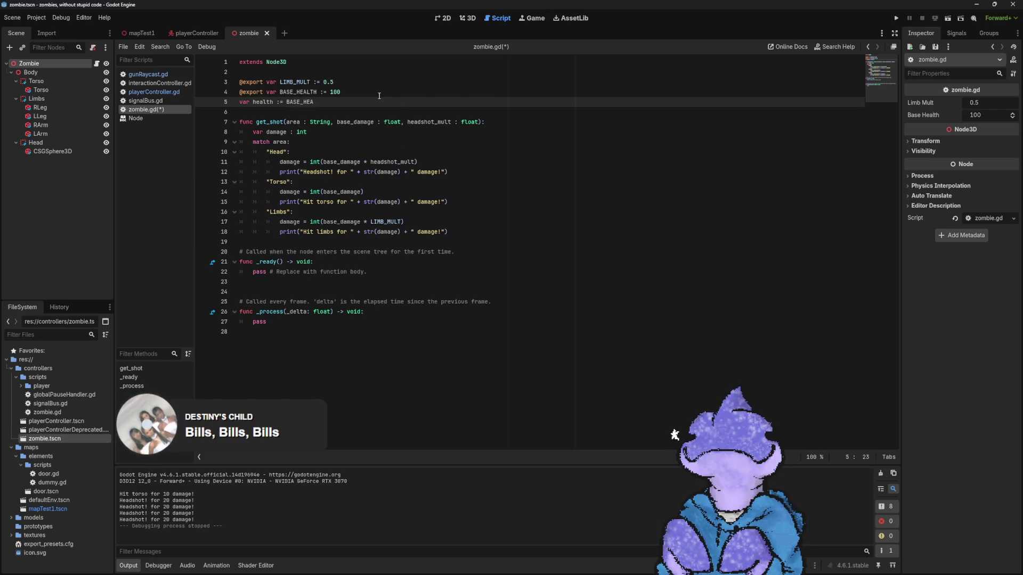
type("LTH")
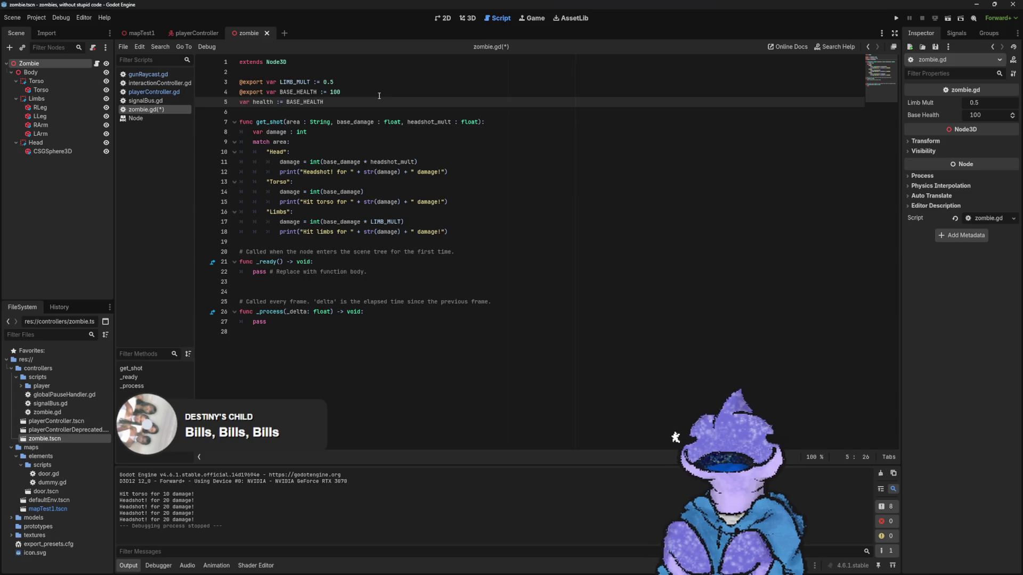
left_click(389, 132)
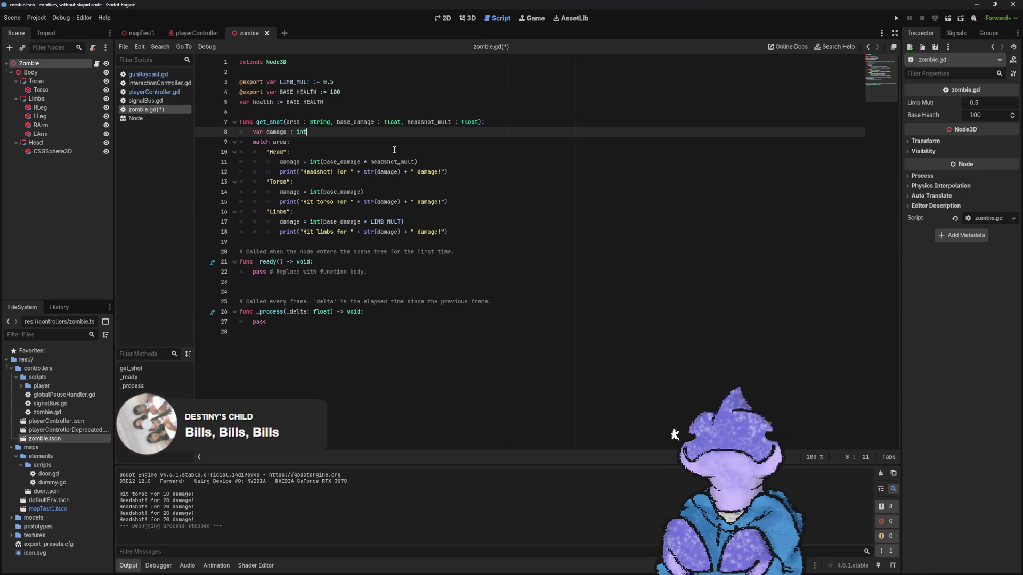
Step: Add a health -= damage line inside the Head branch of get_shot
left_click(258, 103)
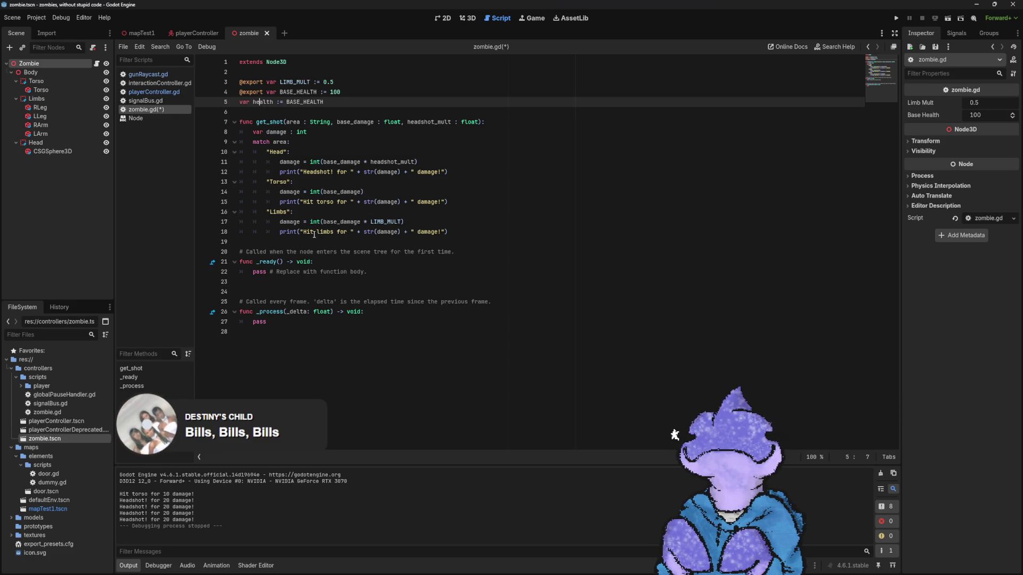
left_click(457, 169)
key("Return")
type("ealt")
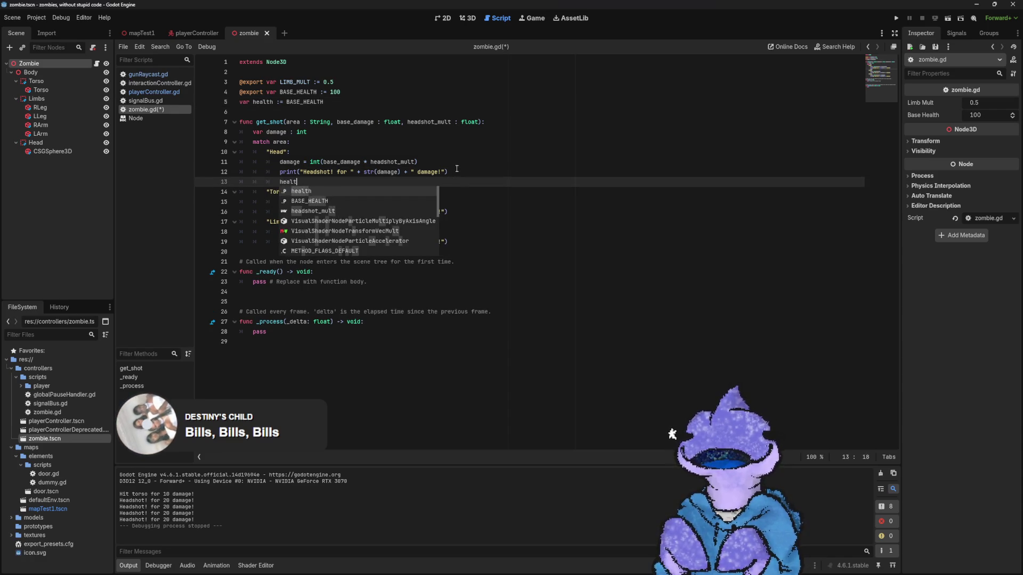
type(" :h")
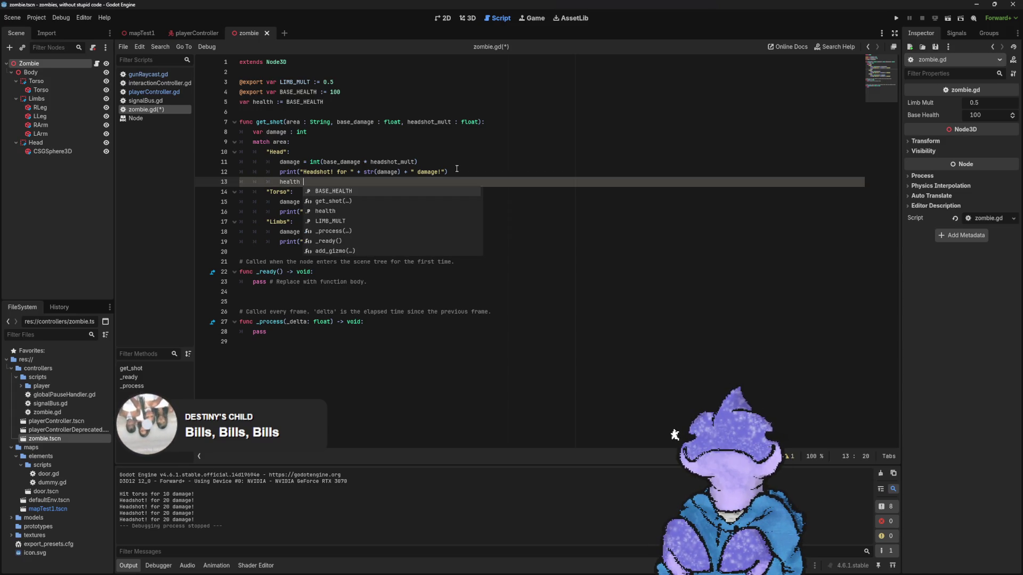
type("+=")
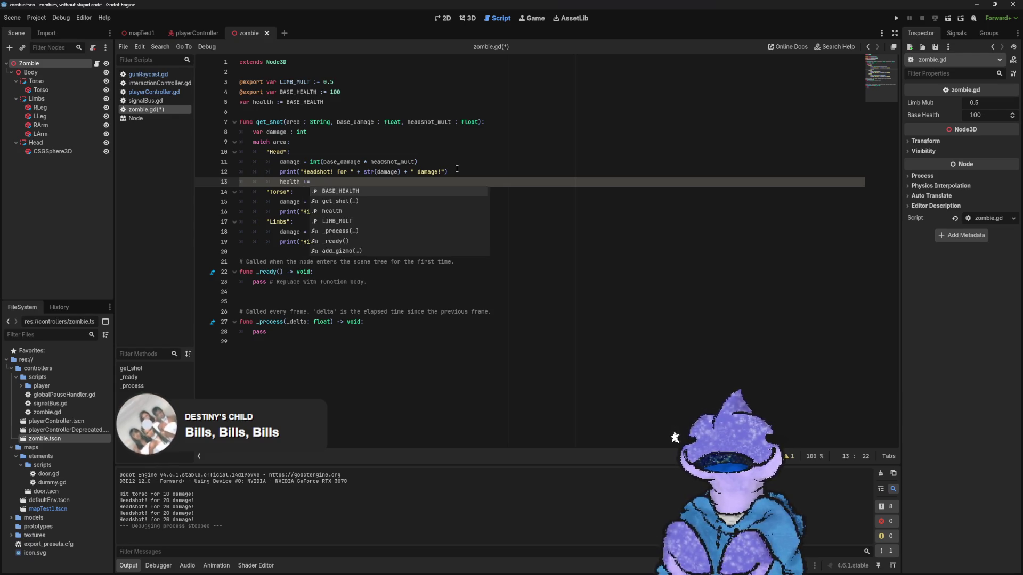
key("BackSpace")
key("BackSpace")
type("-=")
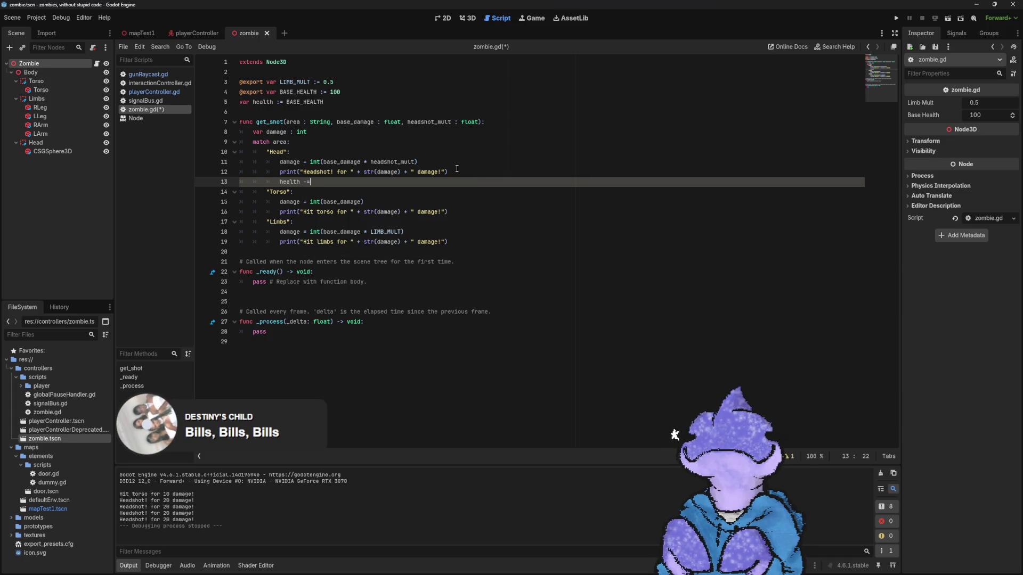
key("BackSpace")
type("-= damage")
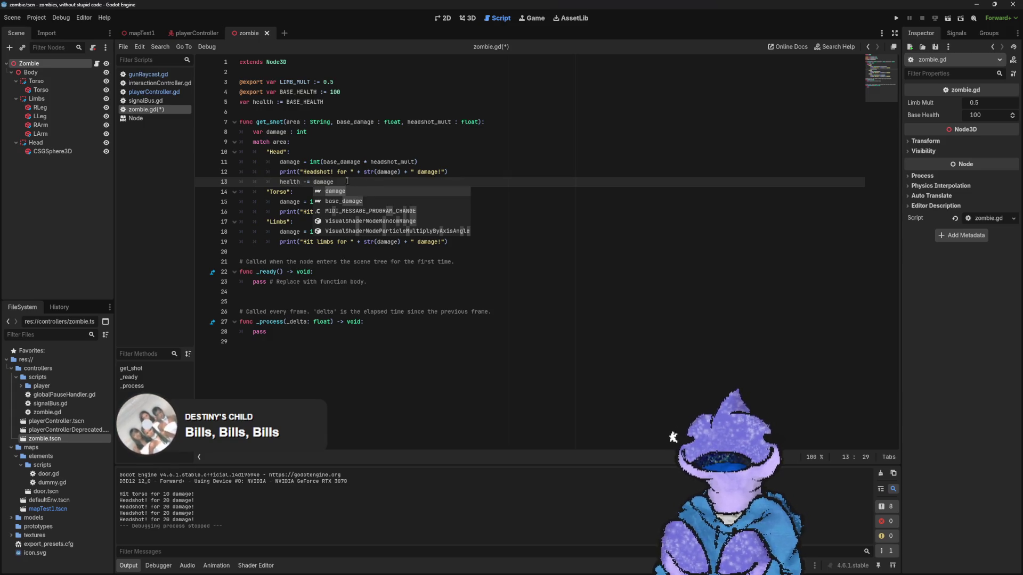
Step: Cut health -= damage out of the Head branch and open a new line after the Limbs print
left_click(313, 132)
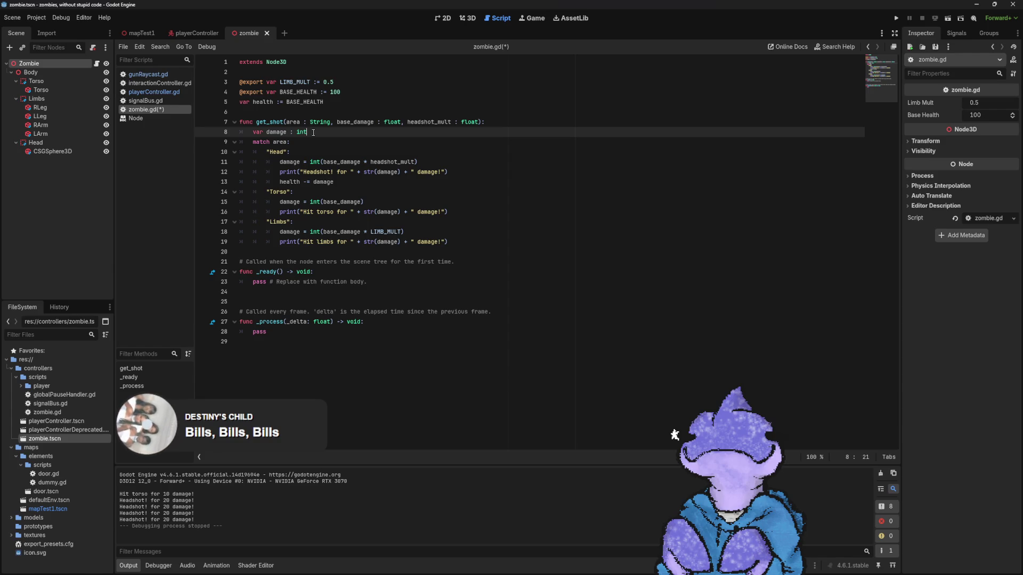
type("= 0")
left_click_drag(334, 182, 279, 181)
right_click(282, 181)
left_click(315, 222)
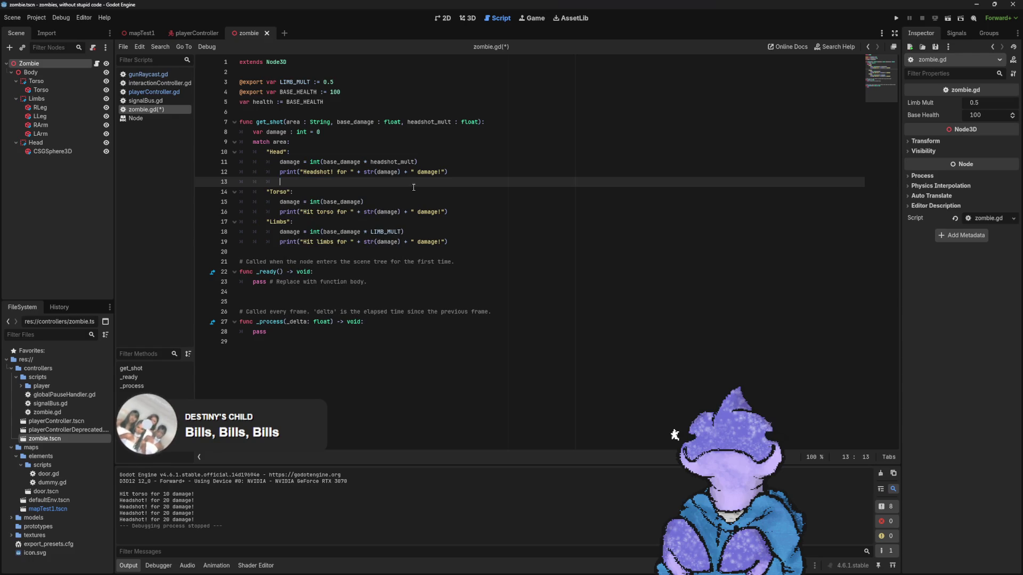
key("BackSpace")
key("BackSpace")
key("BackSpace")
key("Home")
key("Up")
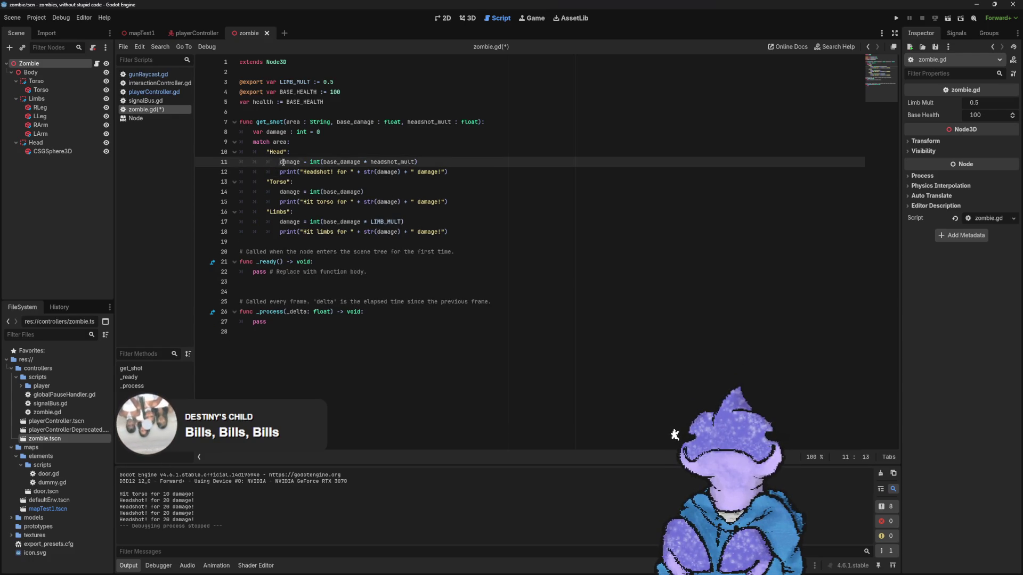
left_click(460, 230)
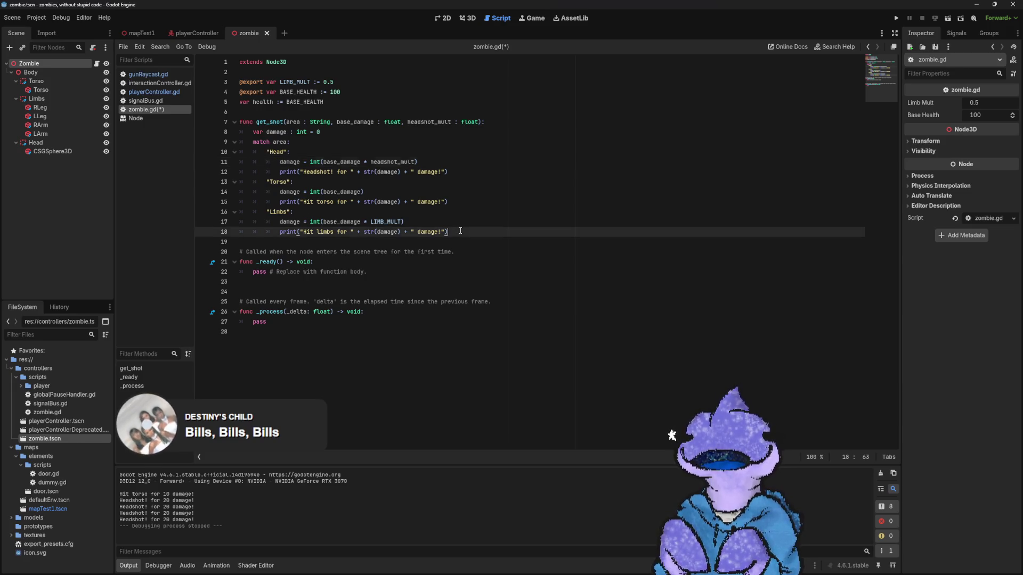
key("Return")
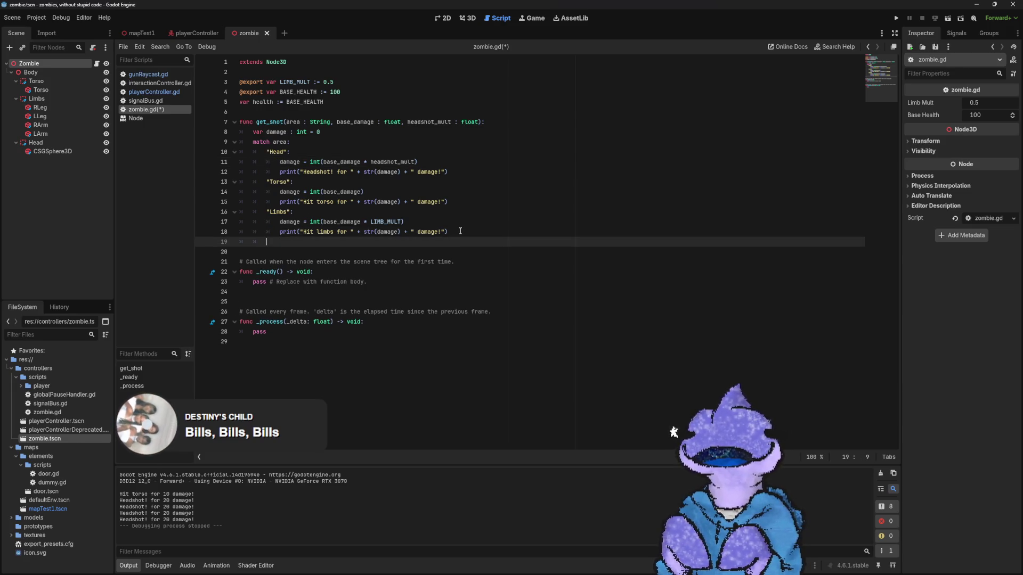
Step: After the match block, add health -= damage and a print of the zombie's remaining health
type("health -= damage")
key("Return")
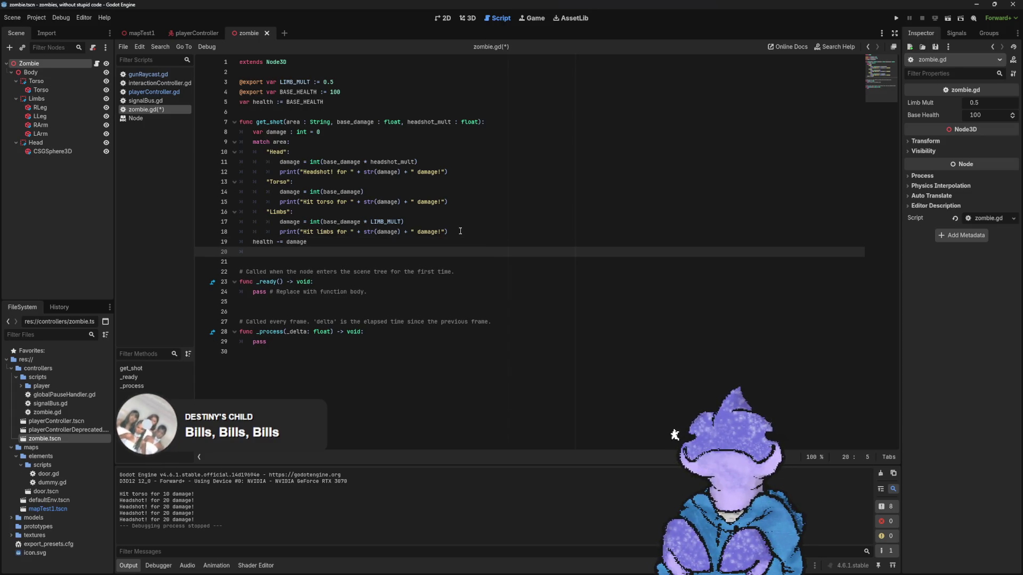
type("print")
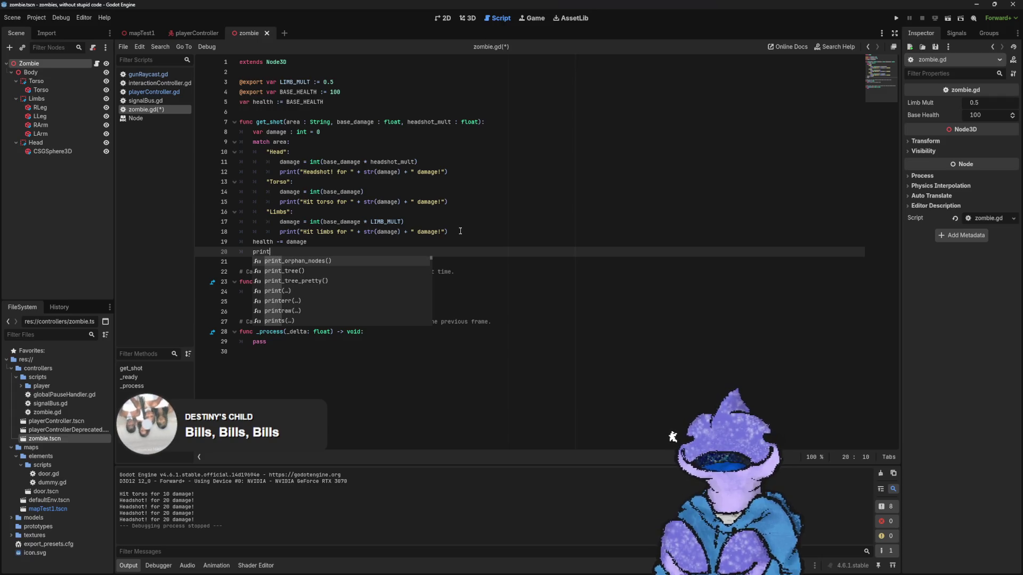
type("(\"T")
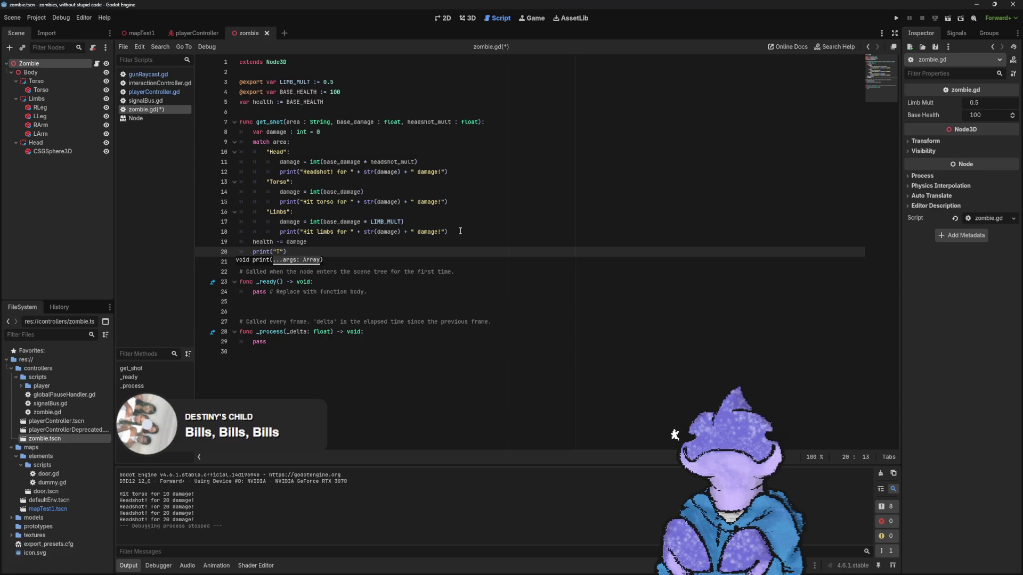
type("zombie s")
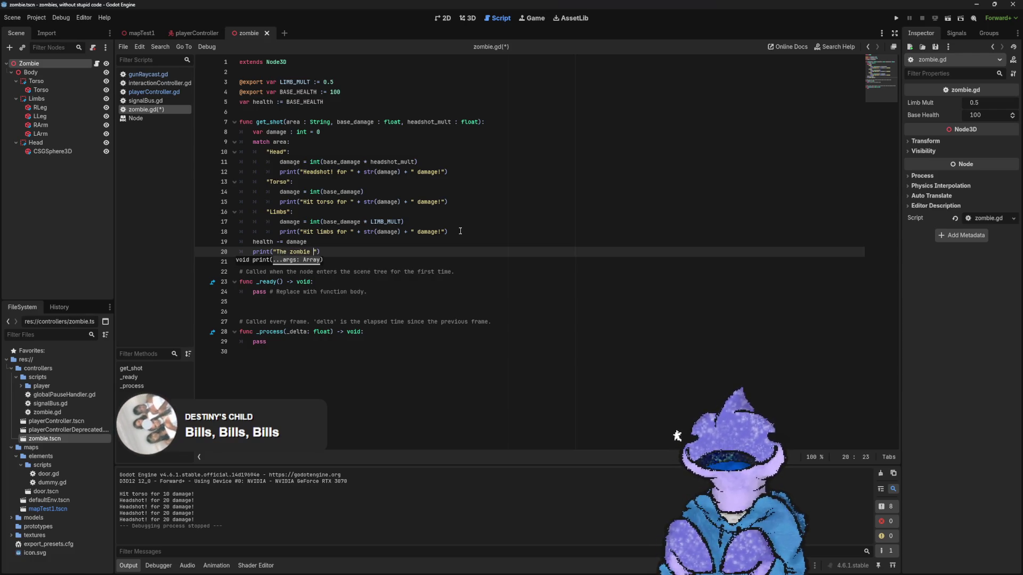
type("as ")
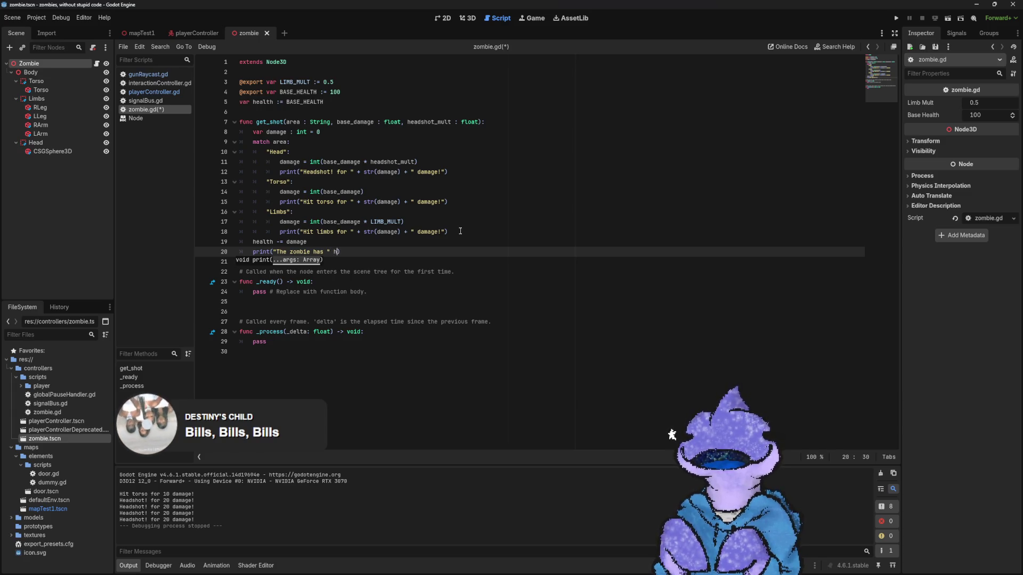
type(" + health")
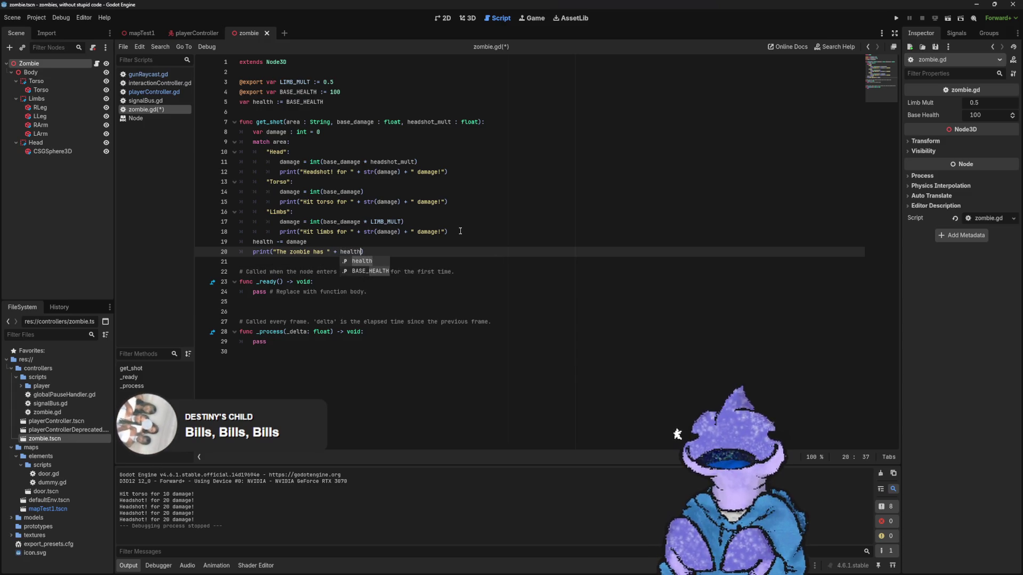
type(" + \"")
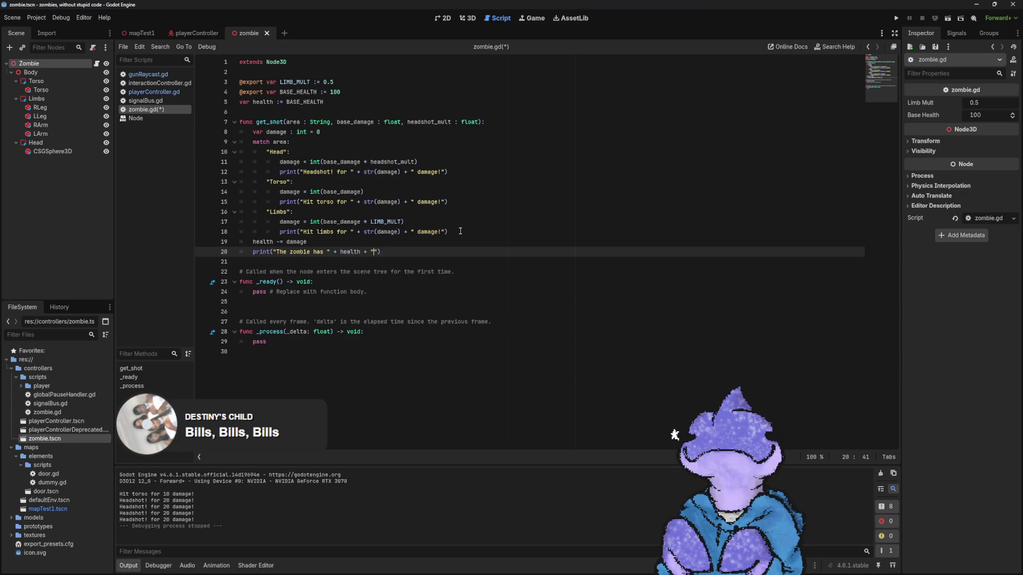
type(" health ")
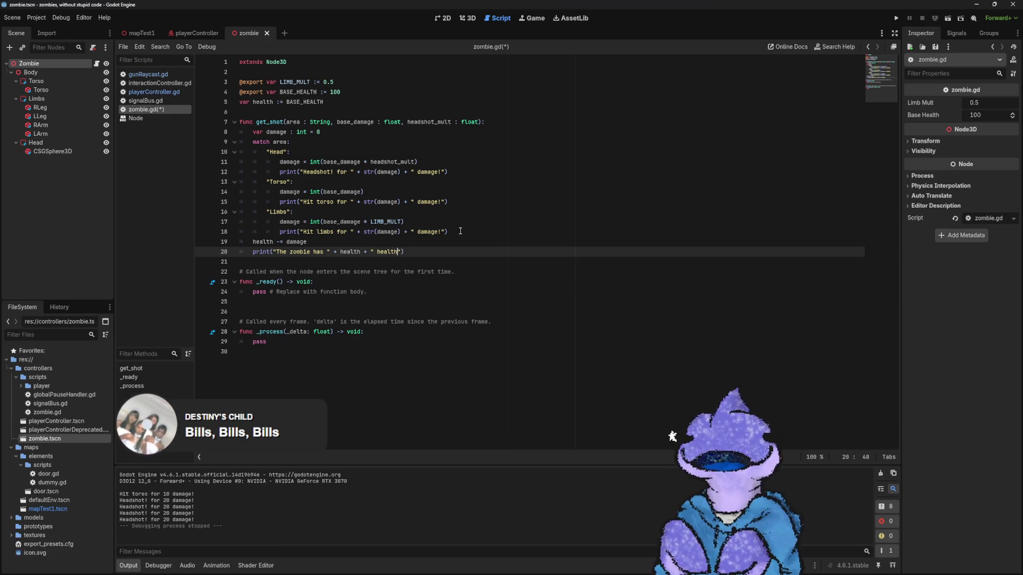
type("left.")
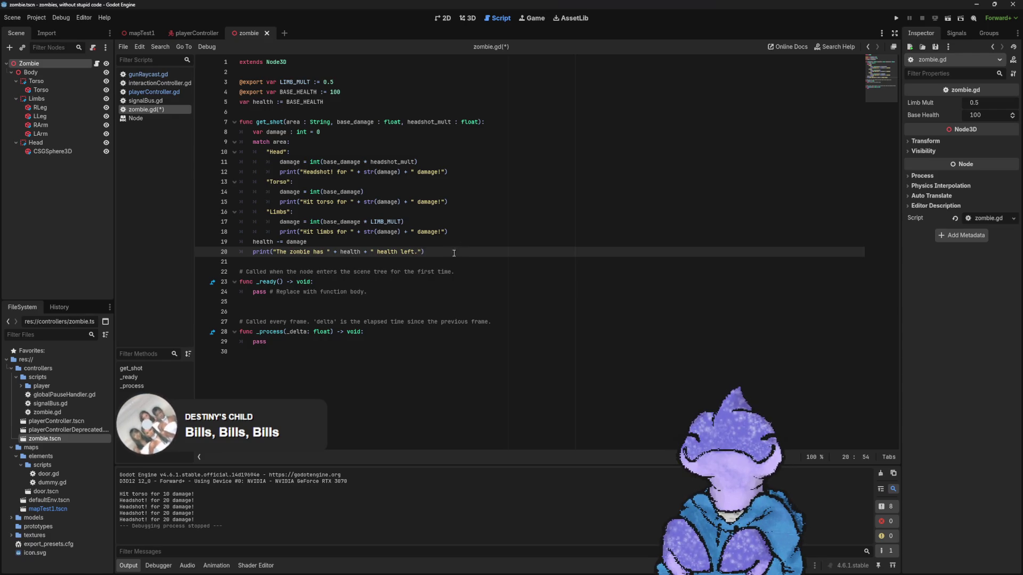
Step: Insert a blank line above the print and wrap health in str() inside the message
left_click(457, 242)
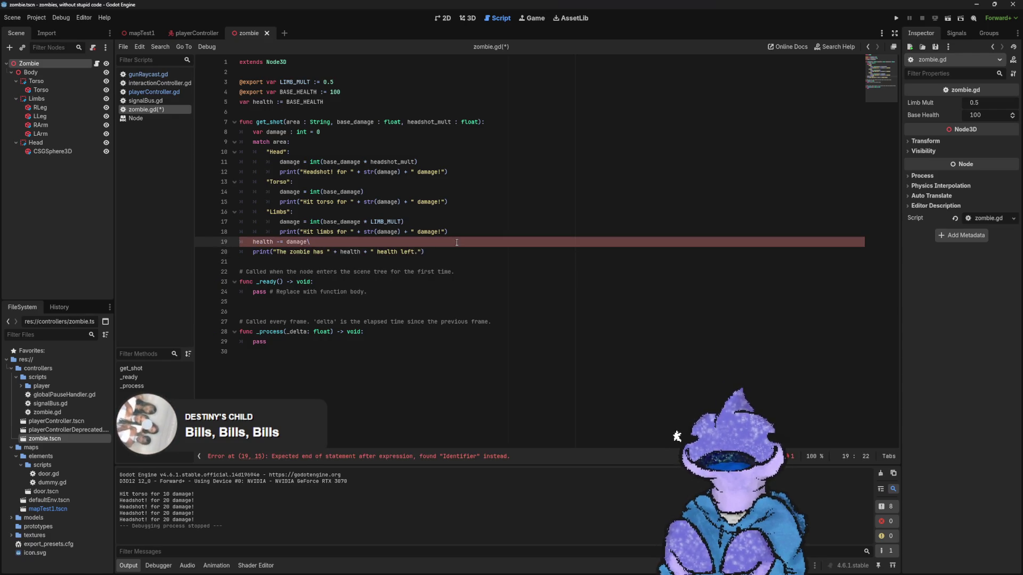
key("Return")
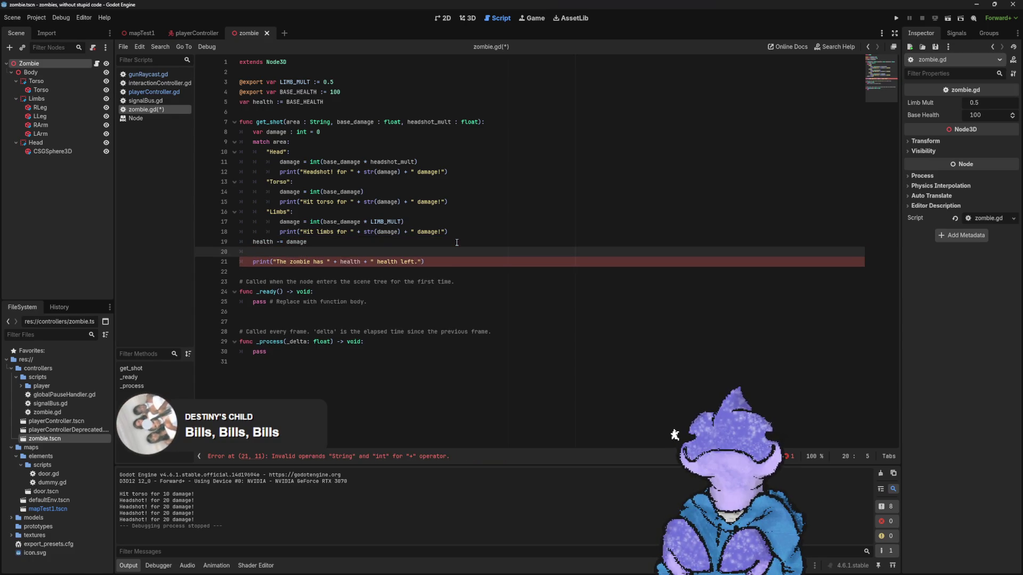
left_click(341, 262)
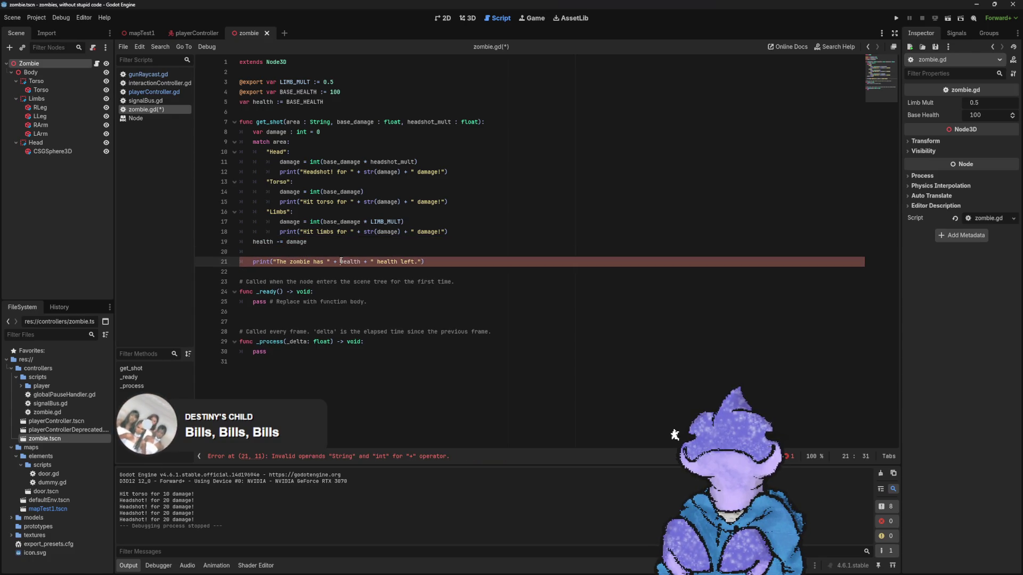
type("str(")
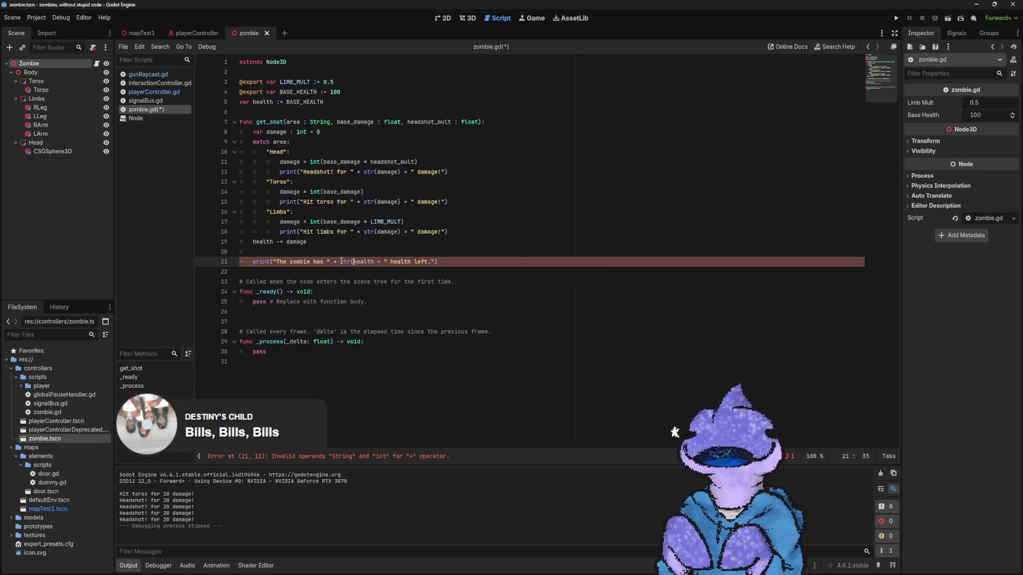
left_click(376, 265)
type(")")
left_click(376, 248)
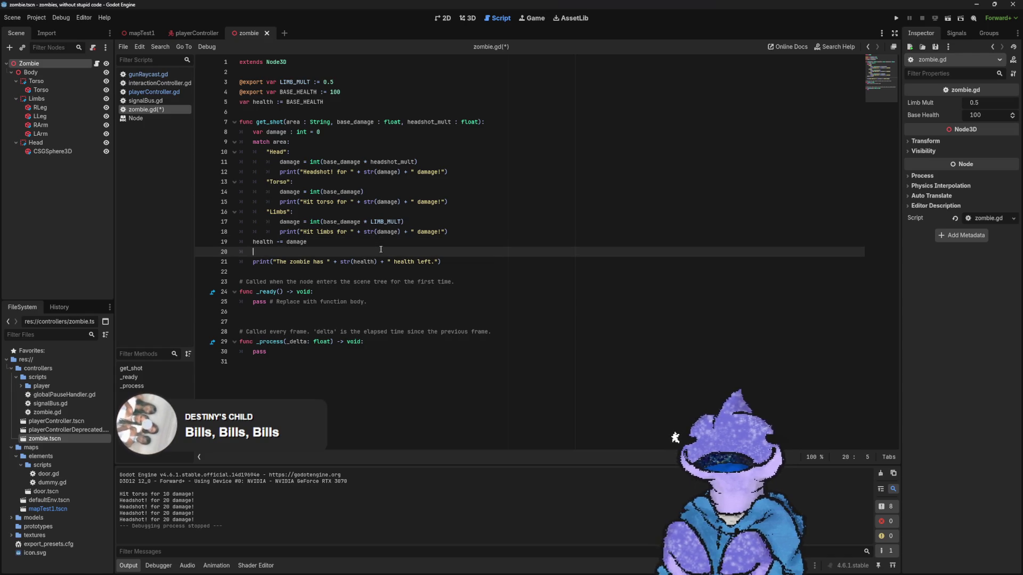
Step: Put the health print under an if health > 0 check
type("if hea")
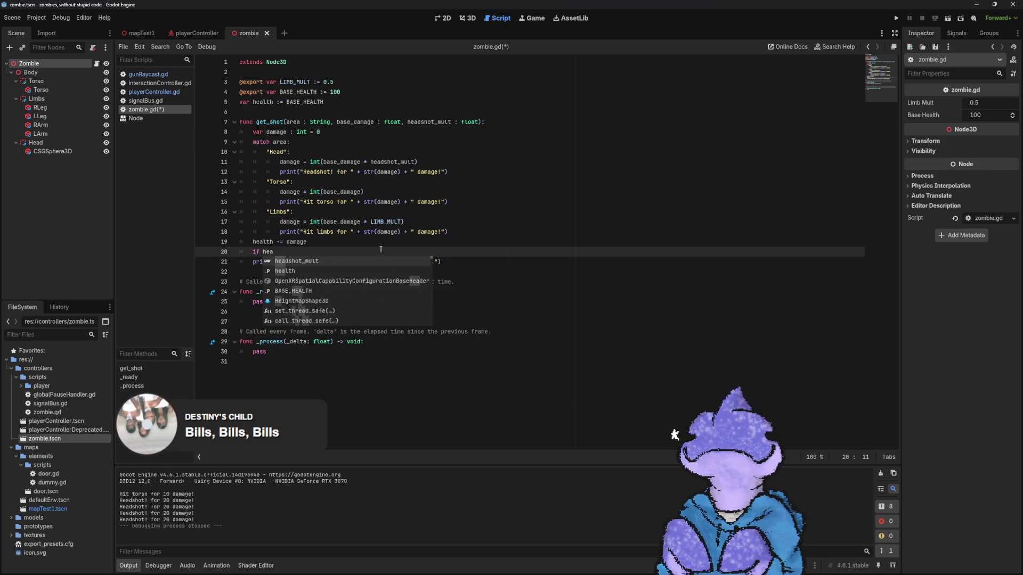
type("lth > 0:")
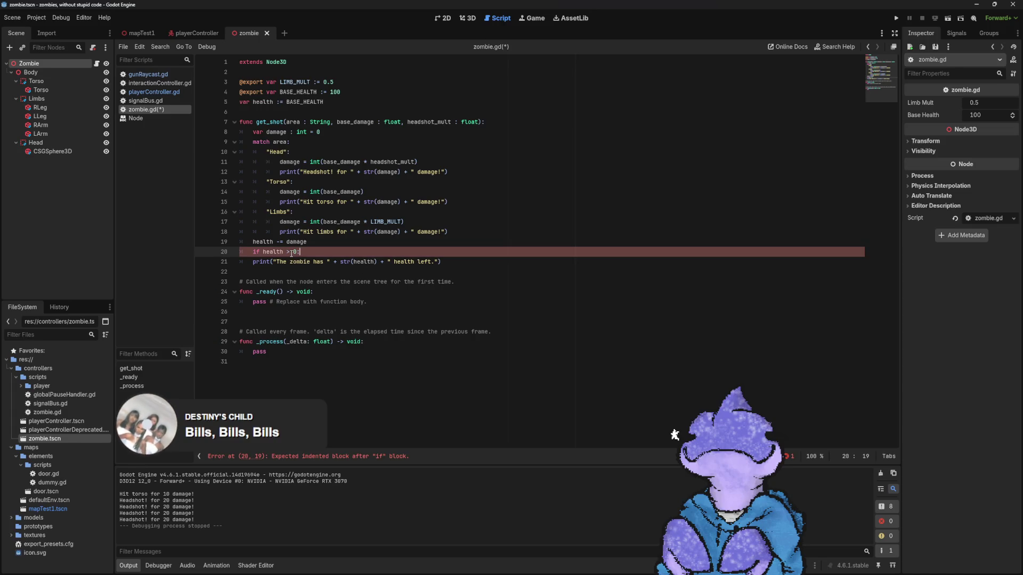
left_click(252, 263)
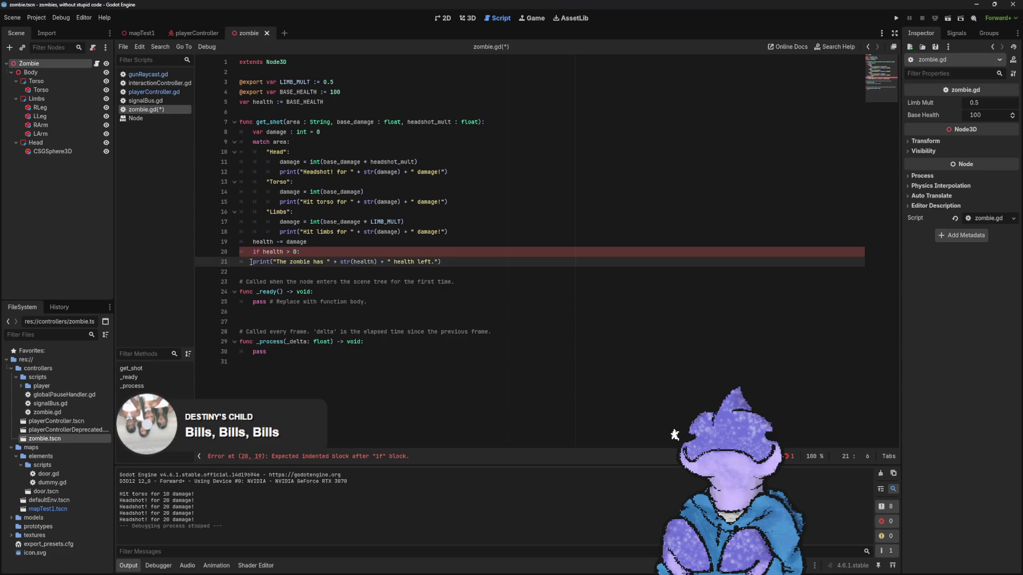
key("Tab")
Step: Add an else branch with print("DEAD!") on its own indented line, then save and run
left_click(469, 262)
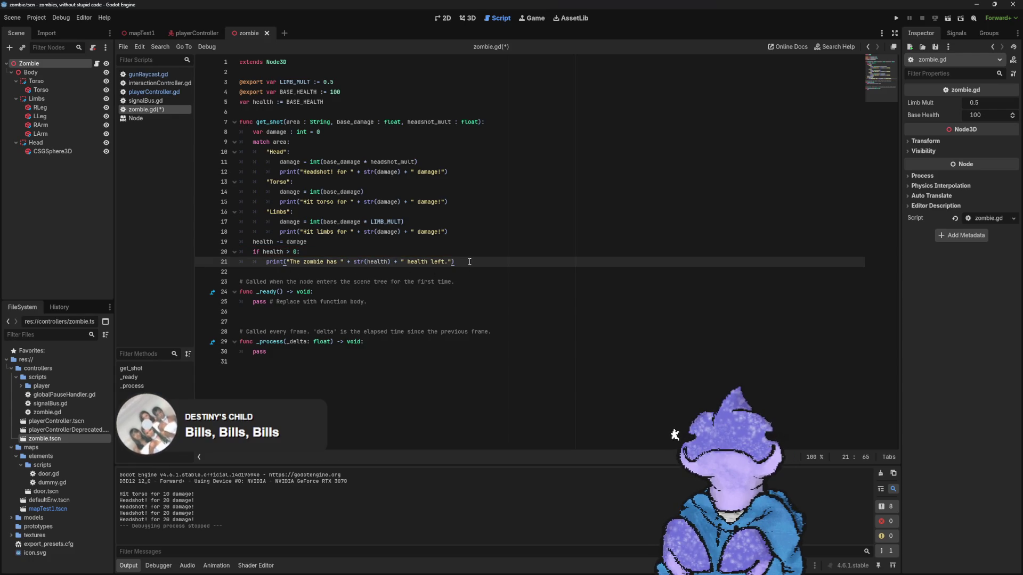
key("Return")
key("BackSpace")
type("else: print")
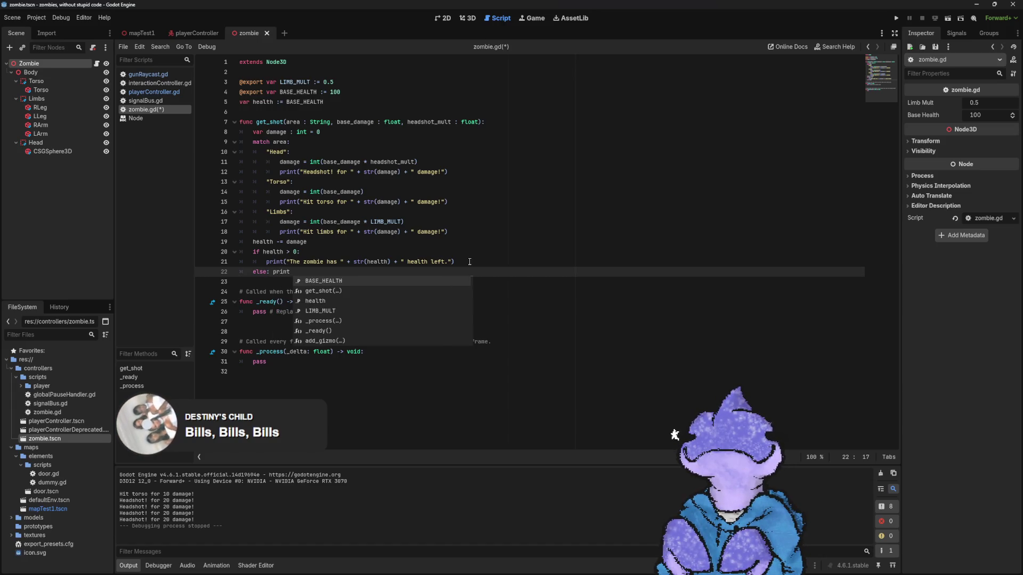
type("(\"DEAD")
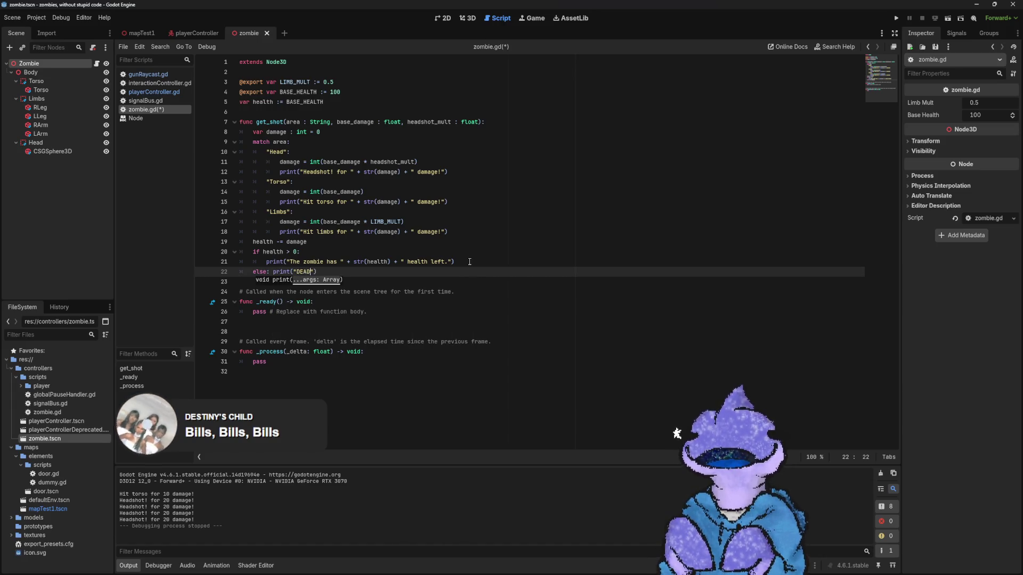
type("\"")
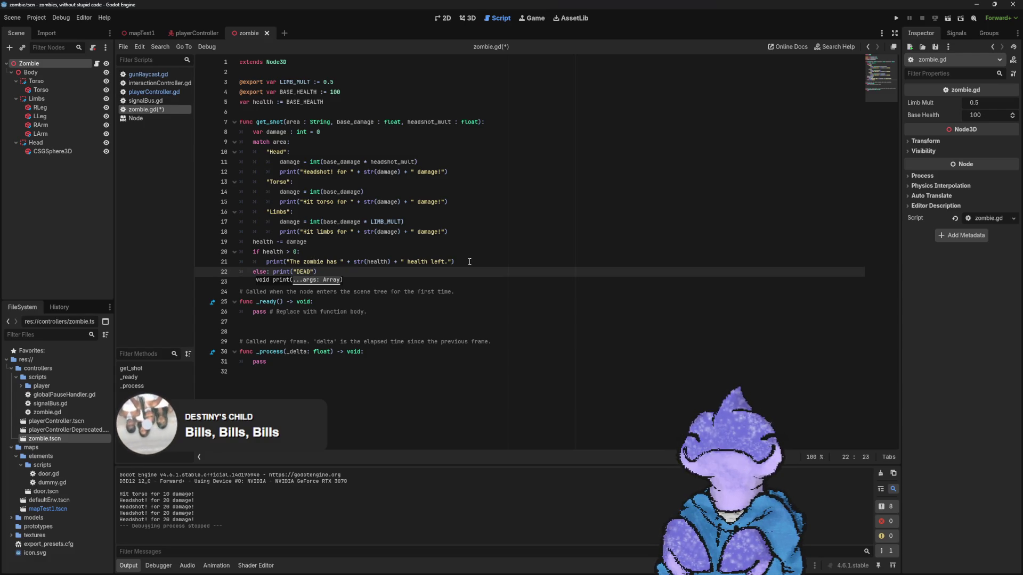
type("!")
key("ctrl+Left")
key("ctrl+Left")
key("ctrl+Left")
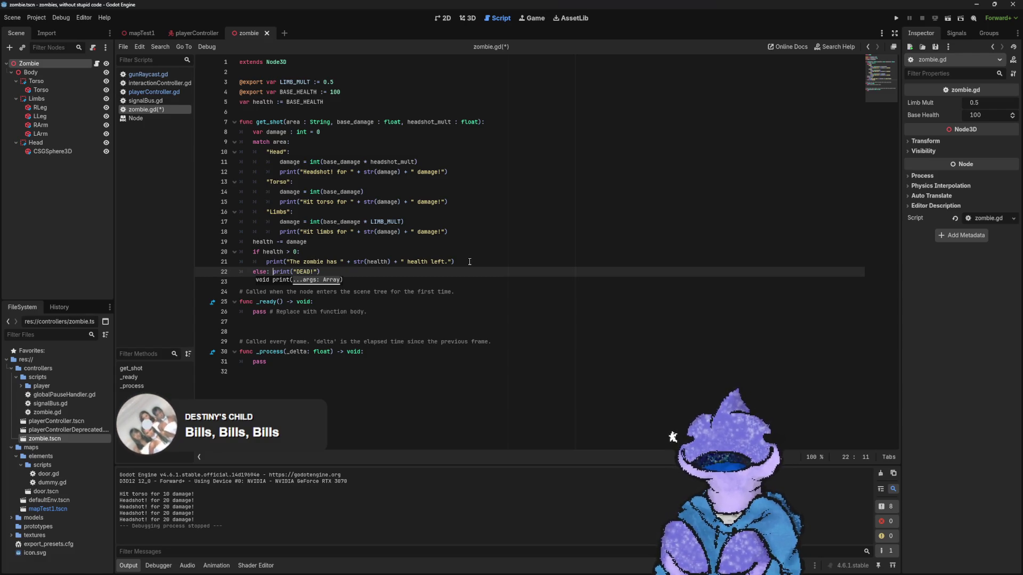
key("Return")
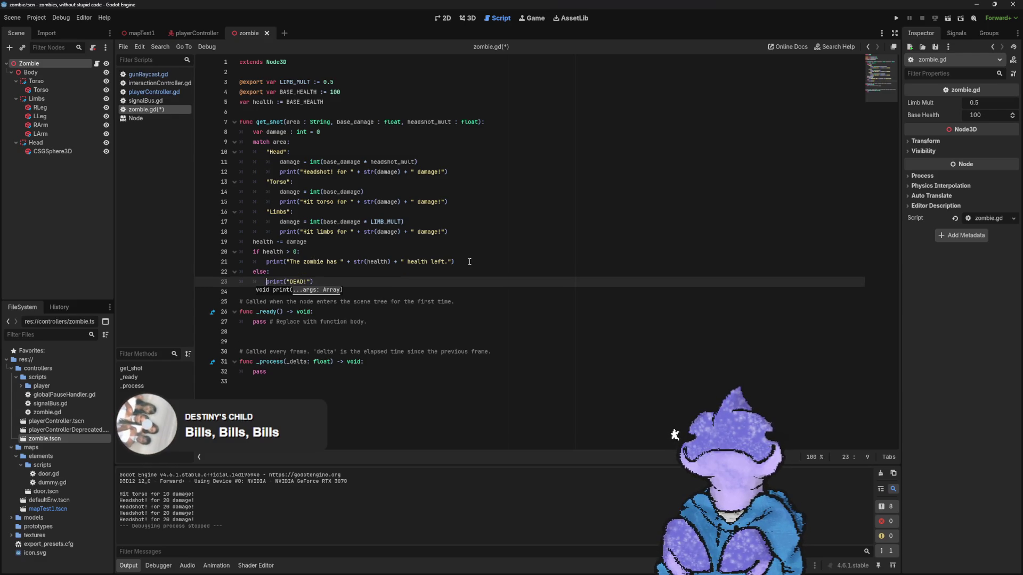
left_click(462, 267)
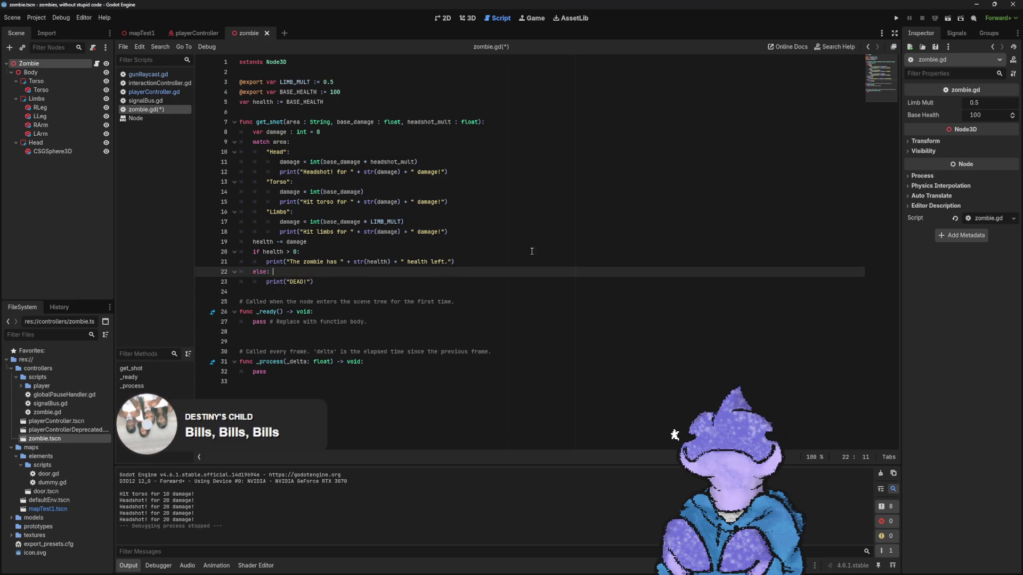
left_click(897, 18)
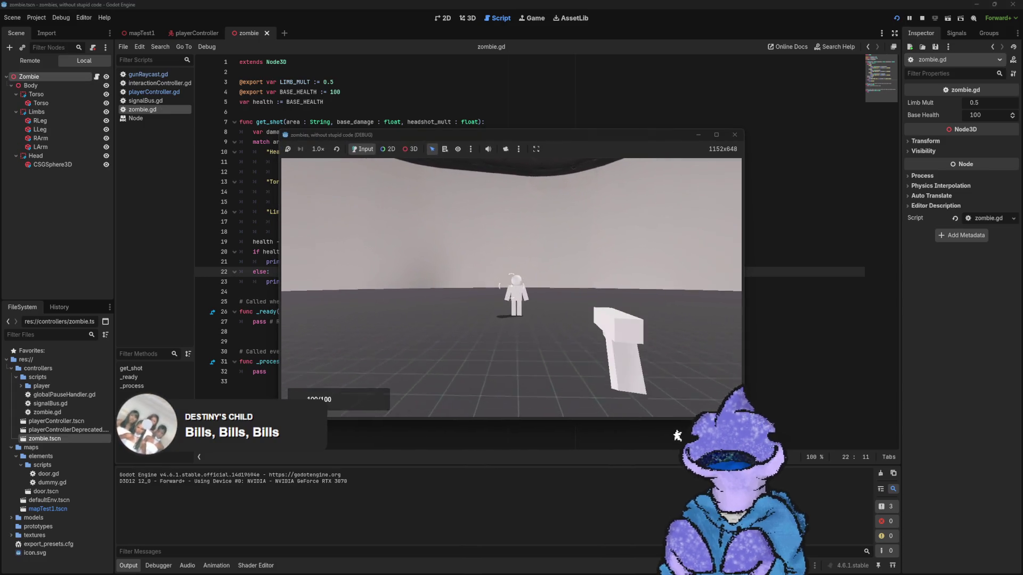
Step: Shoot the zombie's torso and limbs repeatedly until its health runs out
left_click(676, 433)
left_click(676, 434)
left_click(674, 435)
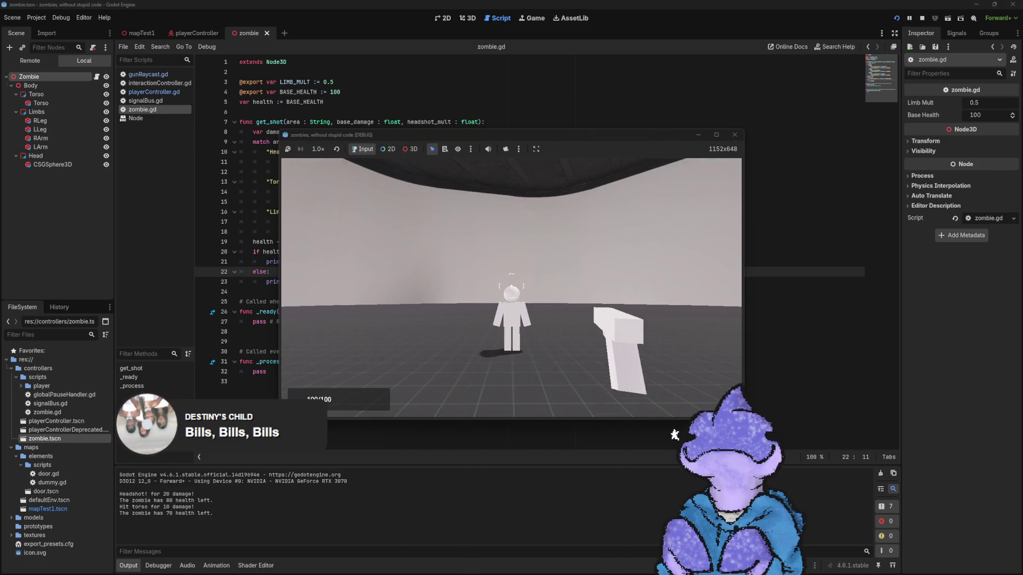
left_click(674, 435)
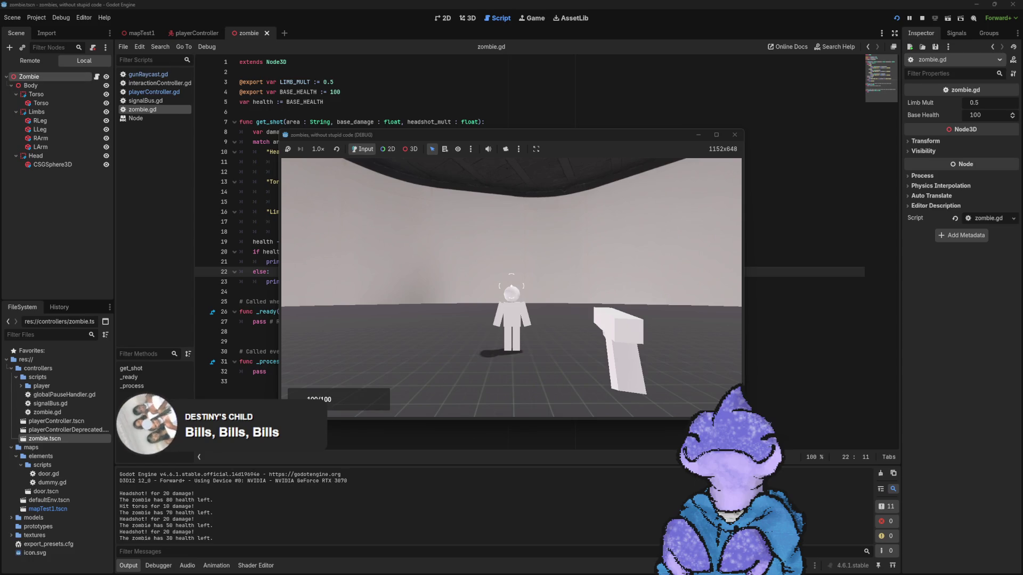
left_click(674, 435)
left_click(674, 435)
left_click(673, 435)
left_click(672, 434)
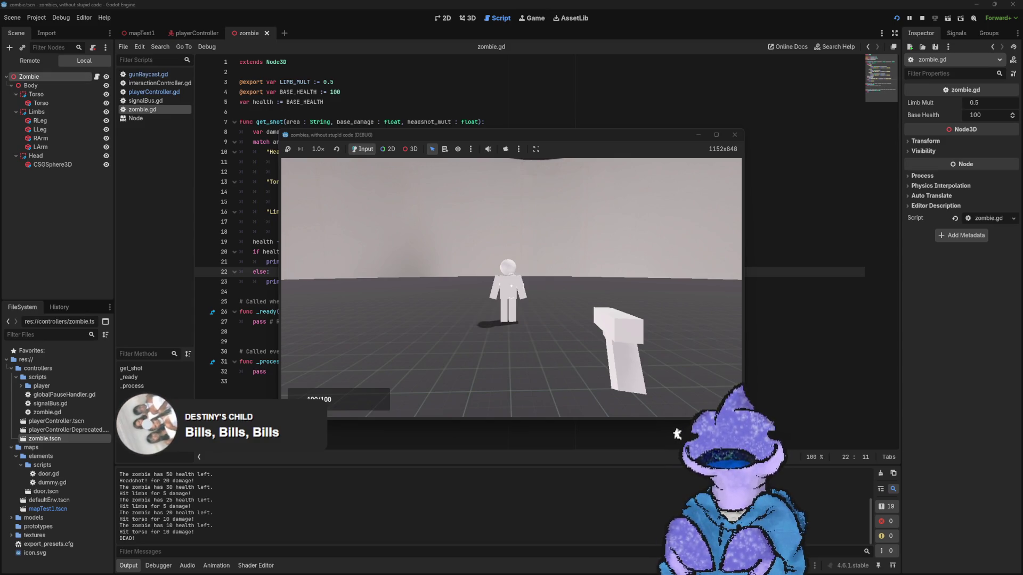
left_click(674, 435)
left_click(675, 435)
left_click(676, 435)
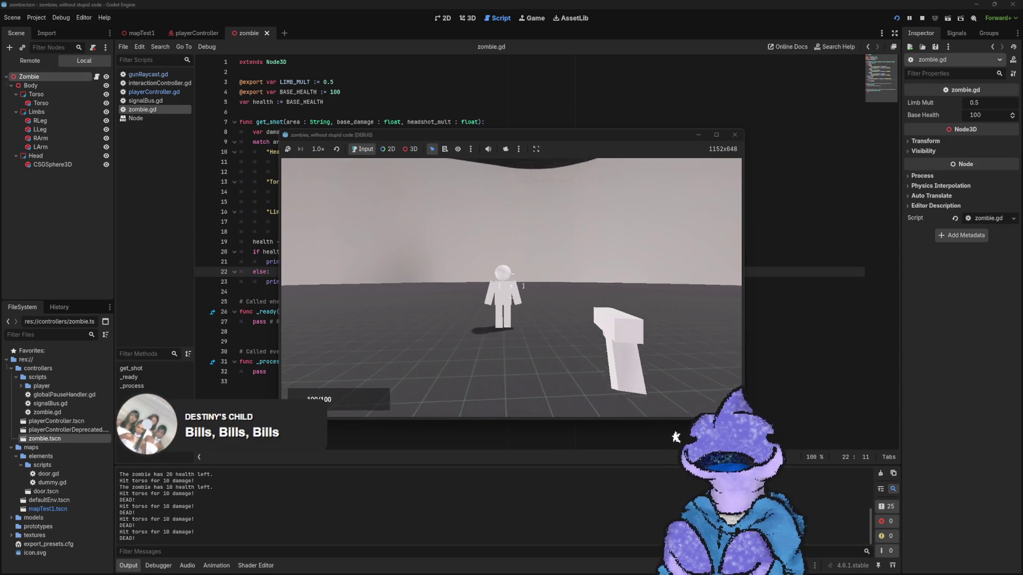
left_click(676, 435)
left_click(676, 435)
left_click(675, 437)
left_click(674, 434)
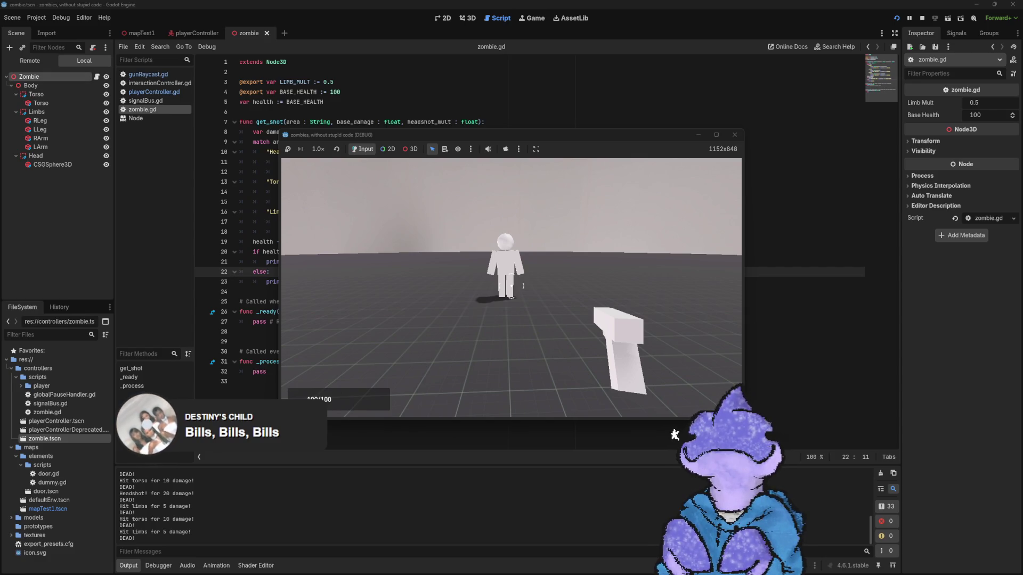
Step: Pause the game, toggle the debugger between 2D, 3D and input modes, then resume
key("Escape")
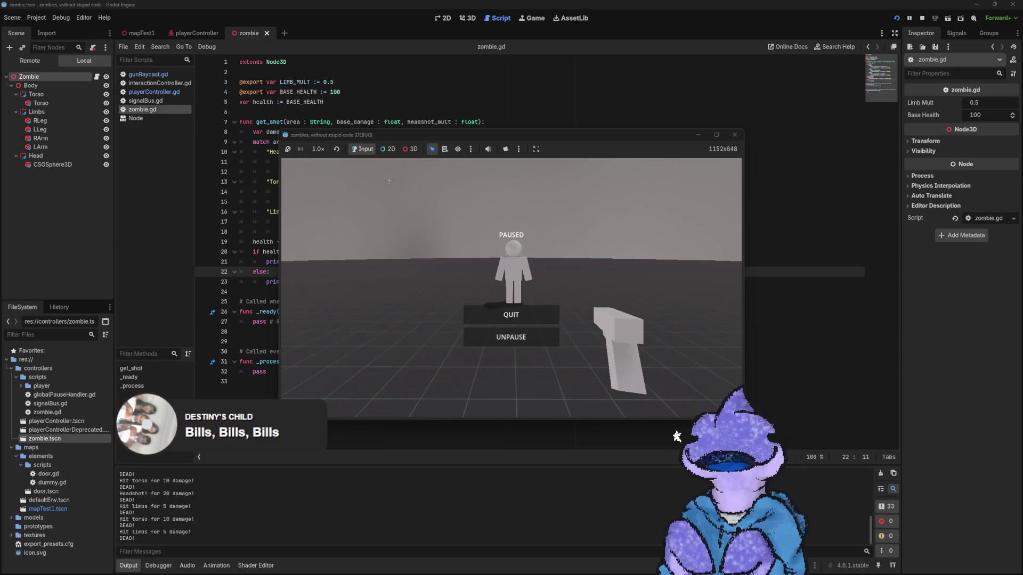
left_click(388, 149)
left_click(406, 149)
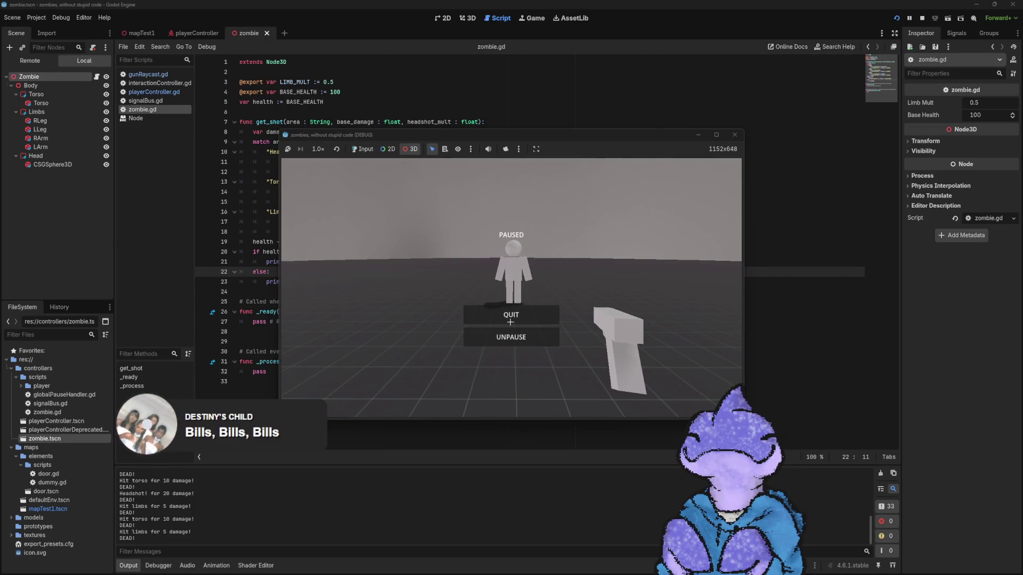
left_click(364, 149)
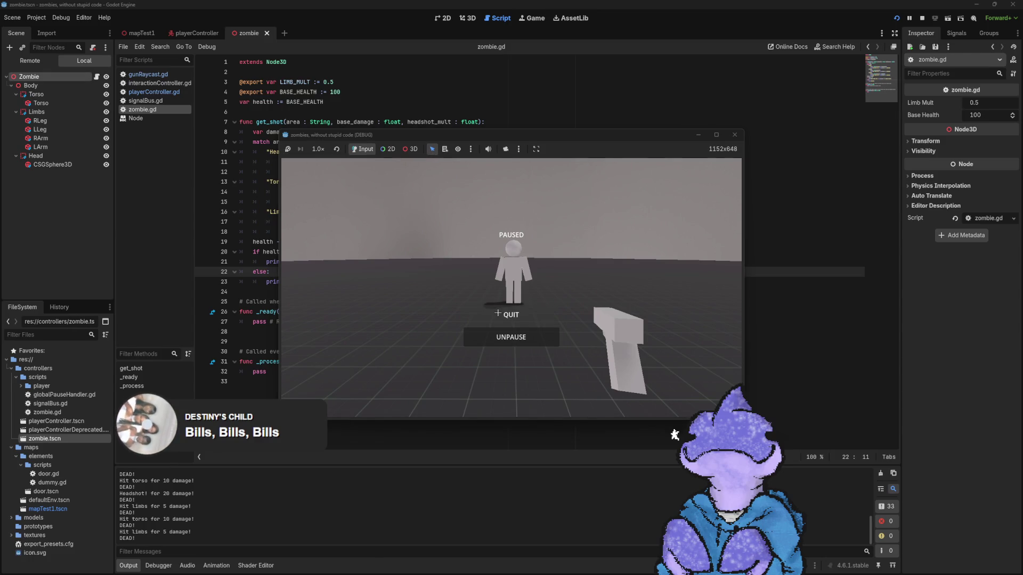
left_click(511, 337)
Step: Shoot the zombie's head four more times, then stop the game
left_click(512, 288)
left_click(511, 288)
left_click(511, 288)
left_click(512, 288)
left_click(511, 288)
left_click(511, 287)
key("F8")
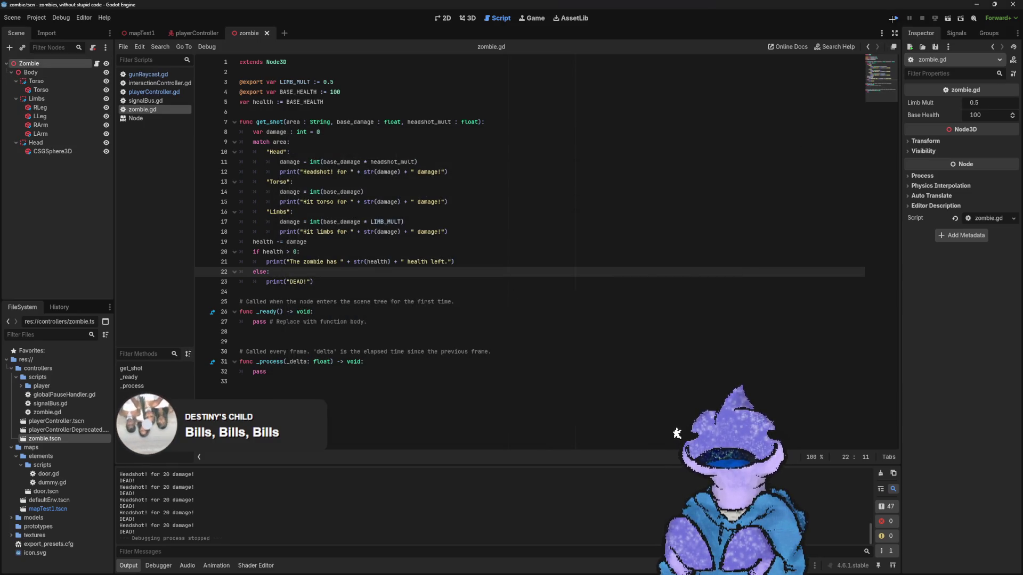
Step: Run the game, shoot the zombie until the log prints DEAD!, then stop it with F8
left_click(894, 19)
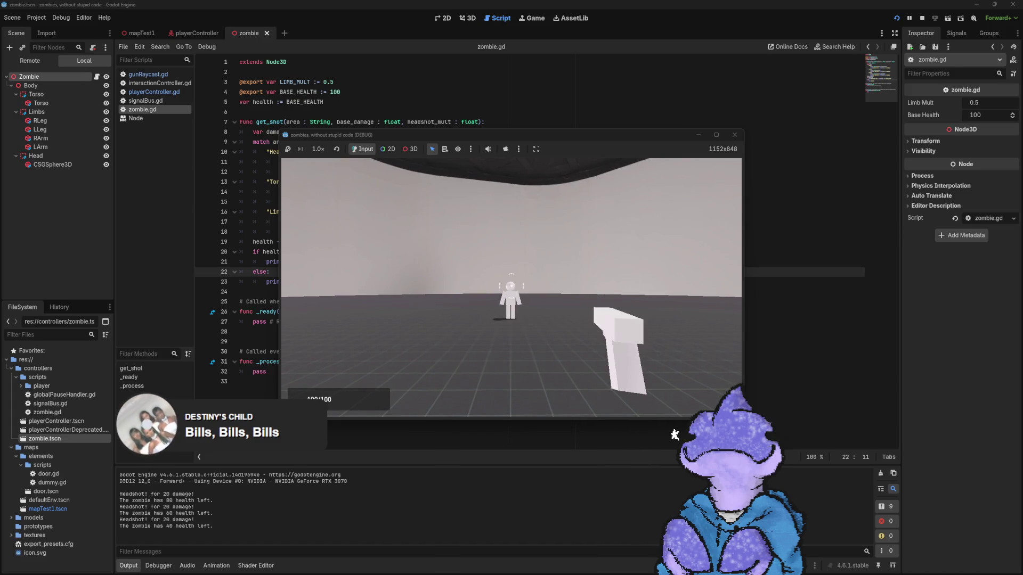
left_click(511, 288)
left_click(511, 288)
key("F8")
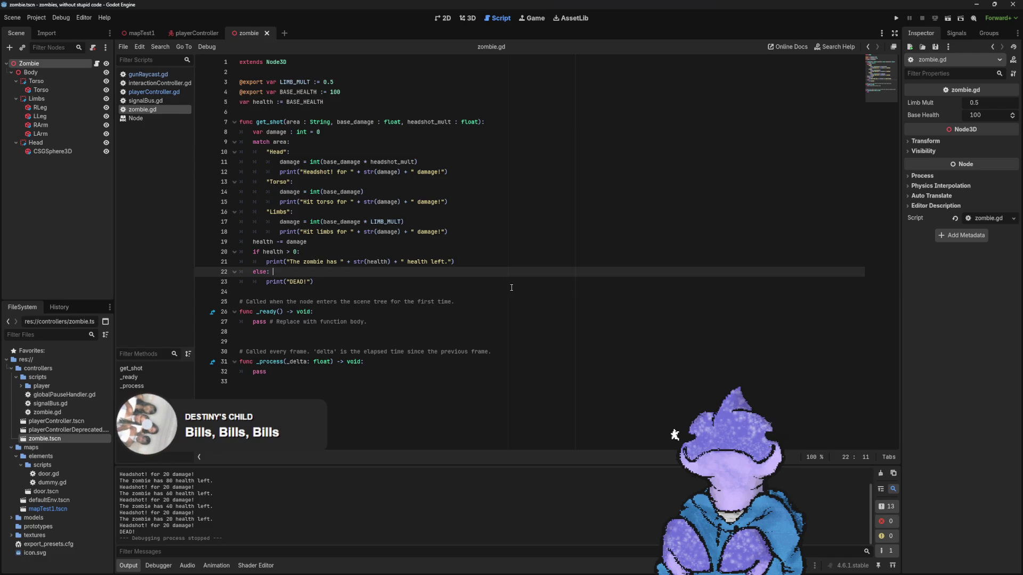
Step: Add an indented get_tree.quit() line under print("DEAD!") in the else branch
key("Down")
key("Down")
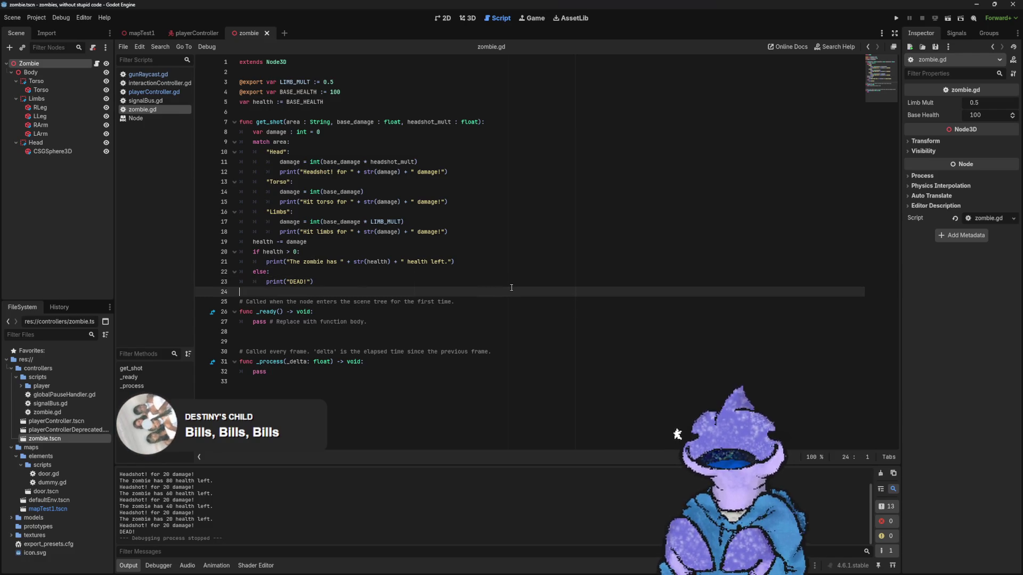
key("Return")
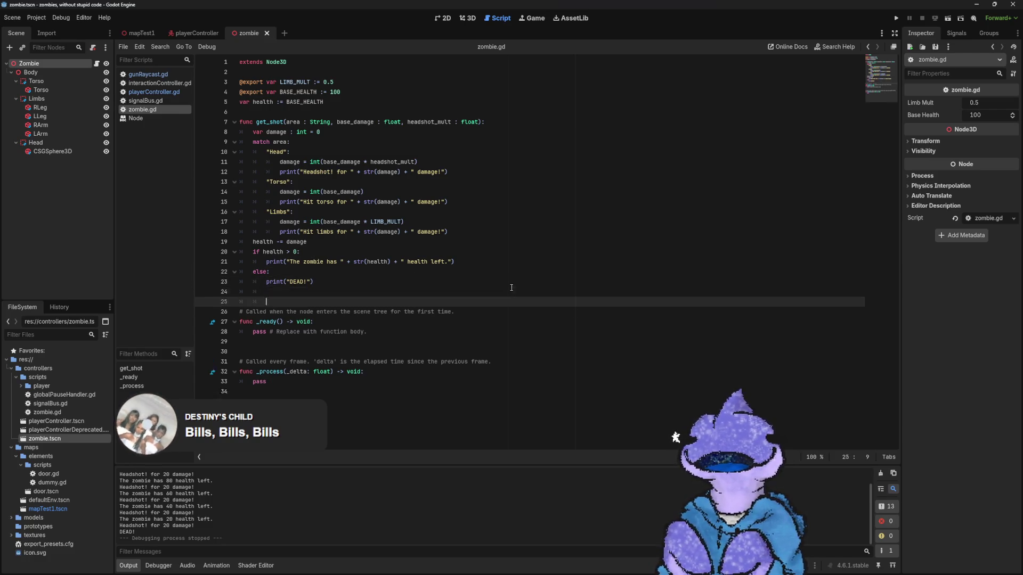
key("Up")
key("Up")
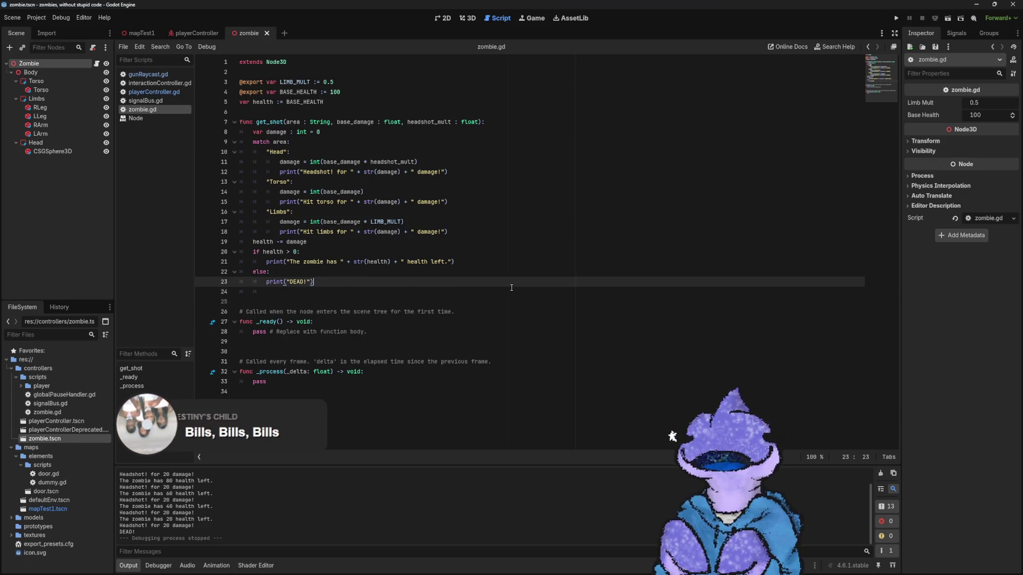
key("Down")
key("Tab")
key("Tab")
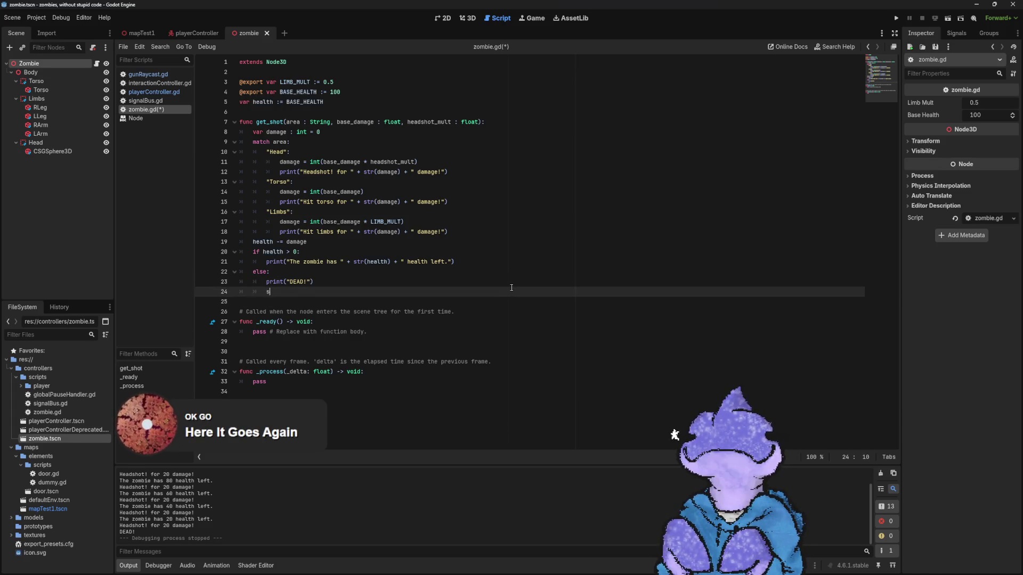
type("elf")
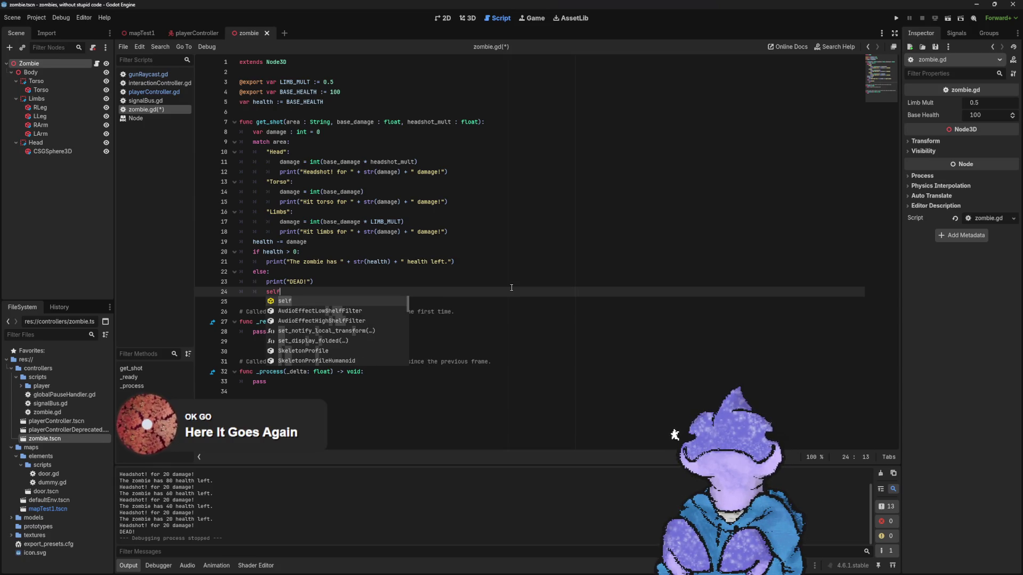
key("BackSpace")
key("BackSpace")
key("BackSpace")
type("get_tree")
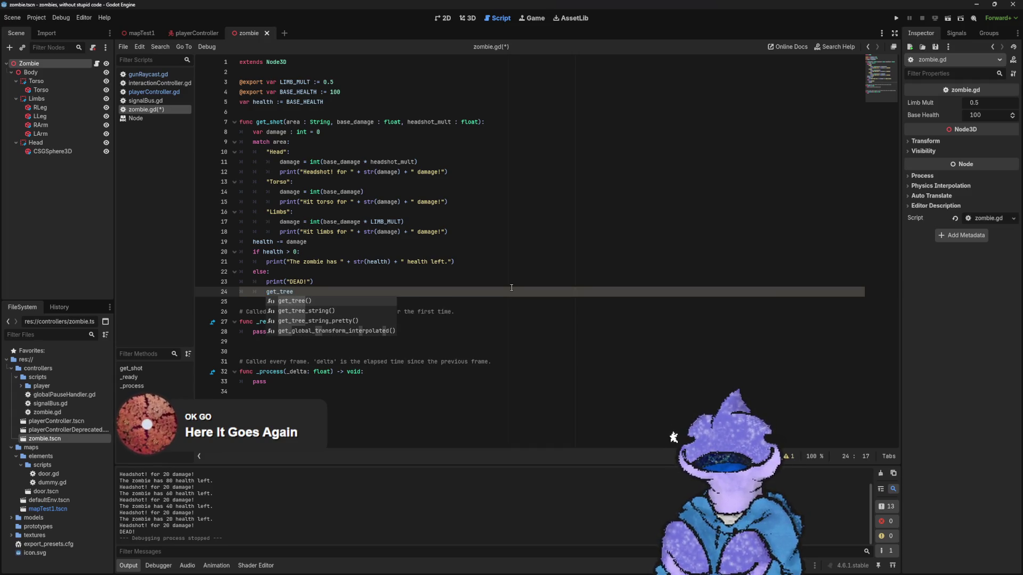
type(".quit(")
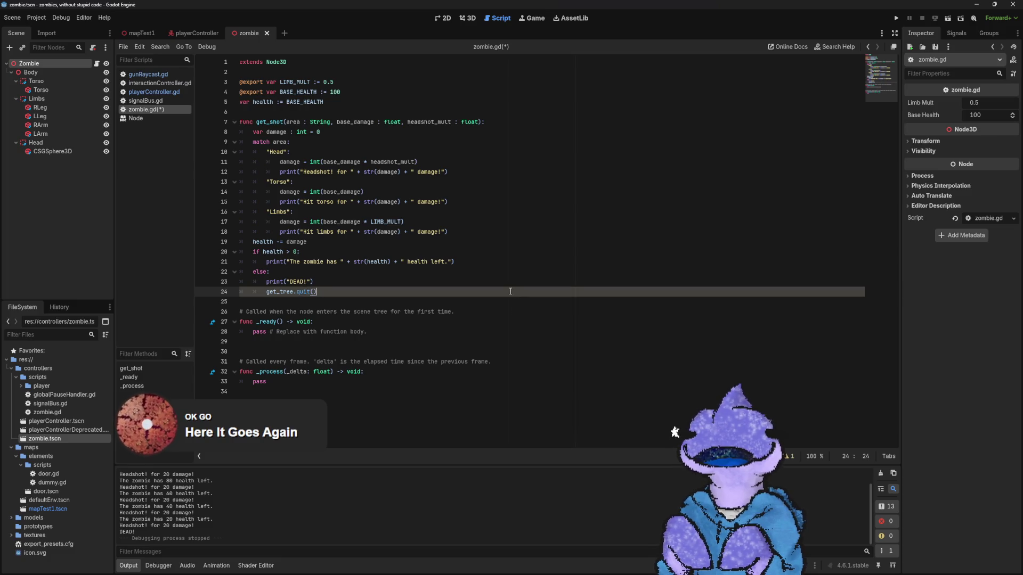
Step: Check the erroring line 24, then open globalPauseHandler.gd to see its quit code
left_click(510, 278)
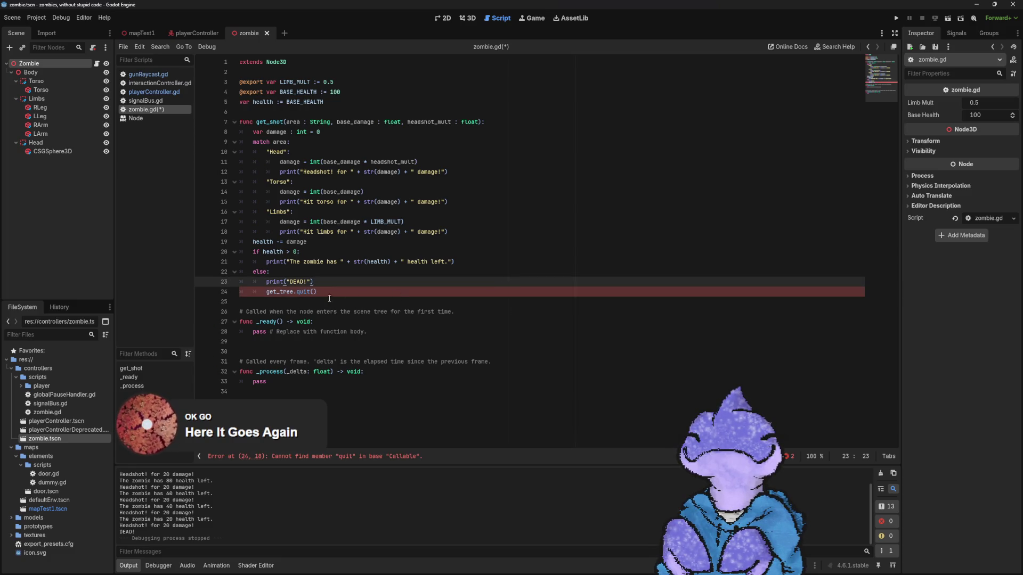
left_click(296, 293)
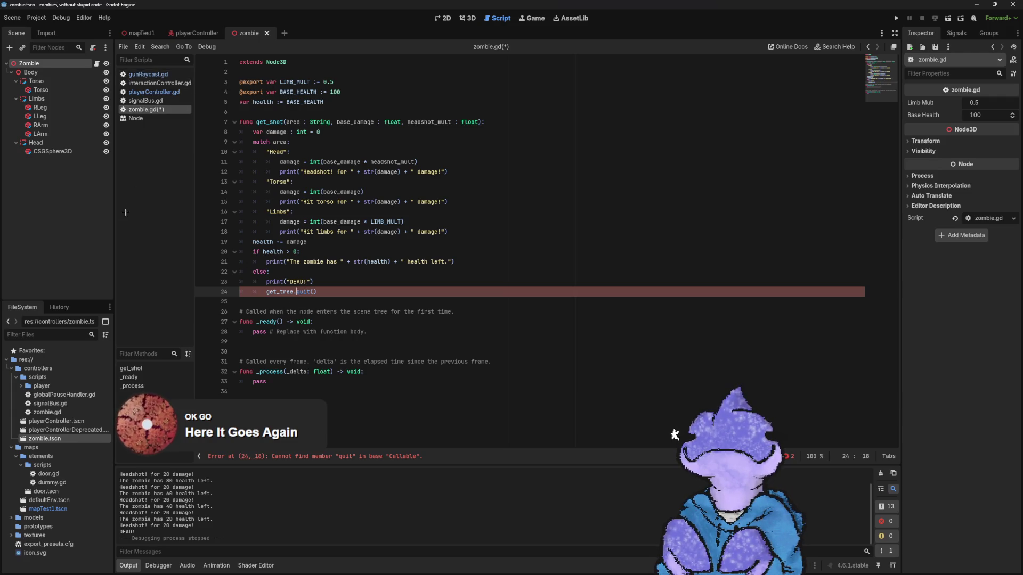
double_click(65, 394)
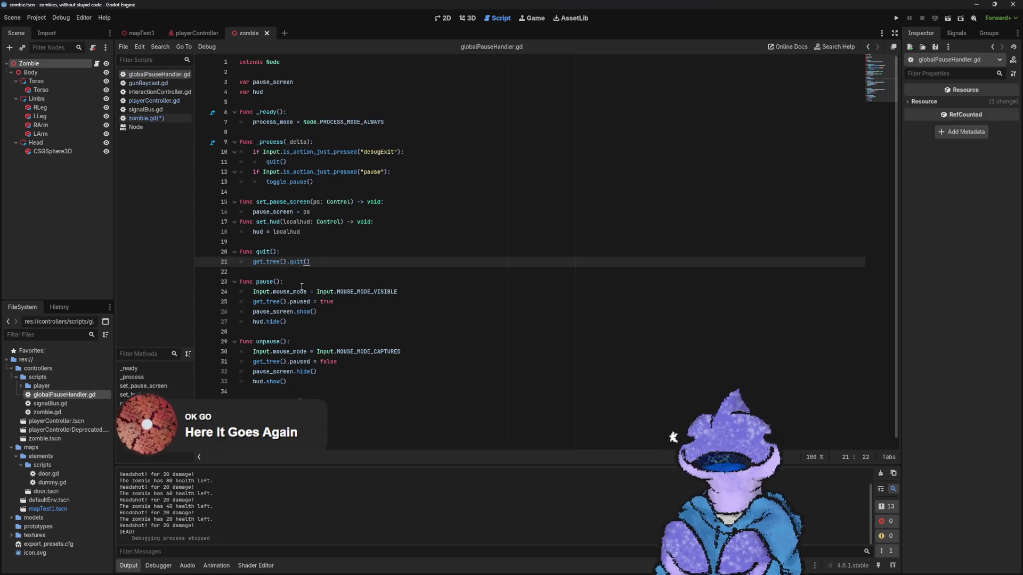
Step: Close globalPauseHandler.gd, fix line 24 to get_tree().quit(), then save and run the game
mouse_move(302, 287)
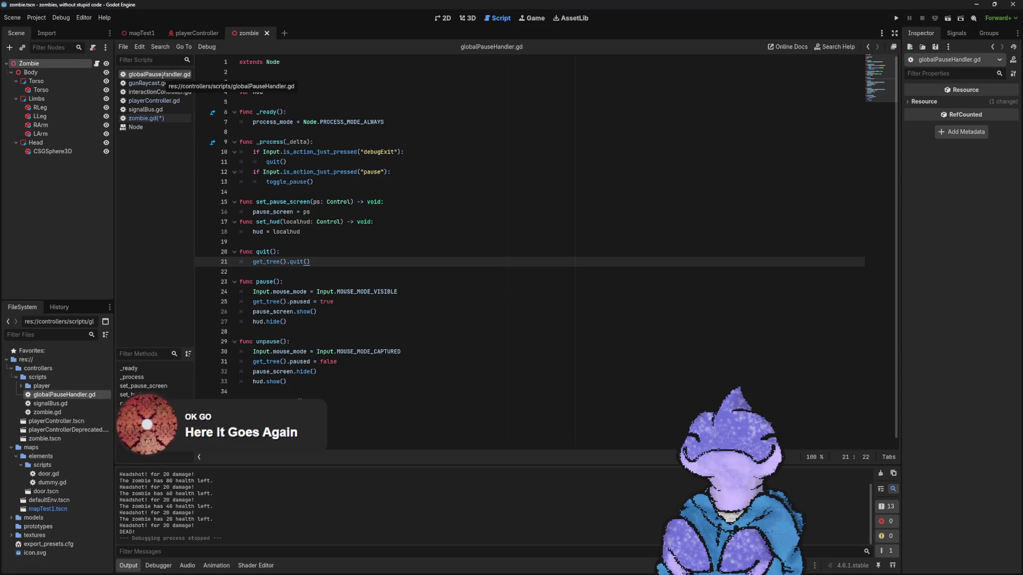
key("ctrl+w")
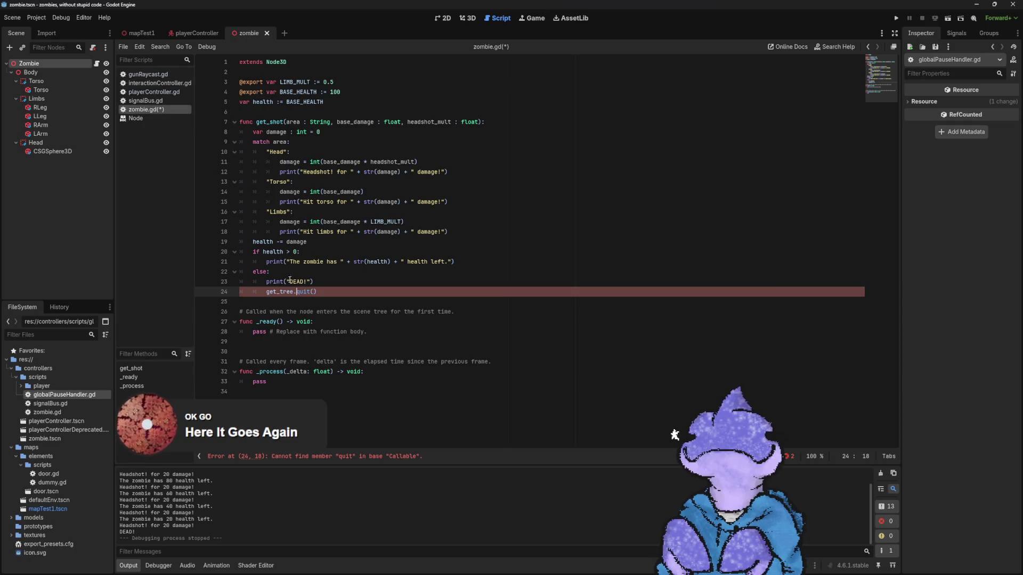
left_click(293, 289)
type("()")
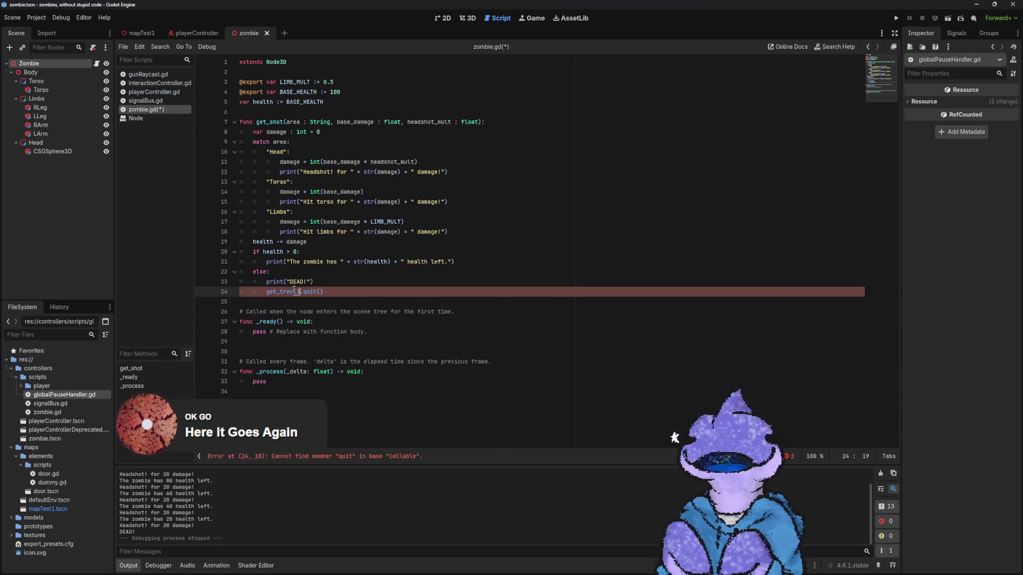
left_click(347, 291)
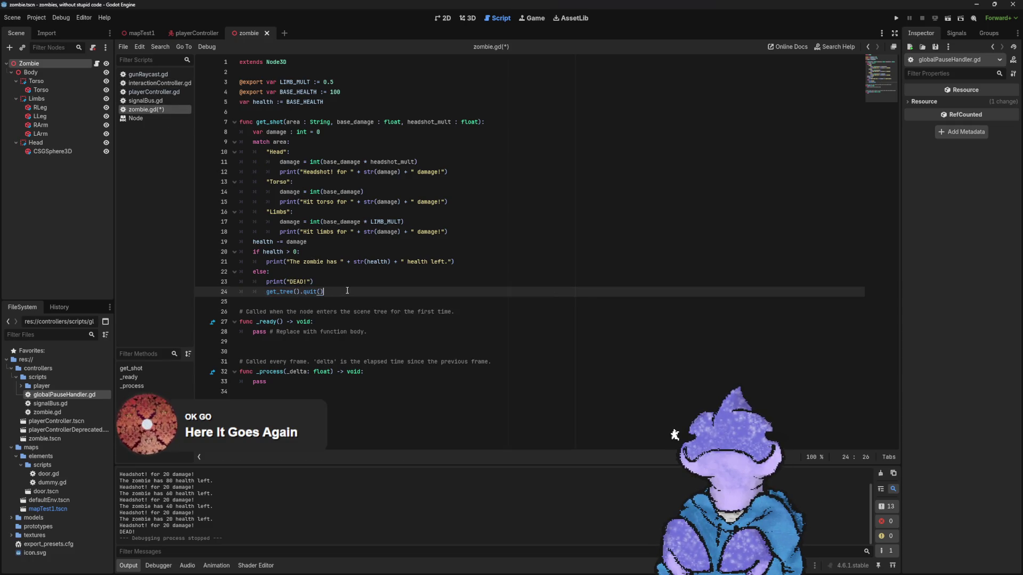
left_click(895, 17)
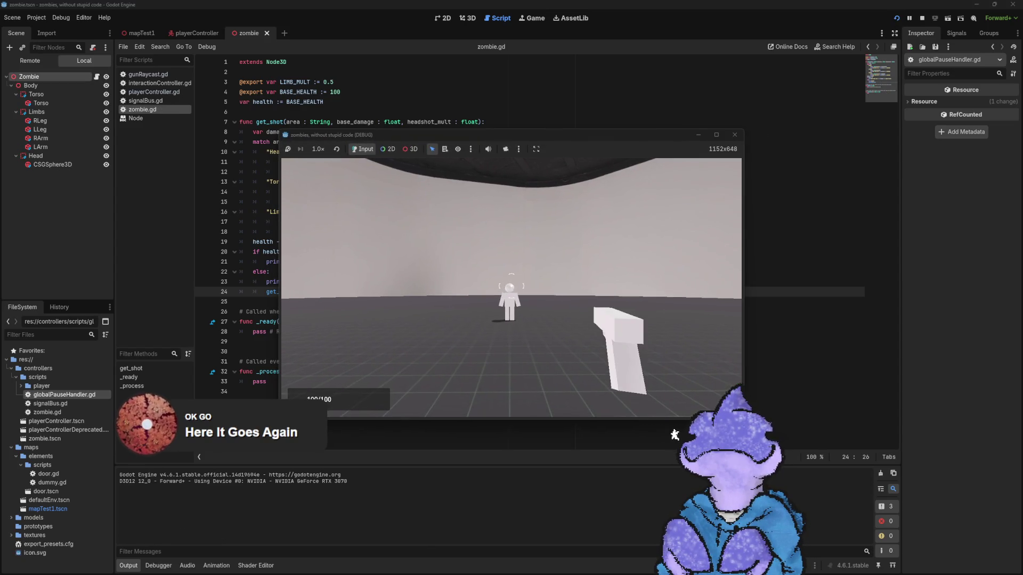
Step: Stop the game and delete the get_tree(). prefix so line 24 reads quit()
key("Escape")
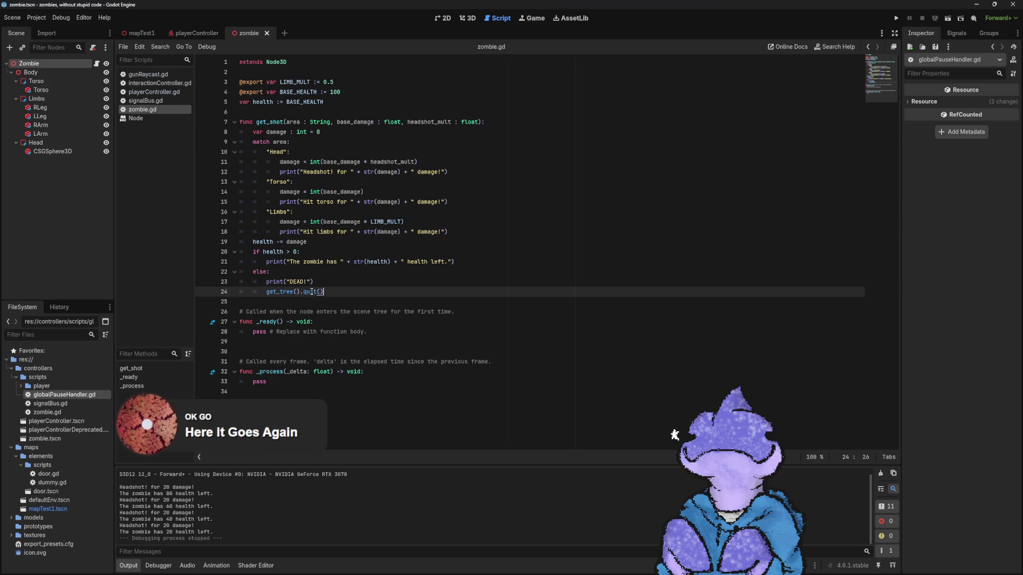
left_click_drag(300, 291, 268, 292)
key("BackSpace")
key("BackSpace")
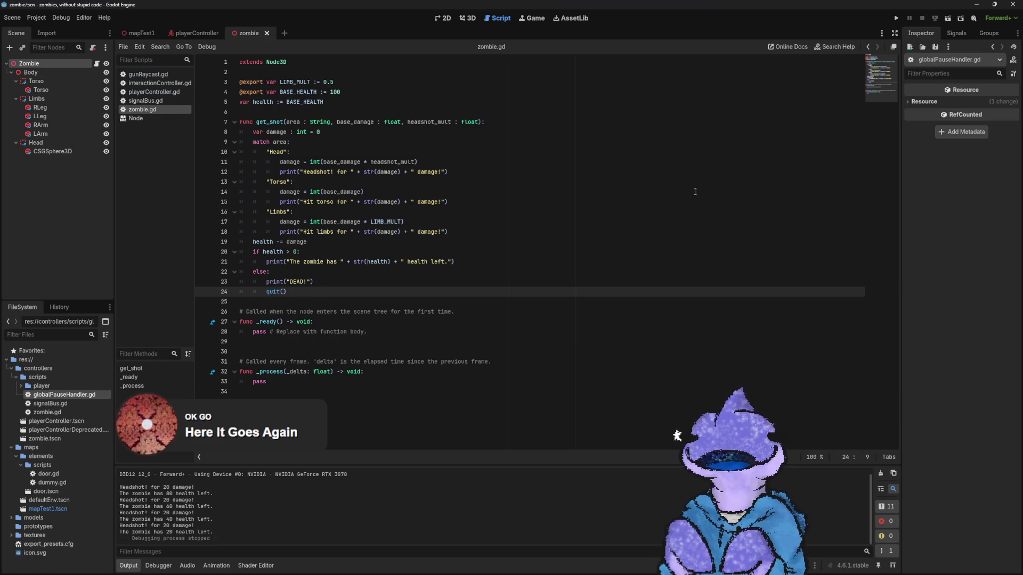
Step: Run the game to expose the line 24 'quit() not found' parse error, then start replacing quit()
key("F5")
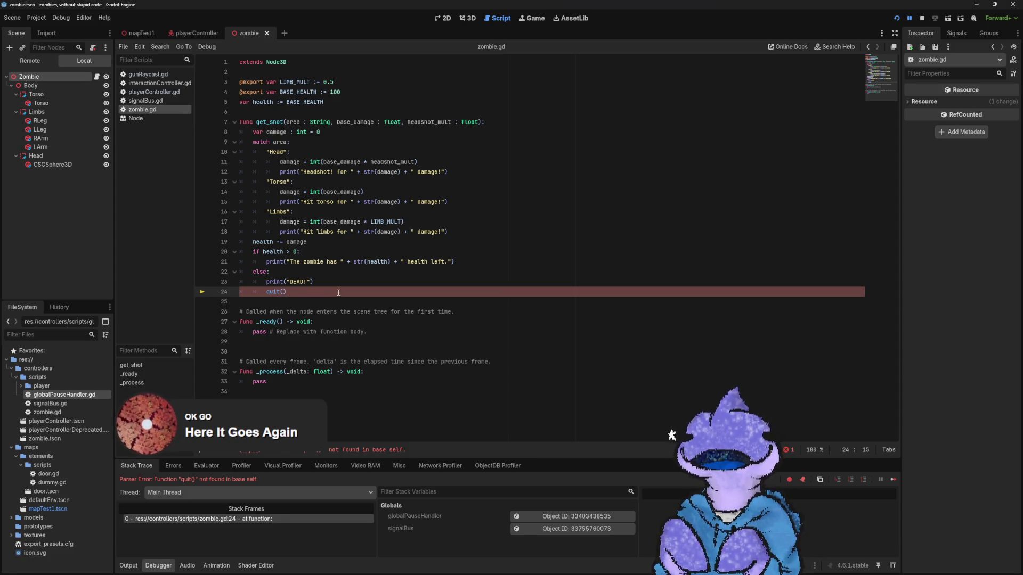
left_click_drag(287, 291, 266, 293)
type("que")
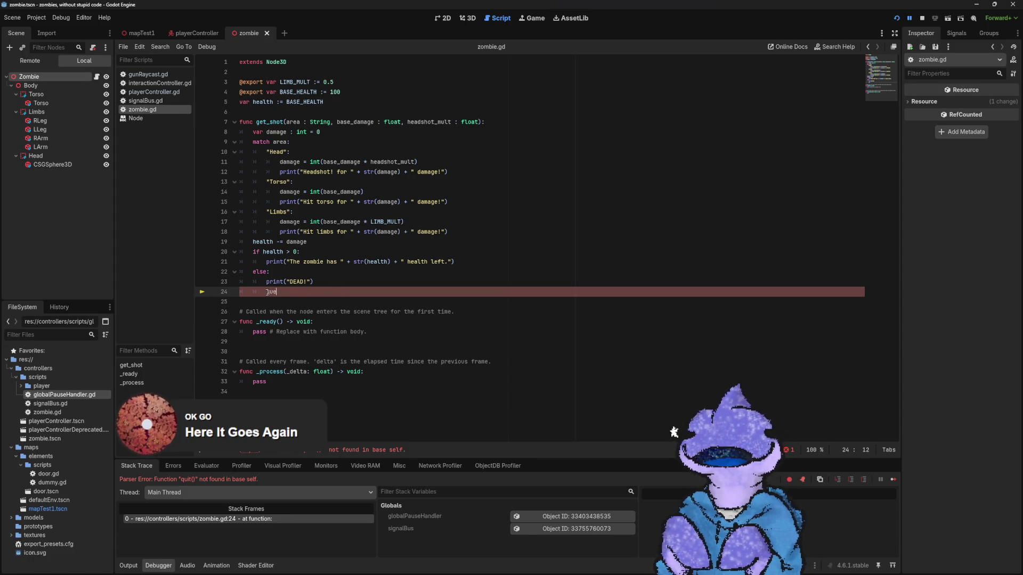
type("ue._f")
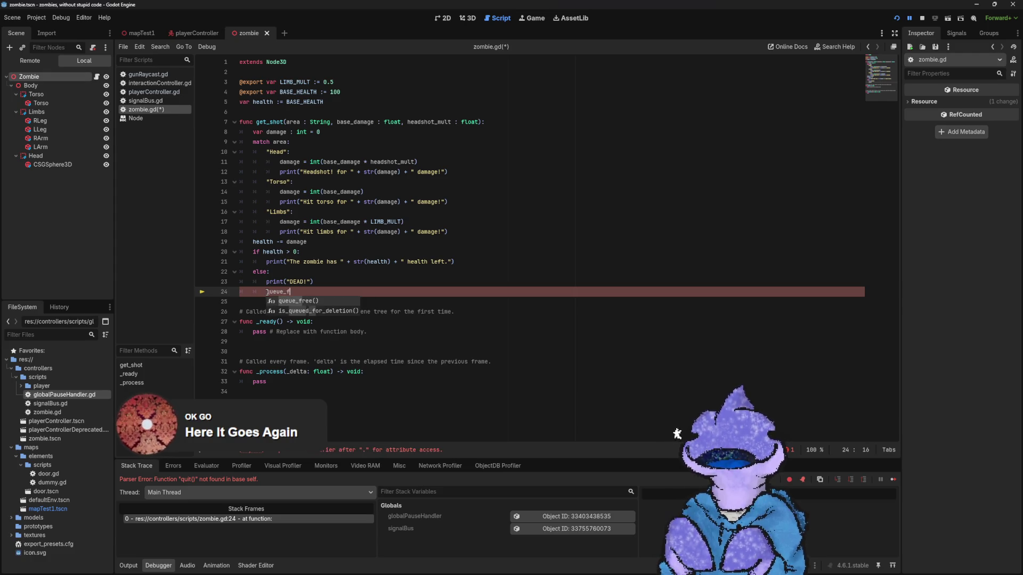
Step: Complete line 24 as queue_free(), then test-run and shoot the zombie until it disappears
key("Return")
key("F5")
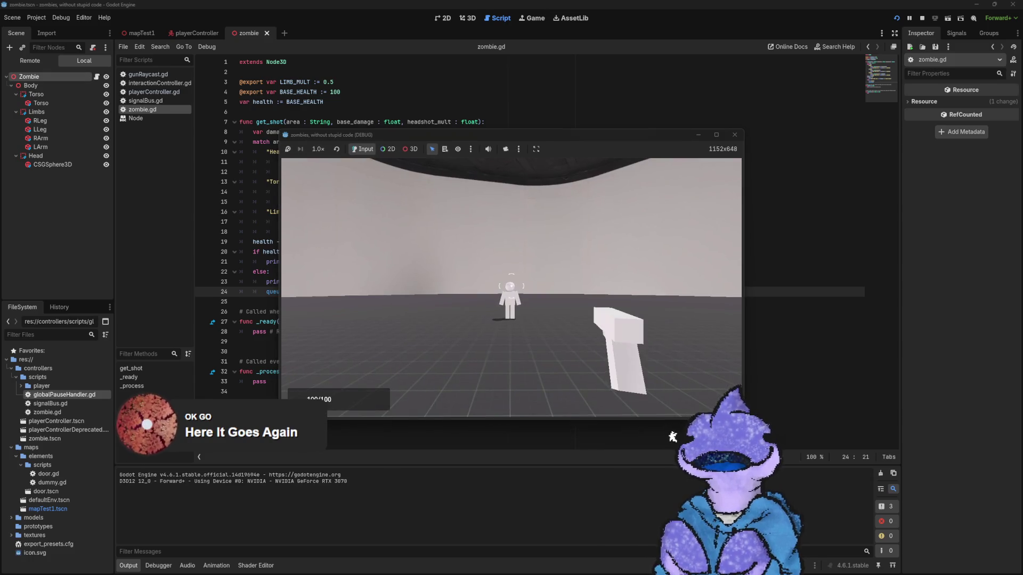
left_click(511, 286)
left_click(511, 286)
left_click(511, 286)
left_click(512, 286)
left_click(512, 286)
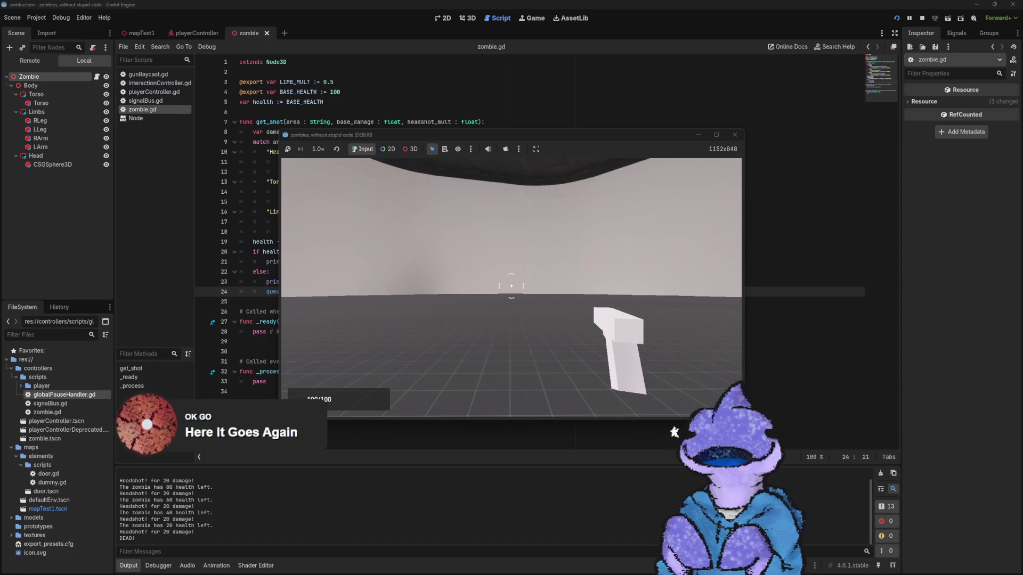
key("Escape")
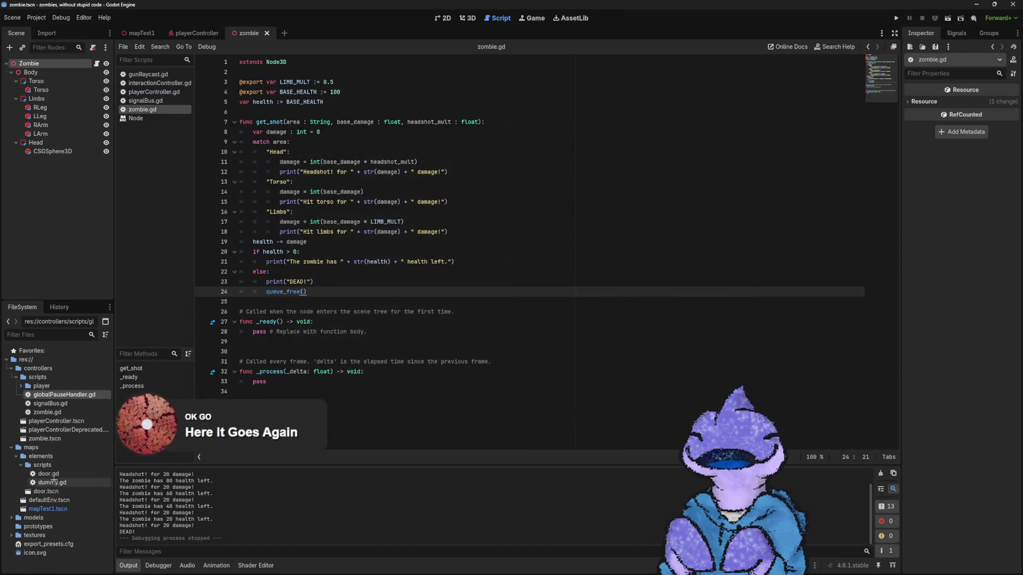
Step: Open the door scene and delete dummy.gd from the project
left_click(57, 474)
left_click(53, 482)
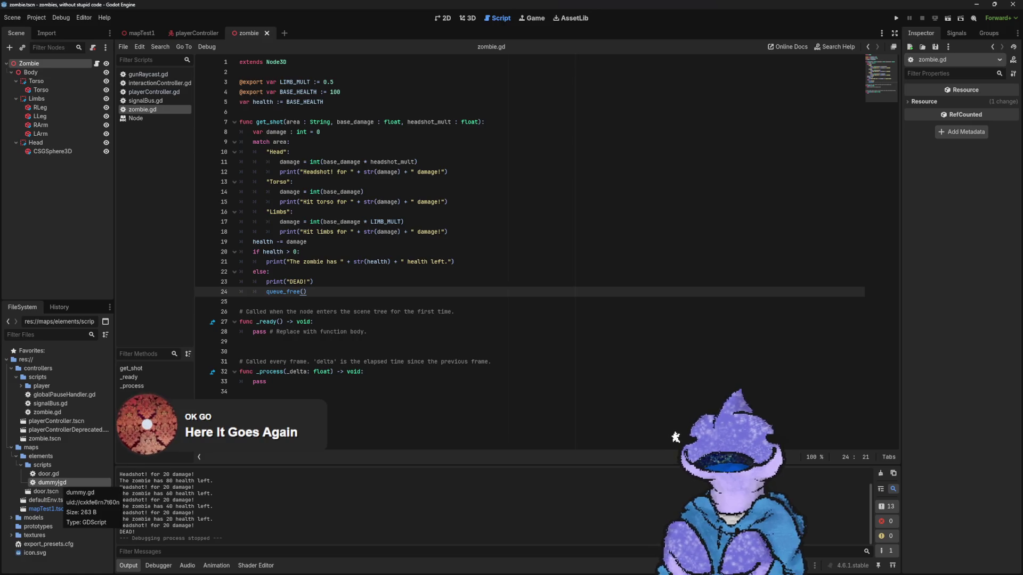
right_click(56, 482)
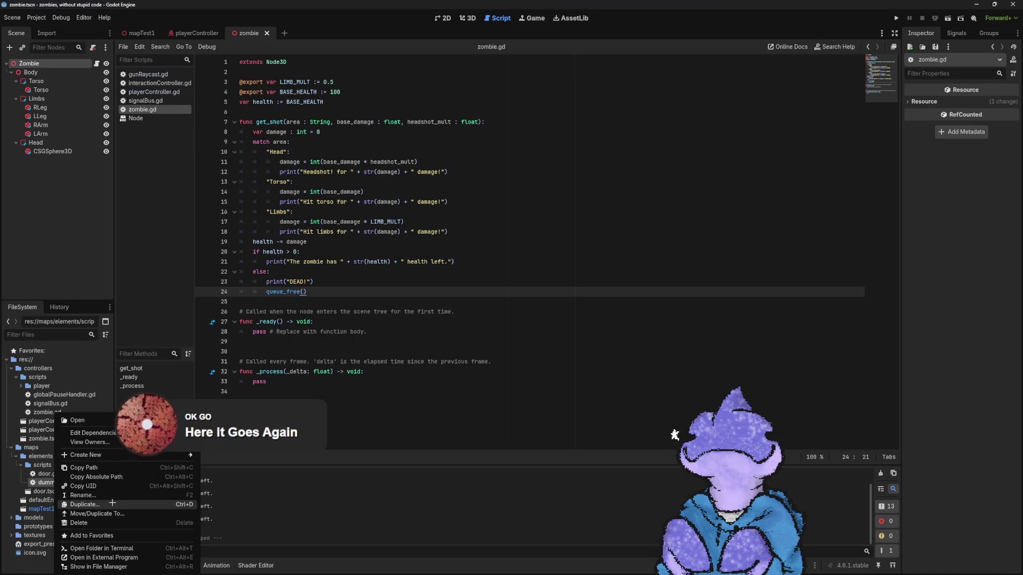
left_click(44, 491)
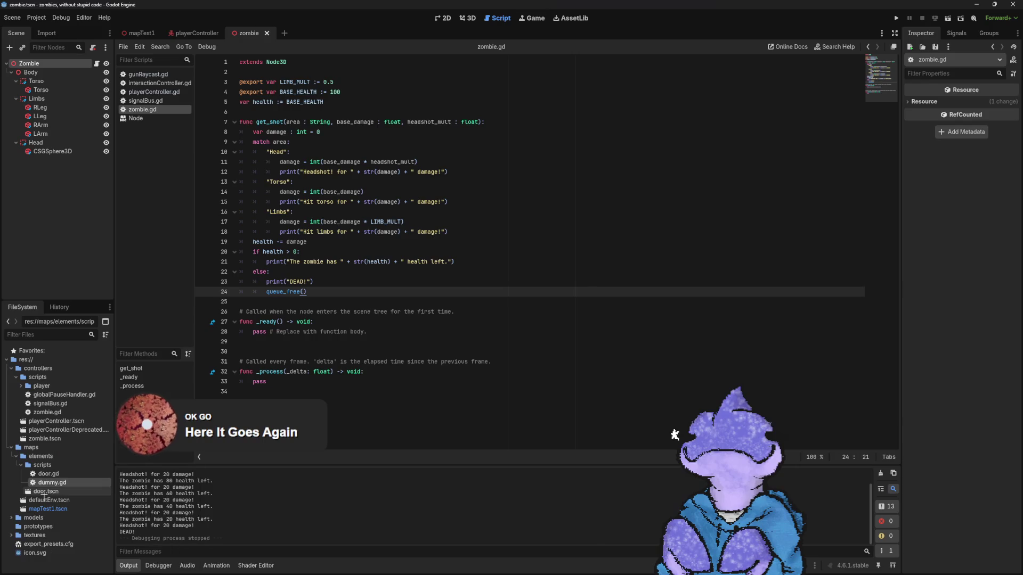
double_click(44, 491)
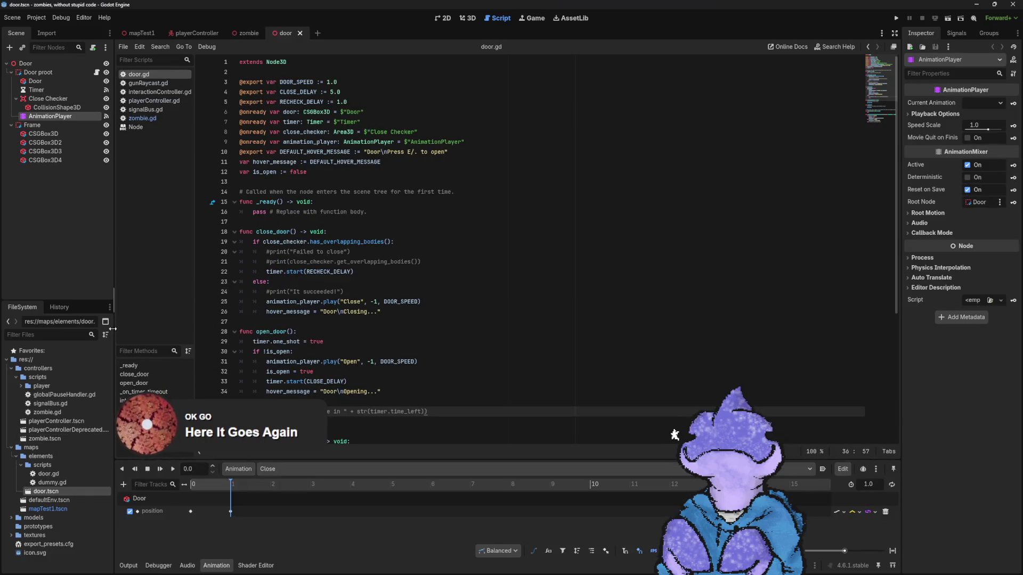
right_click(63, 483)
mouse_move(99, 454)
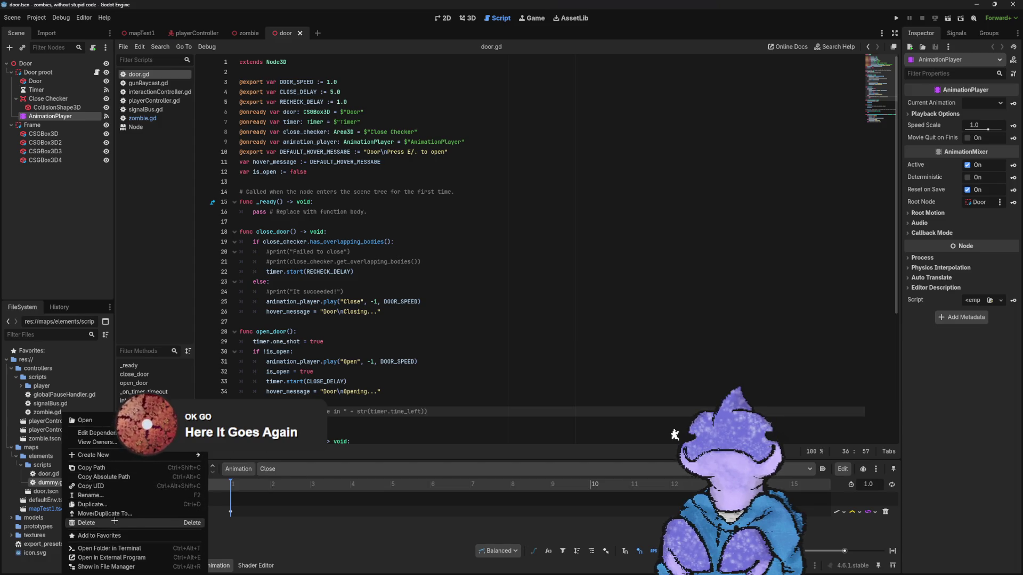
left_click(121, 522)
key("Return")
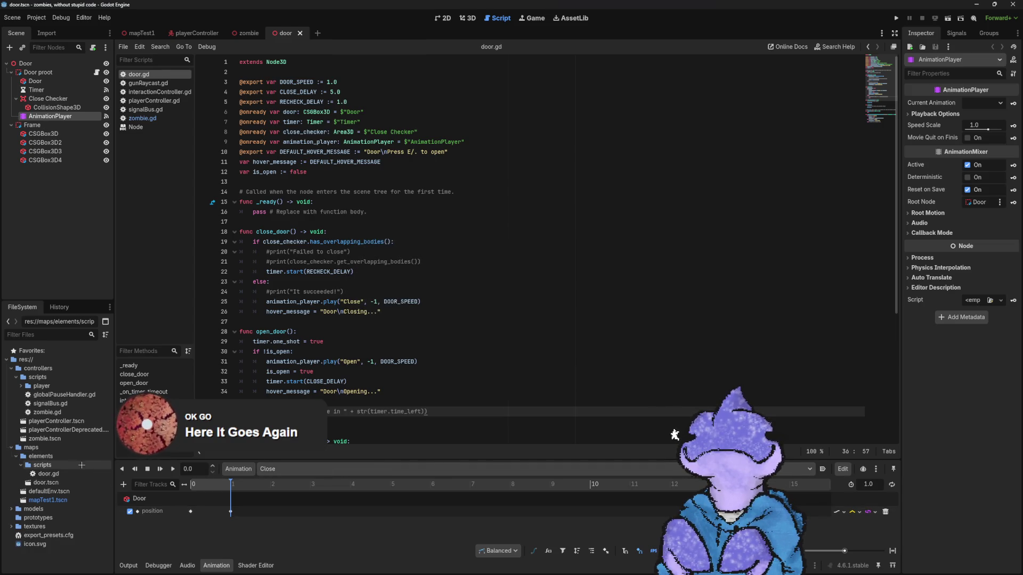
Step: Move door.gd into controllers/scripts and door.tscn into controllers
mouse_move(70, 476)
left_mouse_down()
mouse_move(47, 474)
mouse_move(62, 380)
mouse_move(64, 390)
left_mouse_up()
key("Return")
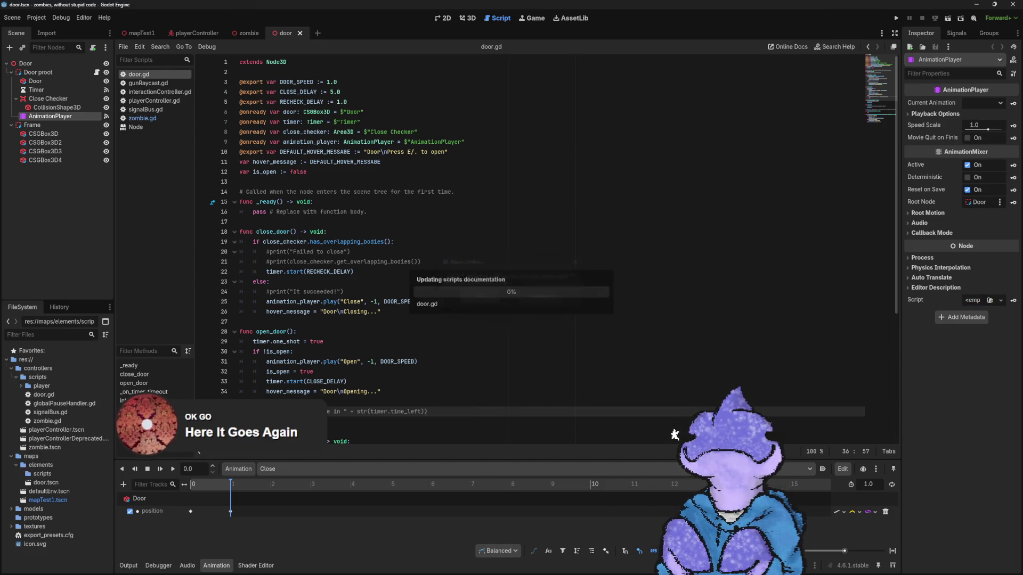
left_click_drag(47, 483, 58, 369)
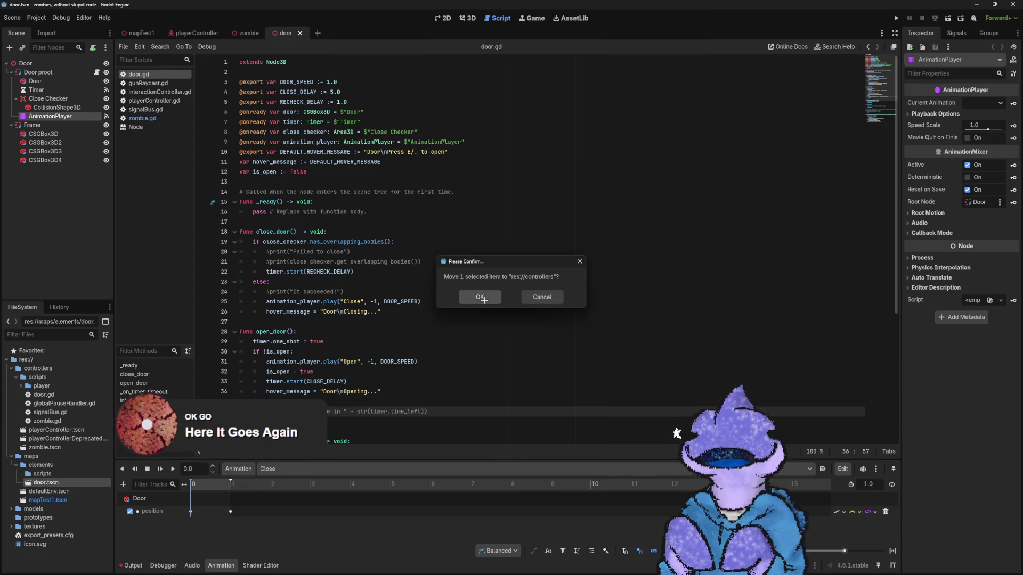
key("Return")
left_click(58, 483)
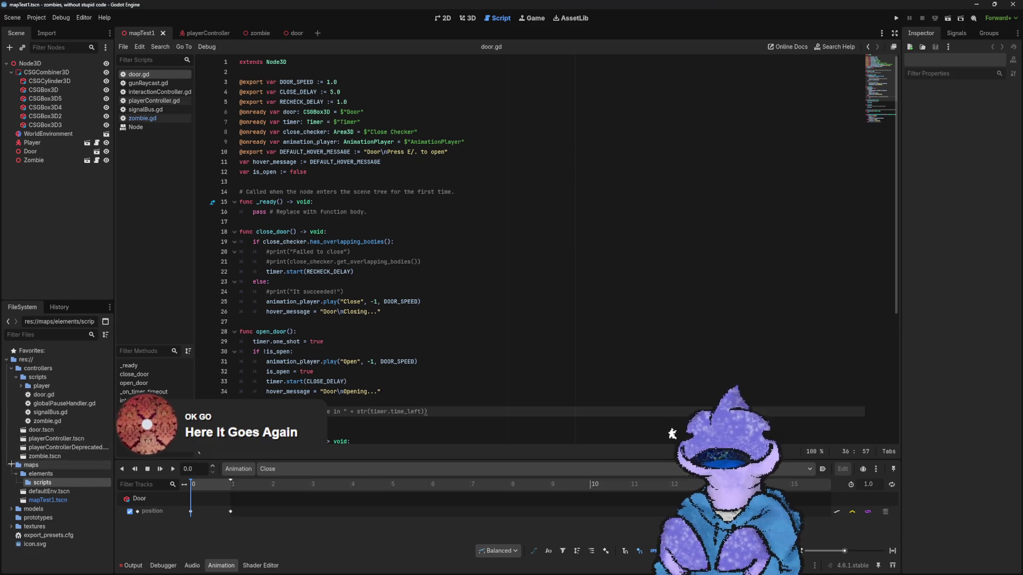
Step: Return to mapTest1's 3D view, frame the door, and run the project
left_click(12, 465)
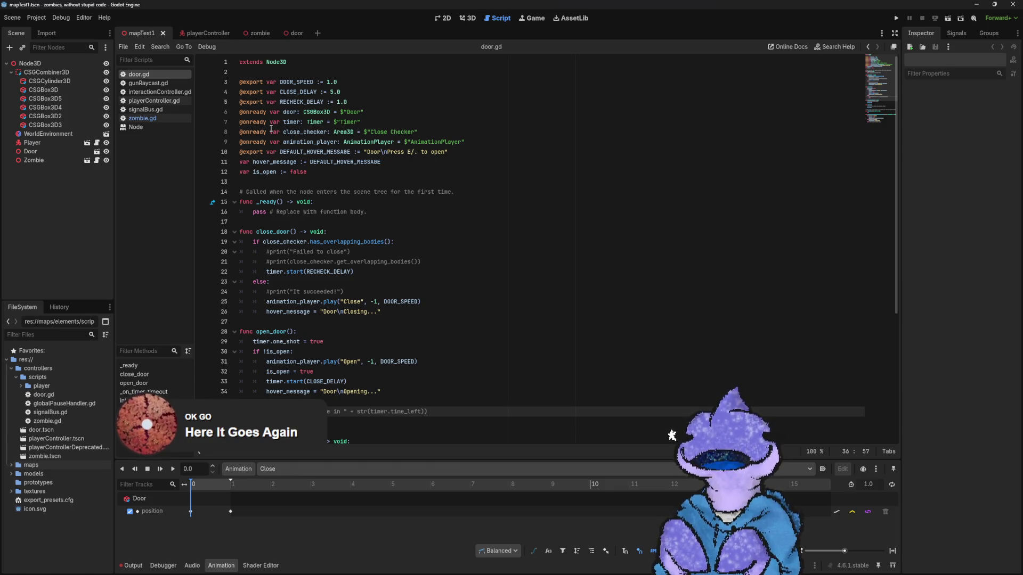
left_click(253, 33)
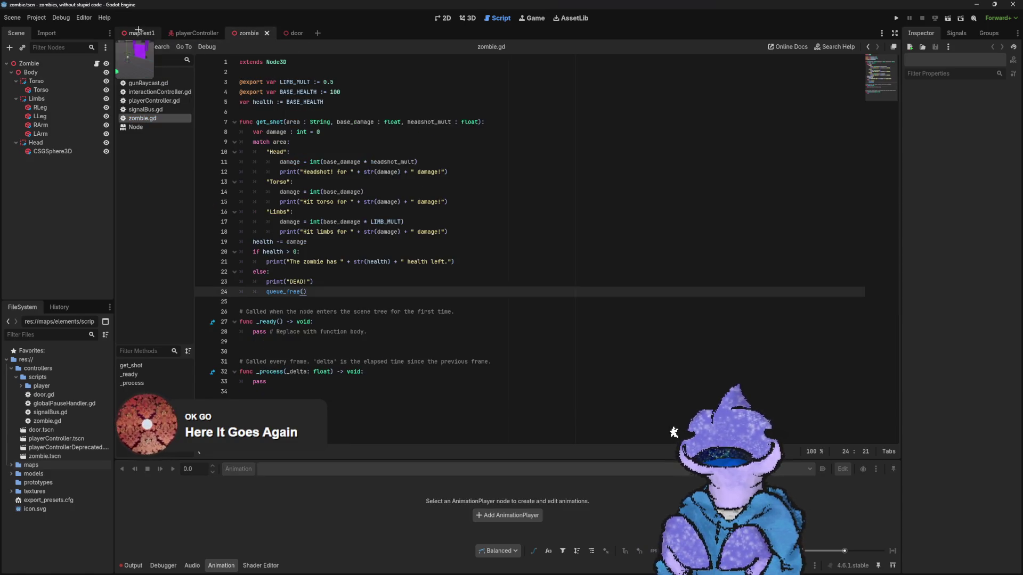
left_click(198, 33)
left_click(139, 33)
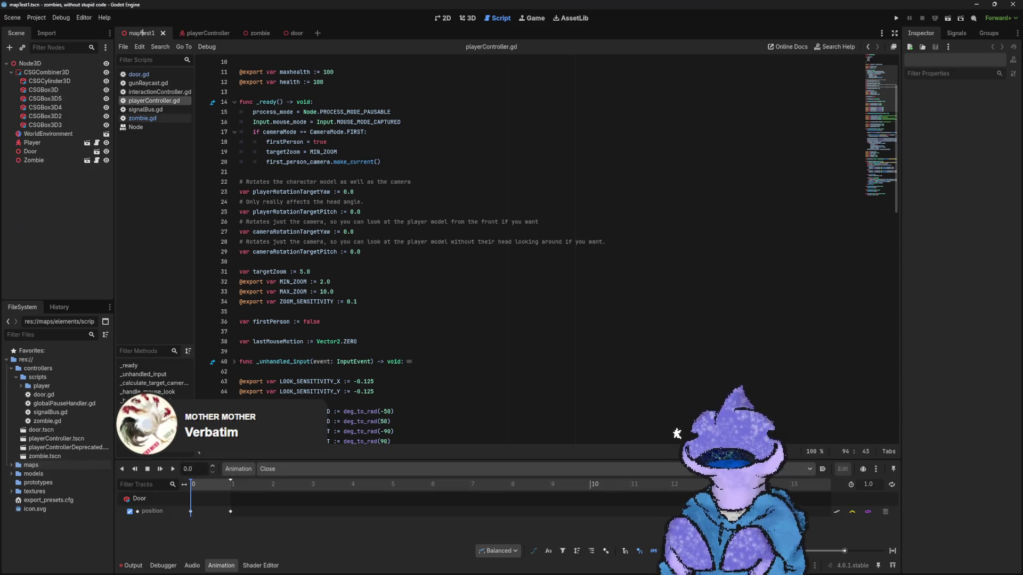
left_click(467, 18)
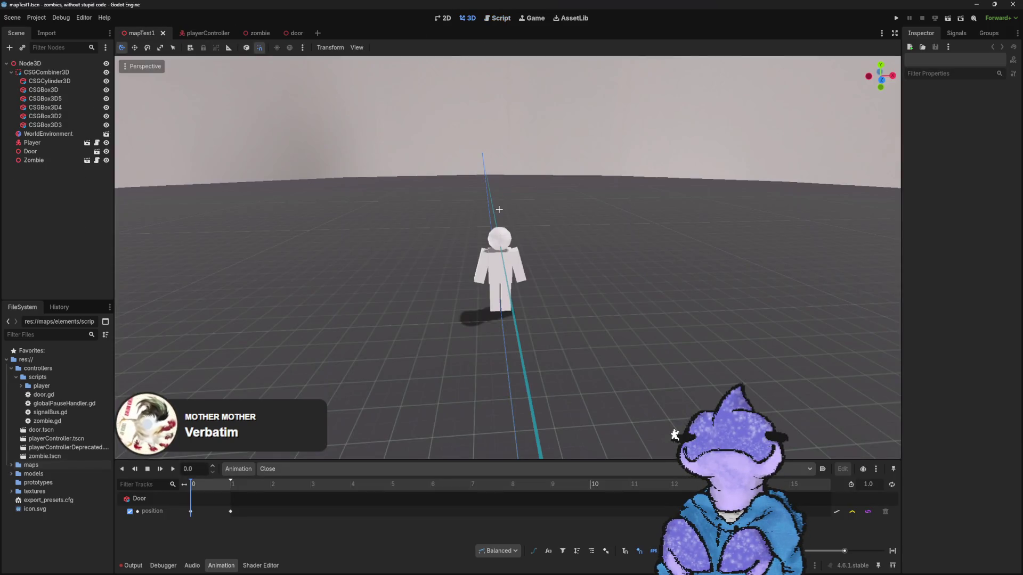
key("w")
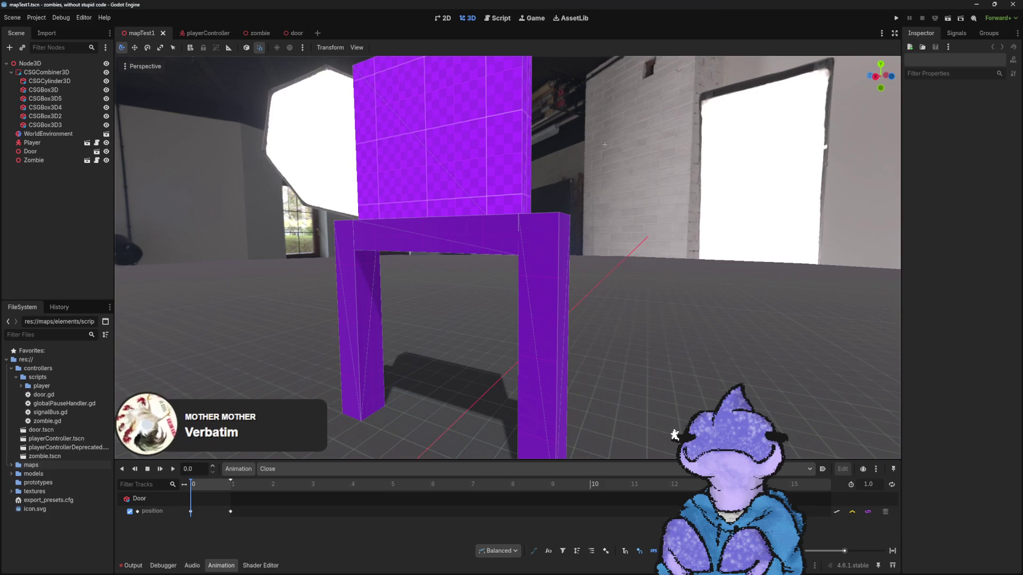
left_click(896, 19)
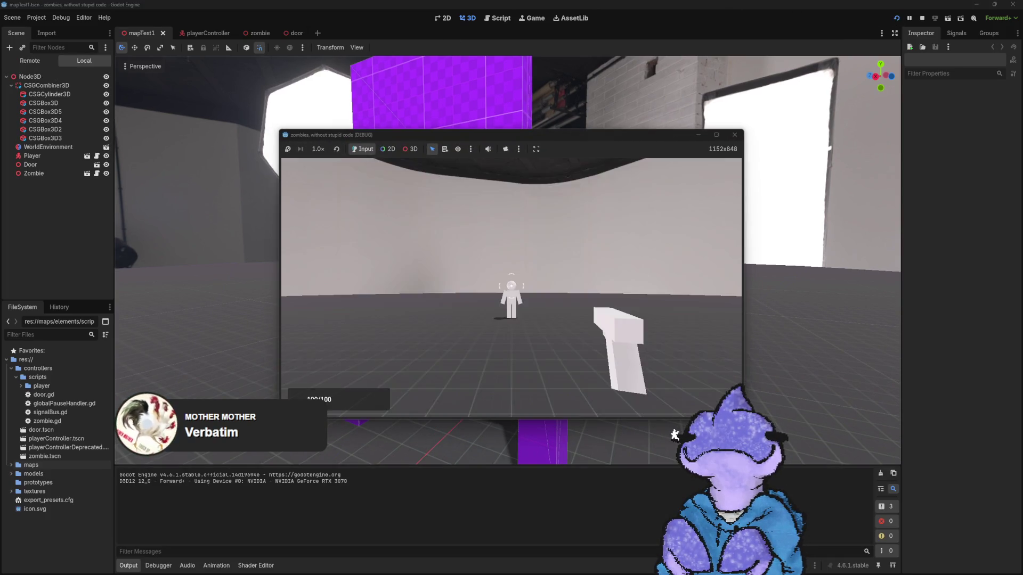
Step: Open the door with E in the running game, stop it, and zoom in on the 3D scene
key("e")
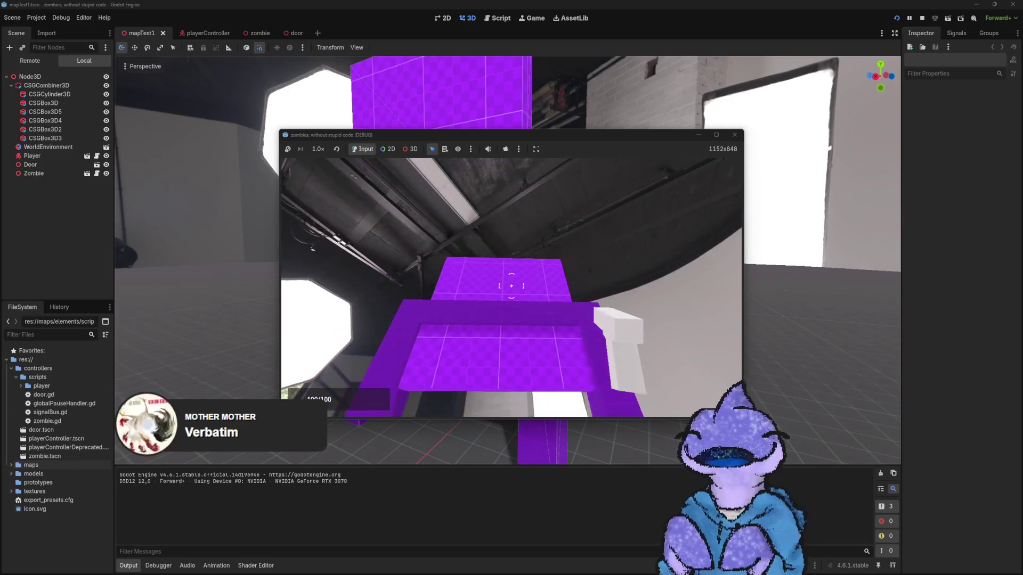
key("F8")
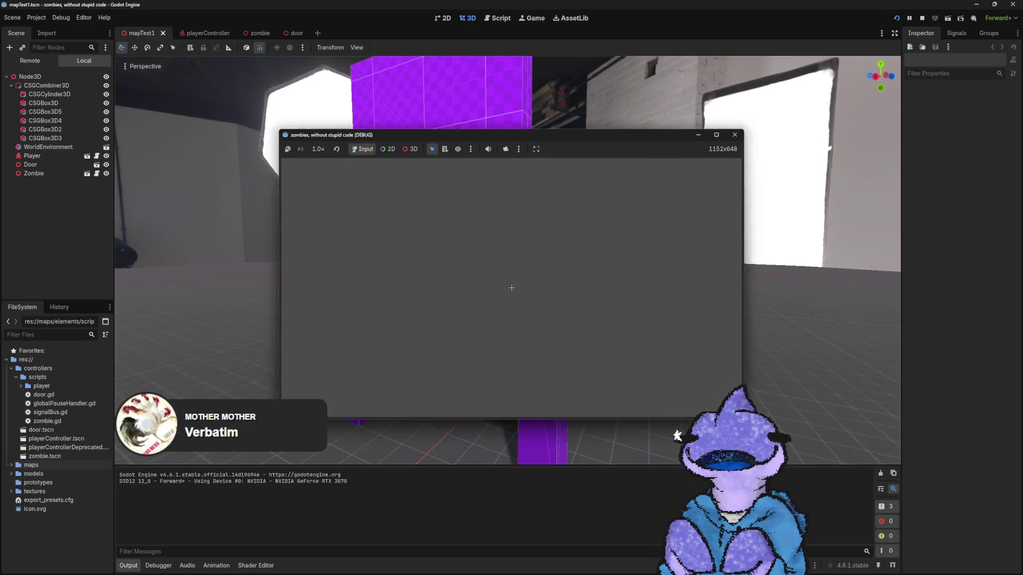
left_click_drag(613, 325, 565, 322)
scroll(565, 322, "up", 2)
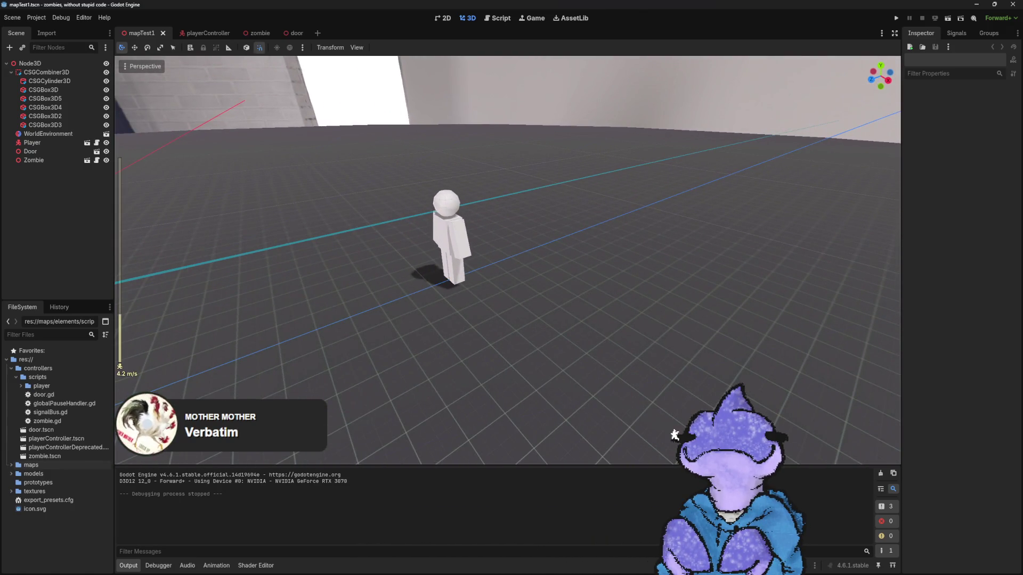
scroll(613, 325, "up", 3)
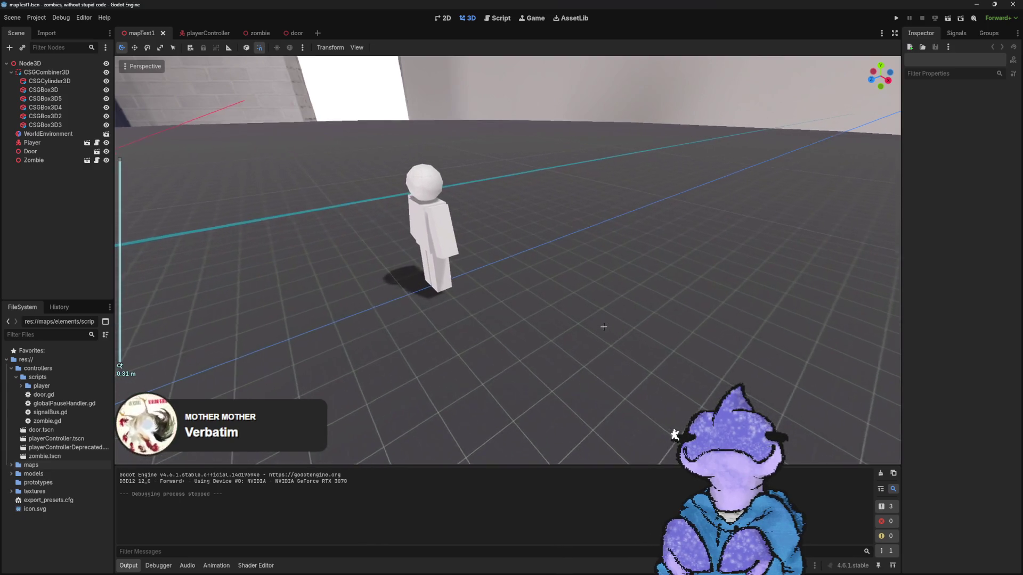
key("w")
mouse_move(594, 328)
left_mouse_down()
mouse_move(647, 252)
mouse_move(681, 240)
left_mouse_up()
scroll(675, 436, "up", 5)
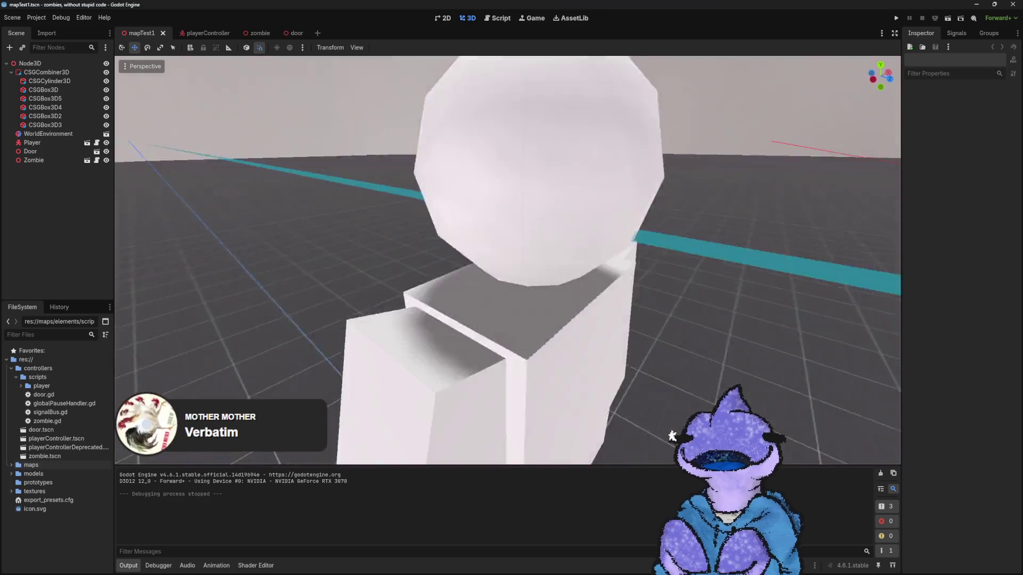
scroll(642, 274, "down", 5)
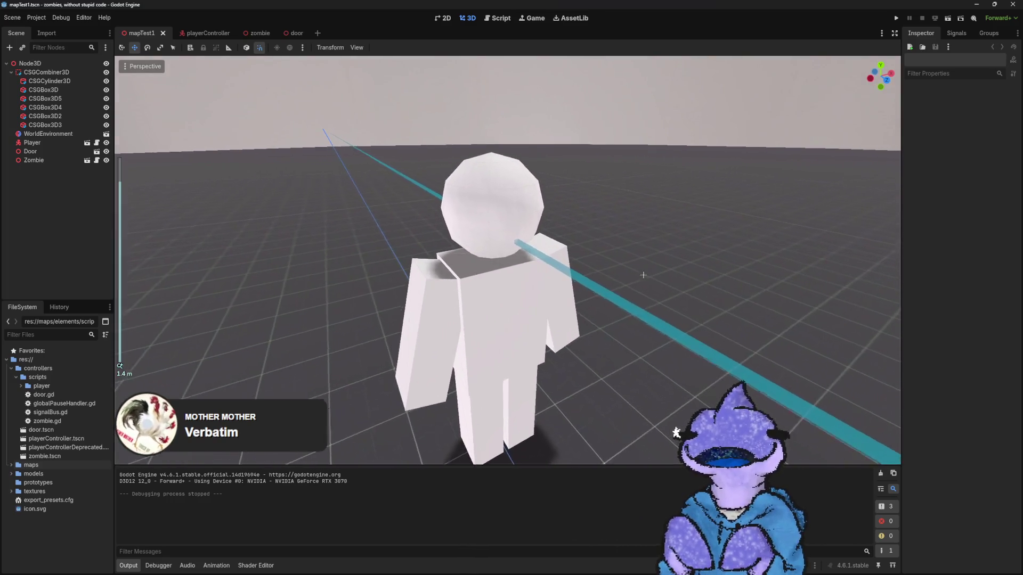
mouse_move(643, 275)
left_mouse_down()
mouse_move(603, 251)
mouse_move(826, 260)
mouse_move(728, 246)
mouse_move(737, 245)
left_mouse_up()
scroll(827, 260, "down", 1)
scroll(827, 260, "down", 6)
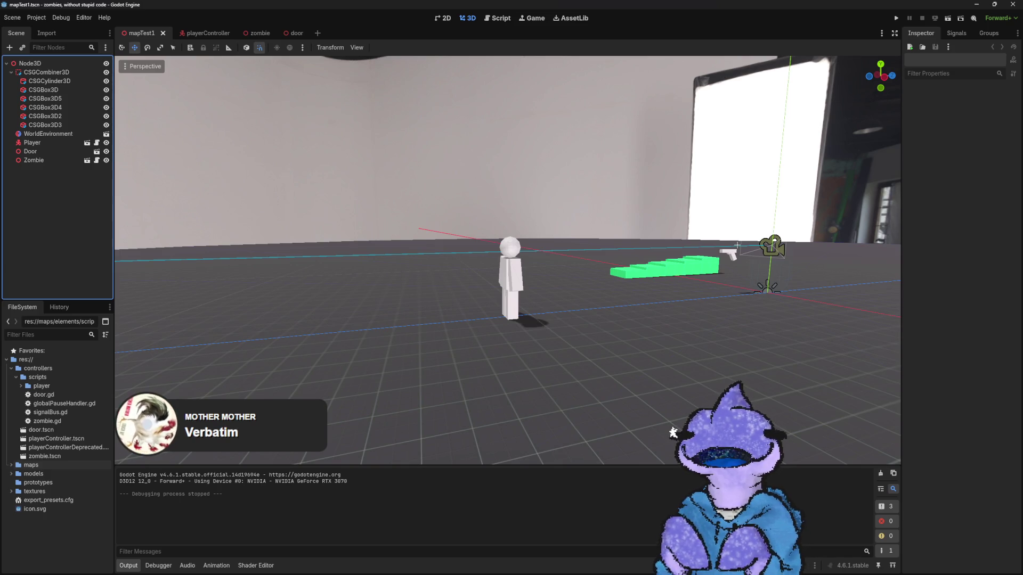
left_click_drag(363, 273, 675, 434)
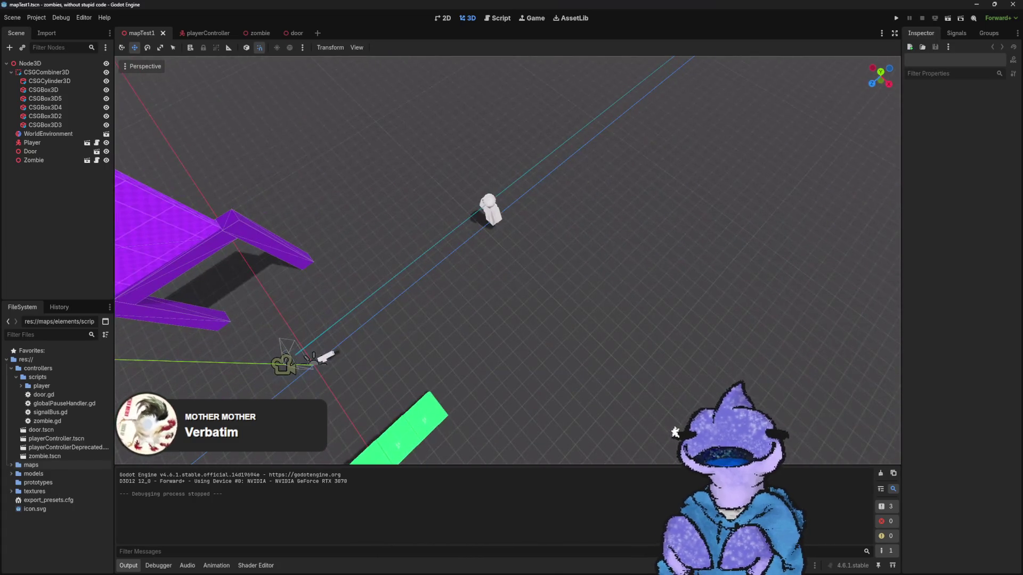
Step: Delete the Zombie node from mapTest1's scene tree and confirm with OK
left_click(45, 161)
right_click(46, 160)
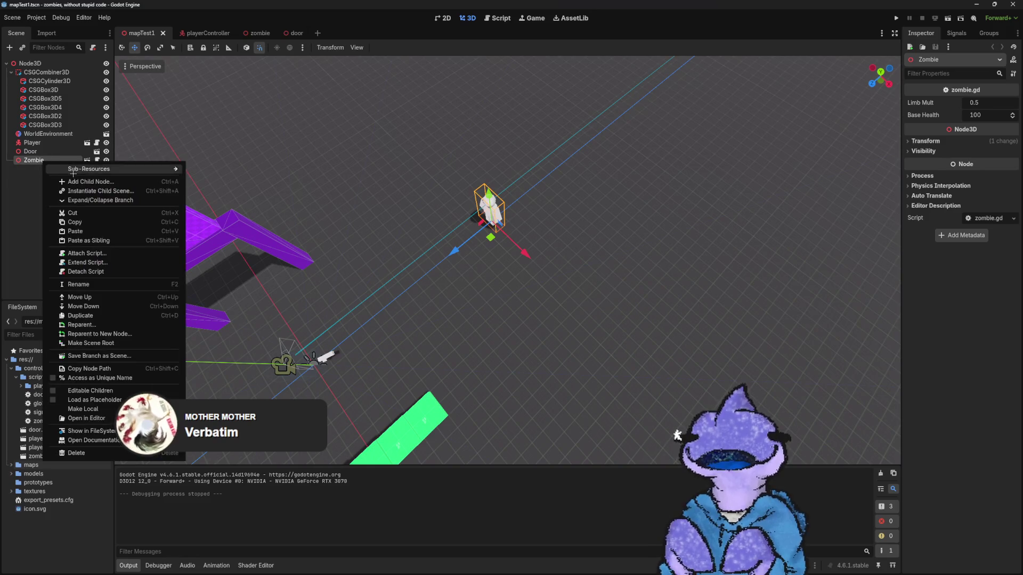
left_click(98, 456)
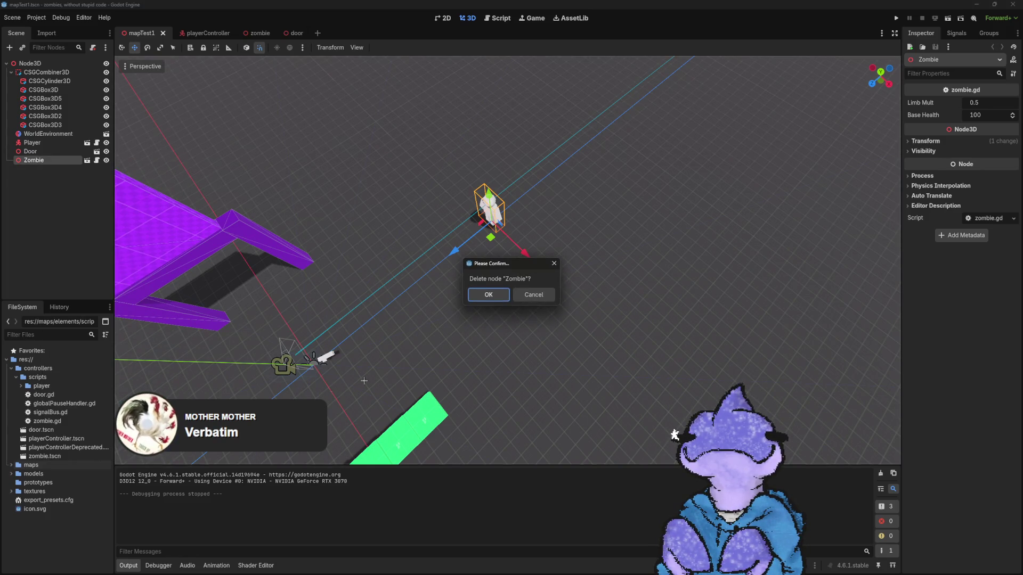
left_click(485, 326)
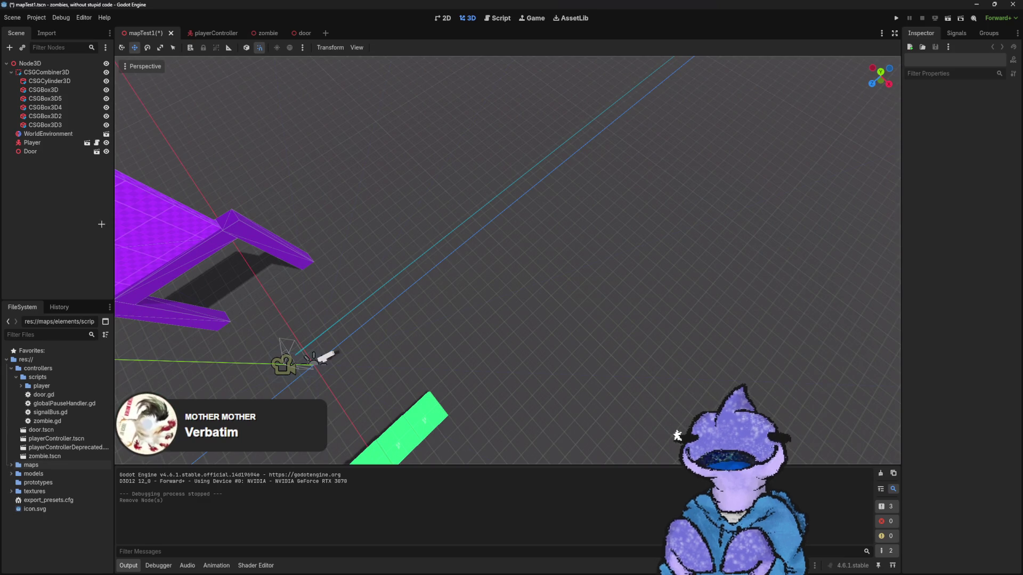
Step: Start a new 3D scene and rename its Node3D root to 'Zombie Spawning Button!'
left_click(326, 32)
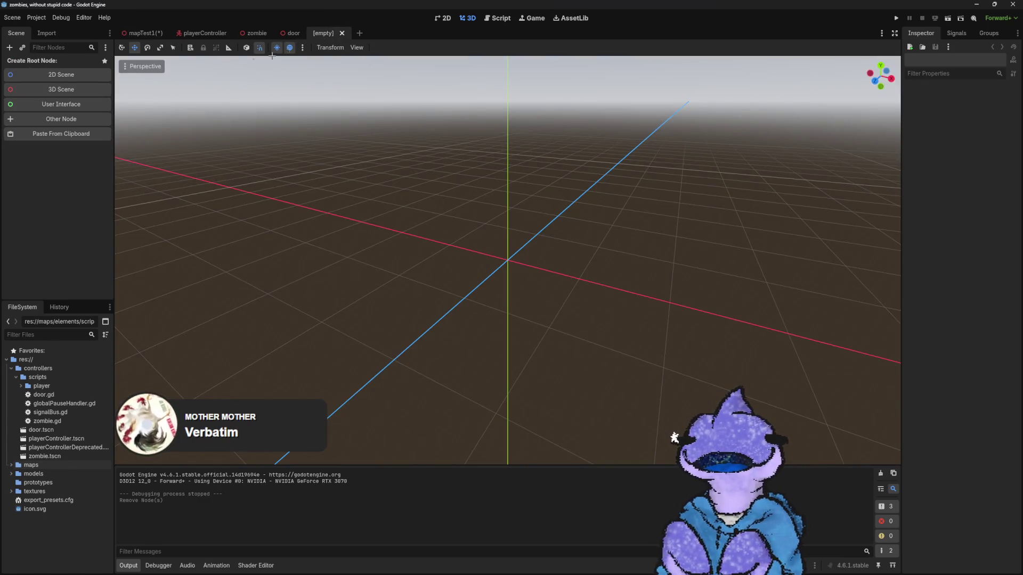
left_click(79, 89)
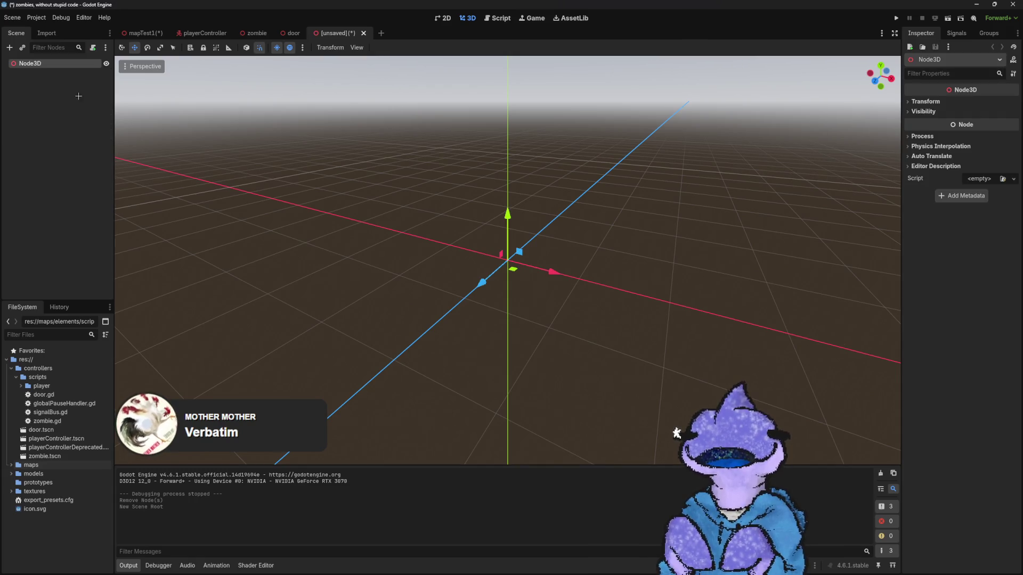
right_click(35, 63)
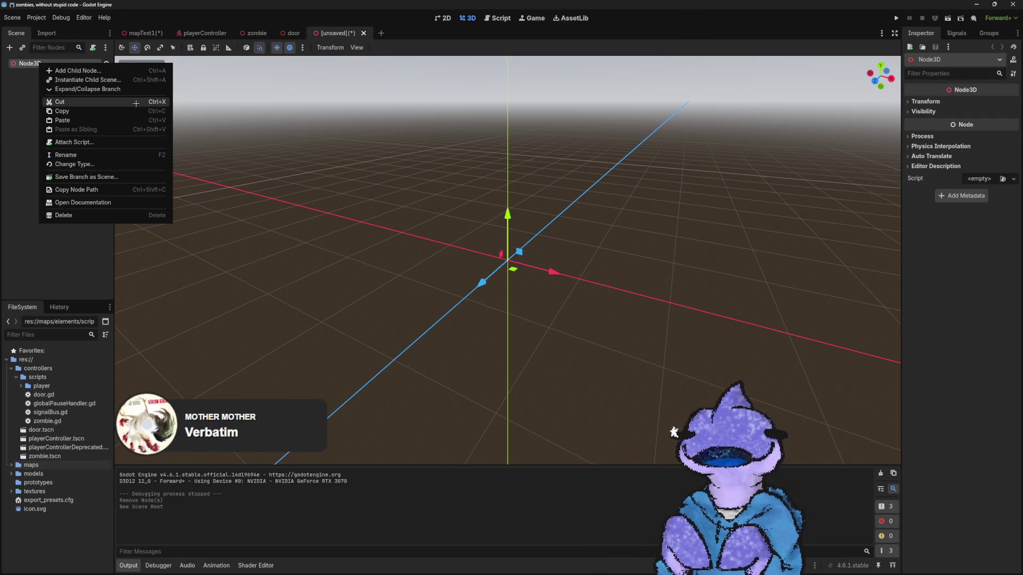
left_click(78, 70)
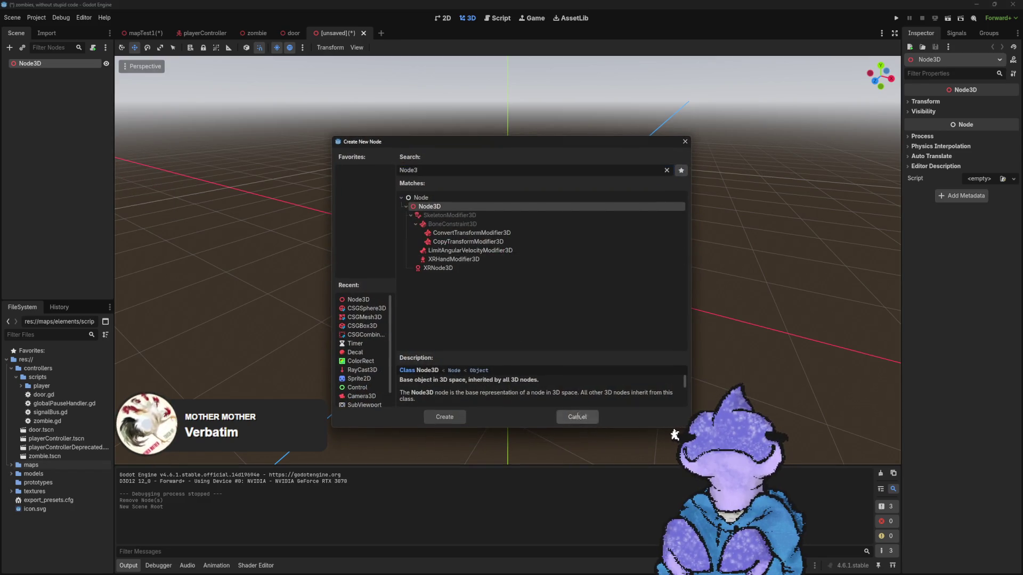
left_click(579, 416)
right_click(26, 65)
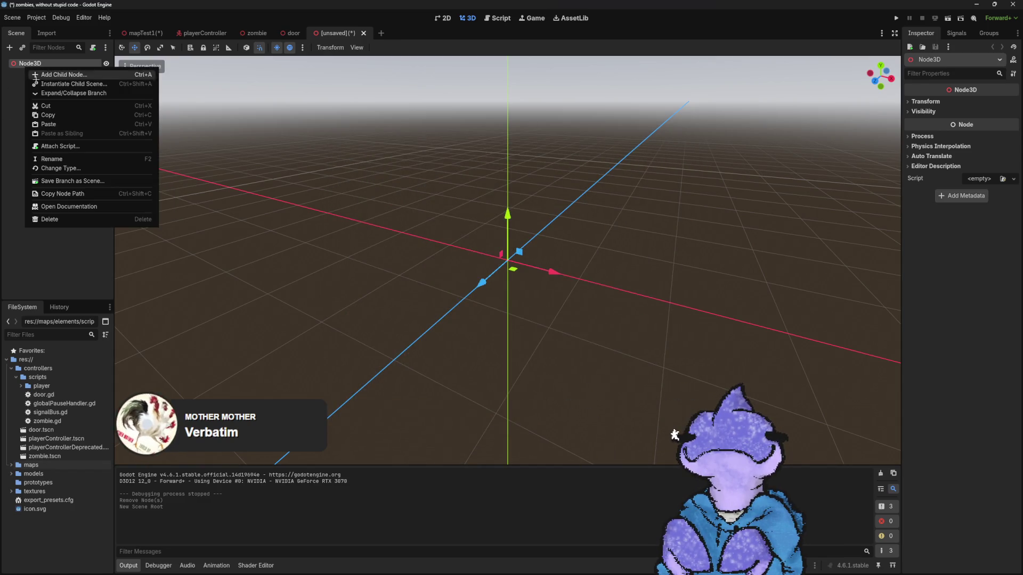
left_click(88, 160)
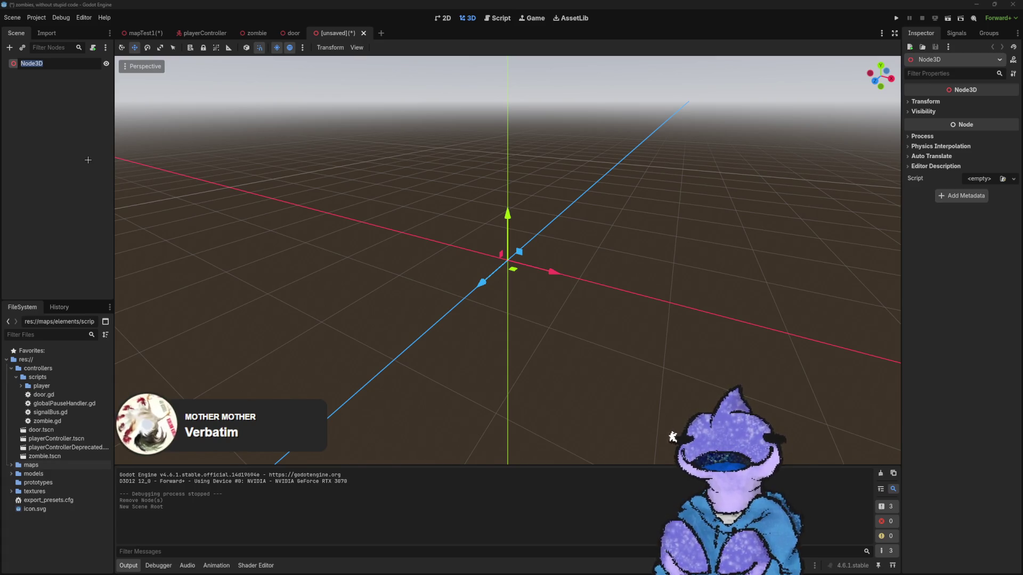
type("Zombie Spawning Button")
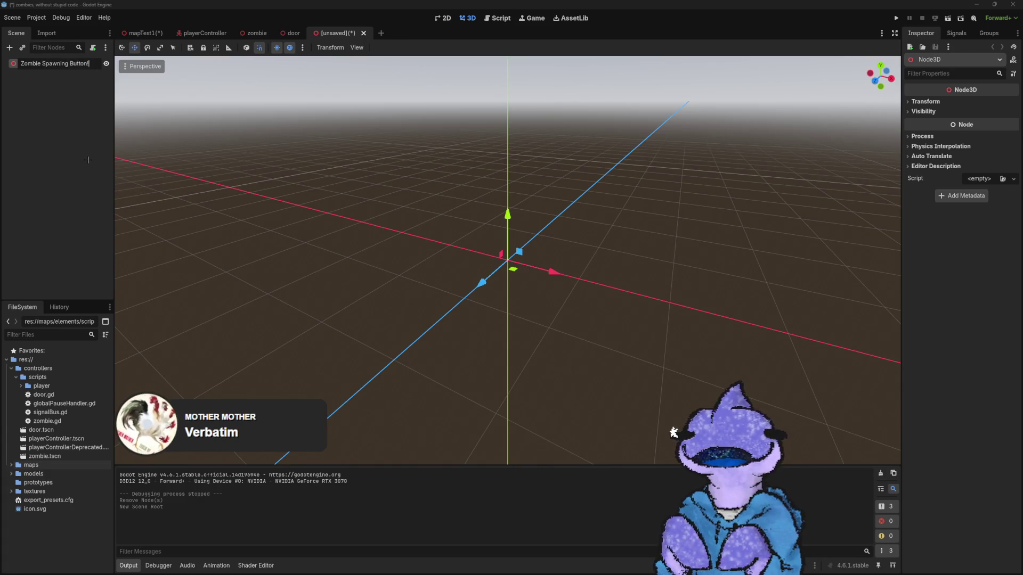
key("Return")
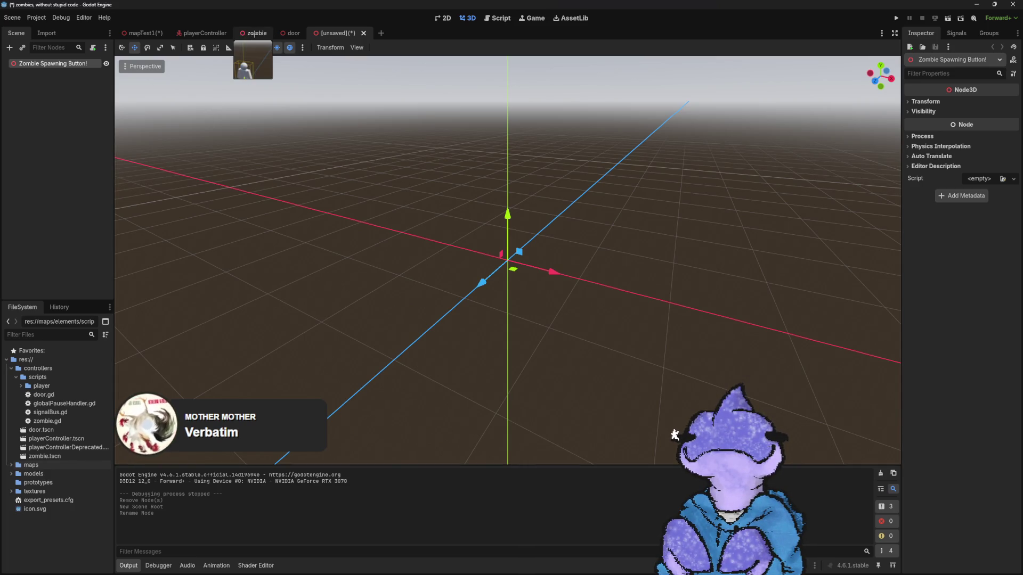
Step: Preview the door scene's Open animation from the Animation panel
left_click(293, 33)
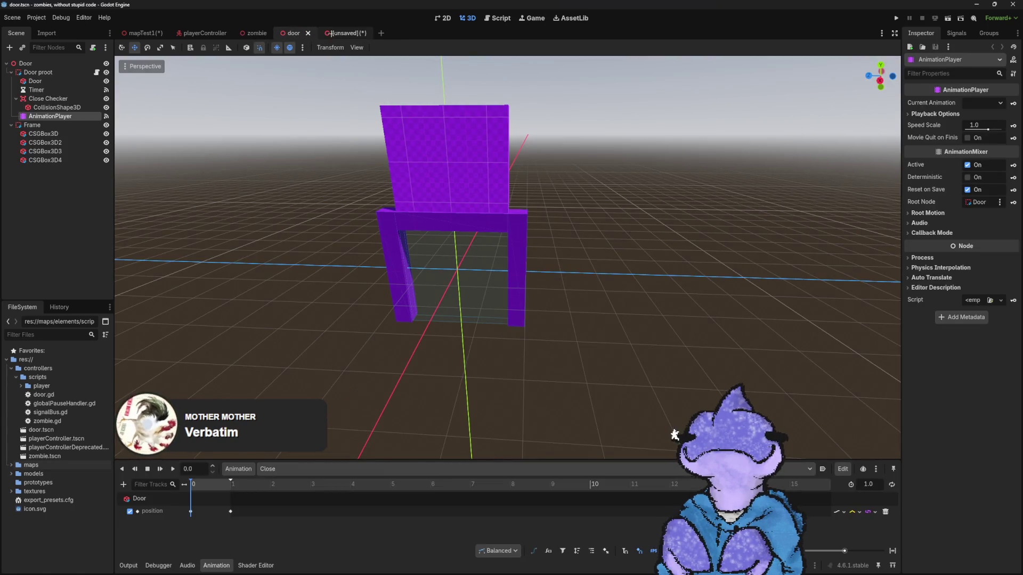
left_click(322, 149)
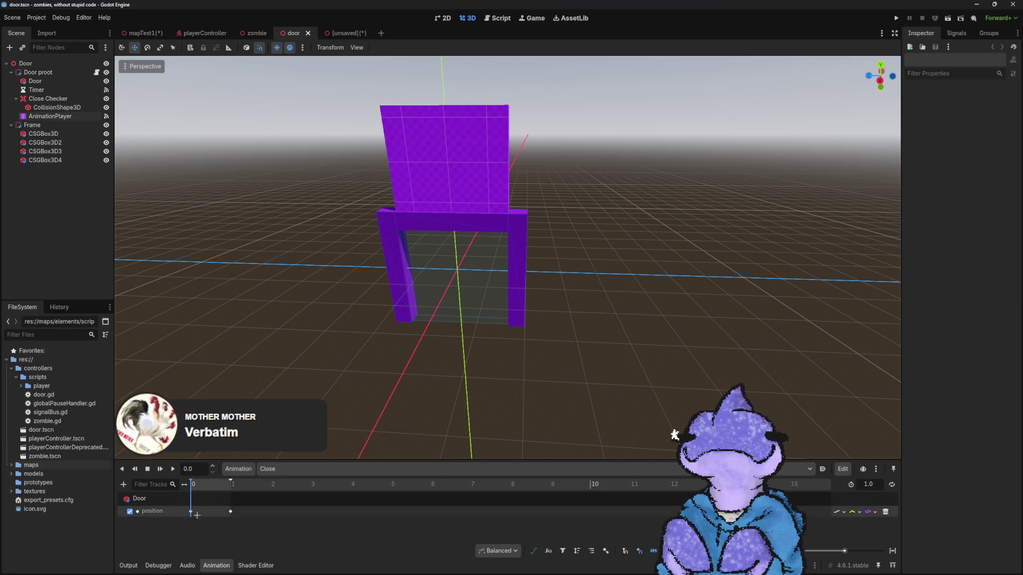
left_click(292, 469)
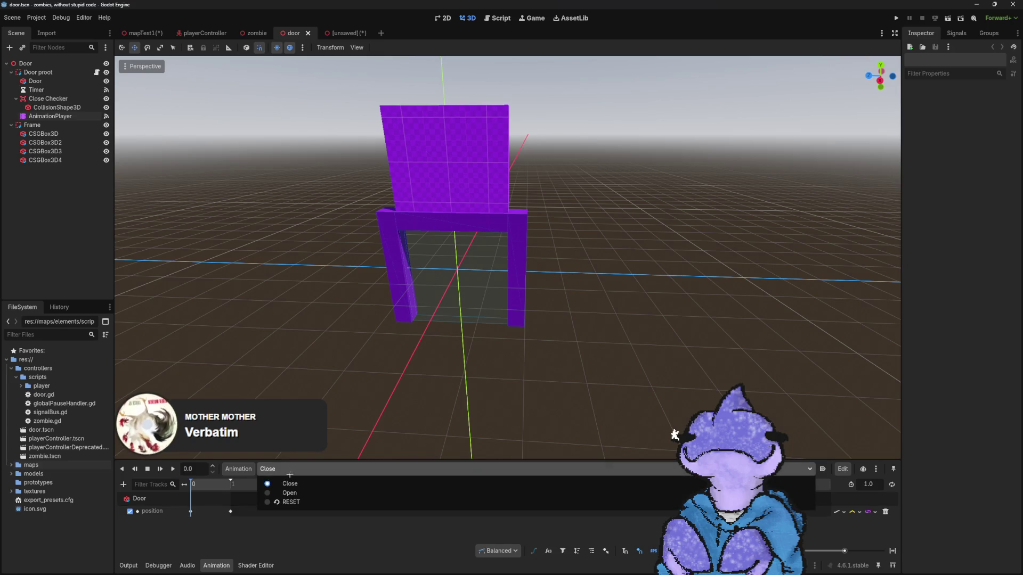
left_click(295, 491)
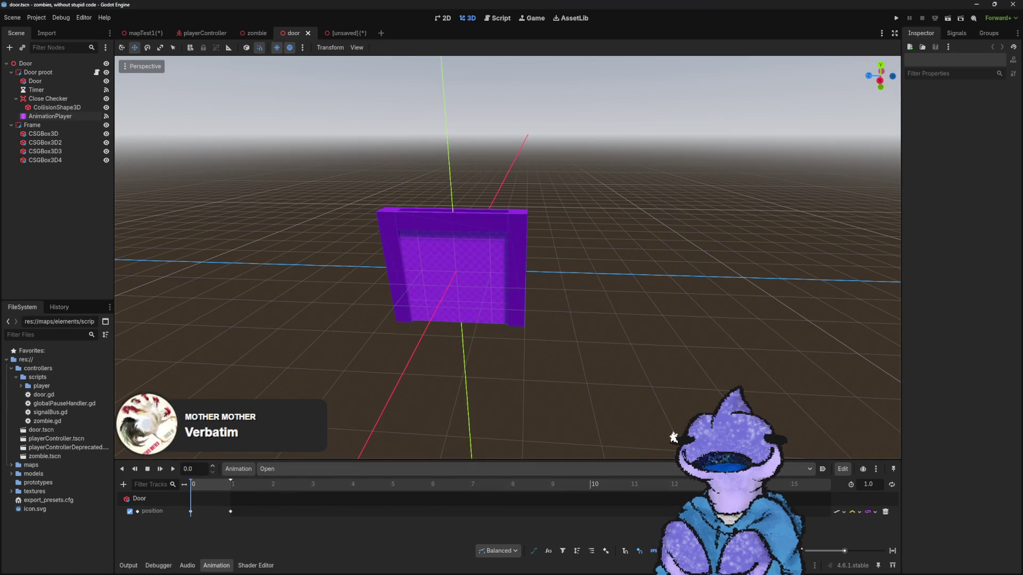
Step: Inspect the Door root nodes, then switch to the unsaved Zombie Spawning Button! scene
left_click(139, 33)
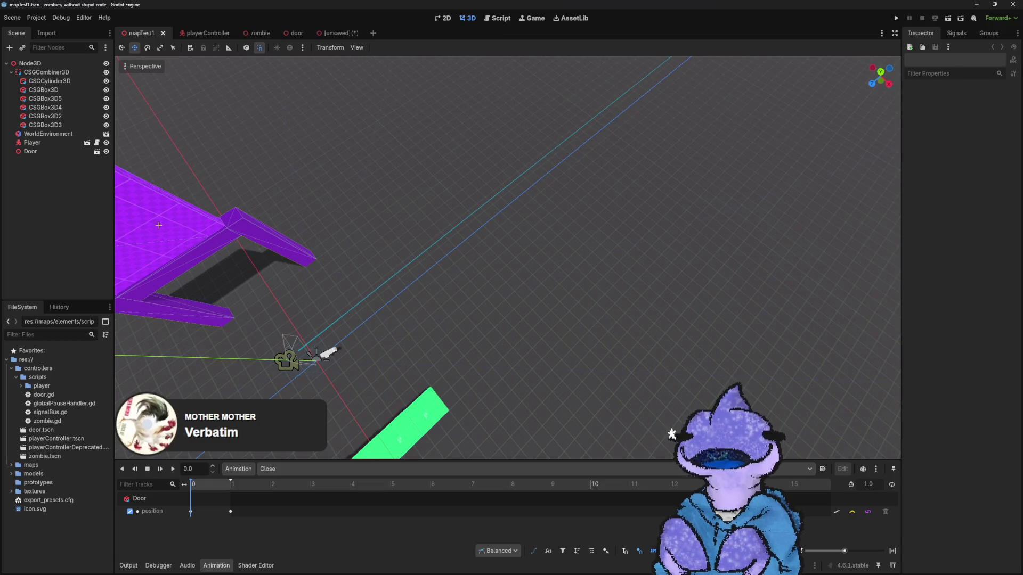
left_click(287, 33)
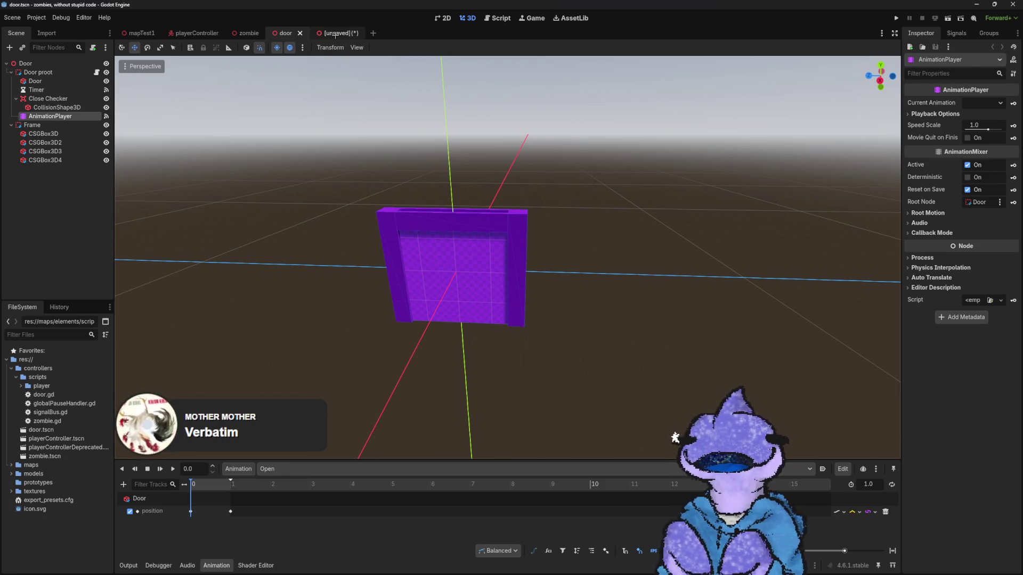
left_click(187, 72)
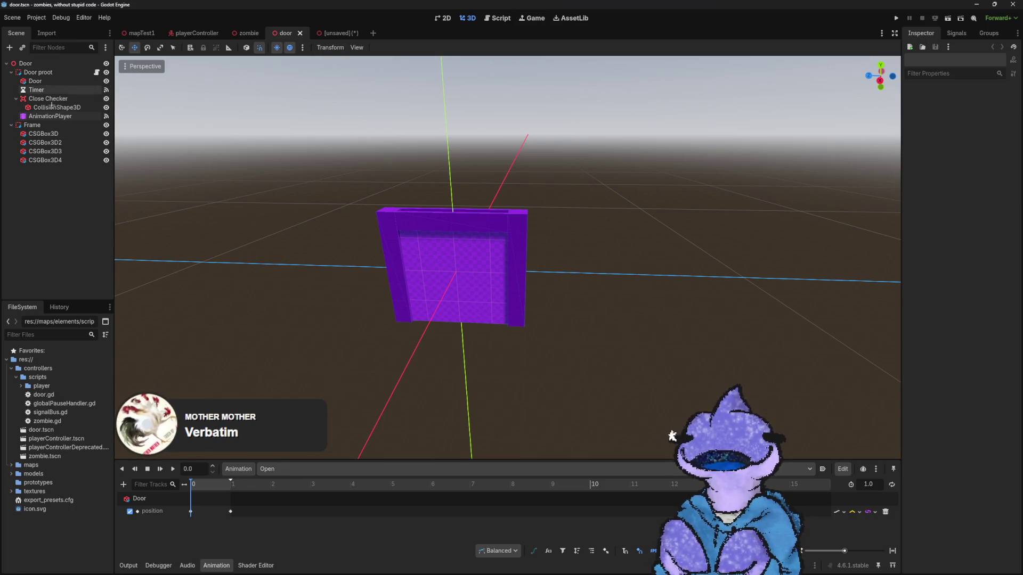
left_click(85, 73)
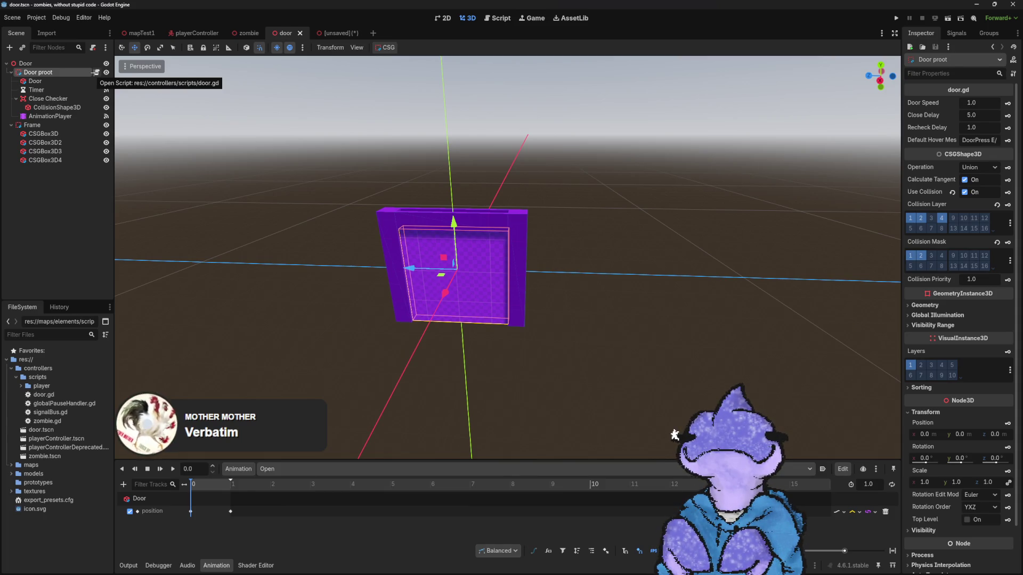
left_click(85, 64)
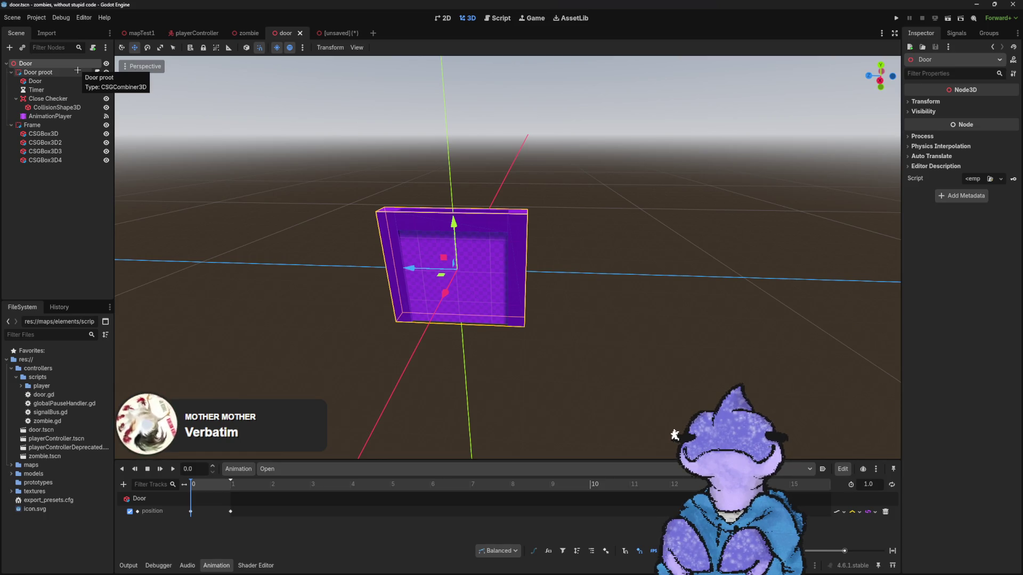
left_click(331, 33)
Step: Add a CSGCombiner3D child under the Zombie Spawning Button! root
scroll(486, 197, "down", 4)
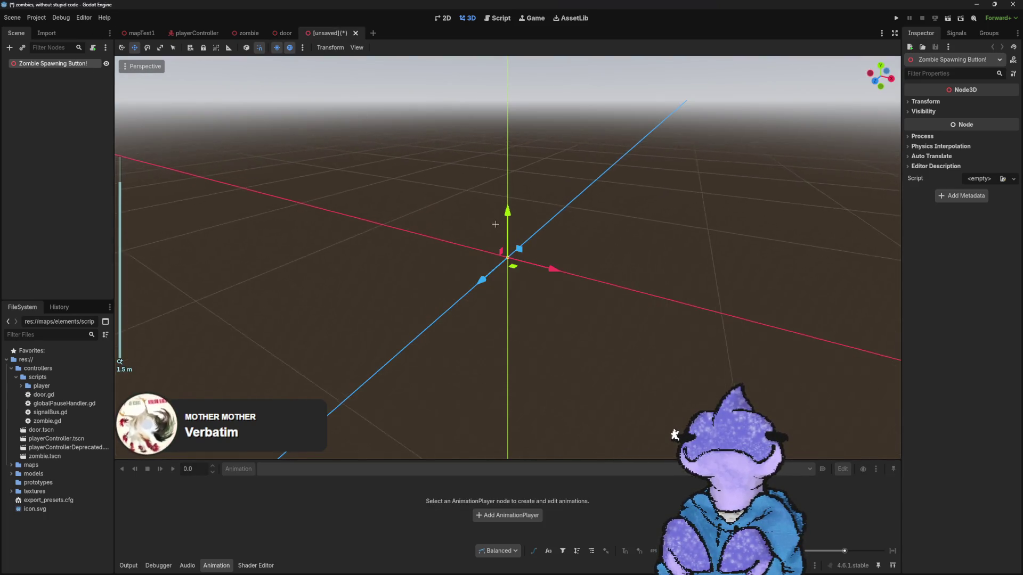
mouse_move(543, 221)
left_mouse_down()
mouse_move(440, 237)
mouse_move(310, 219)
left_mouse_up()
right_click(58, 63)
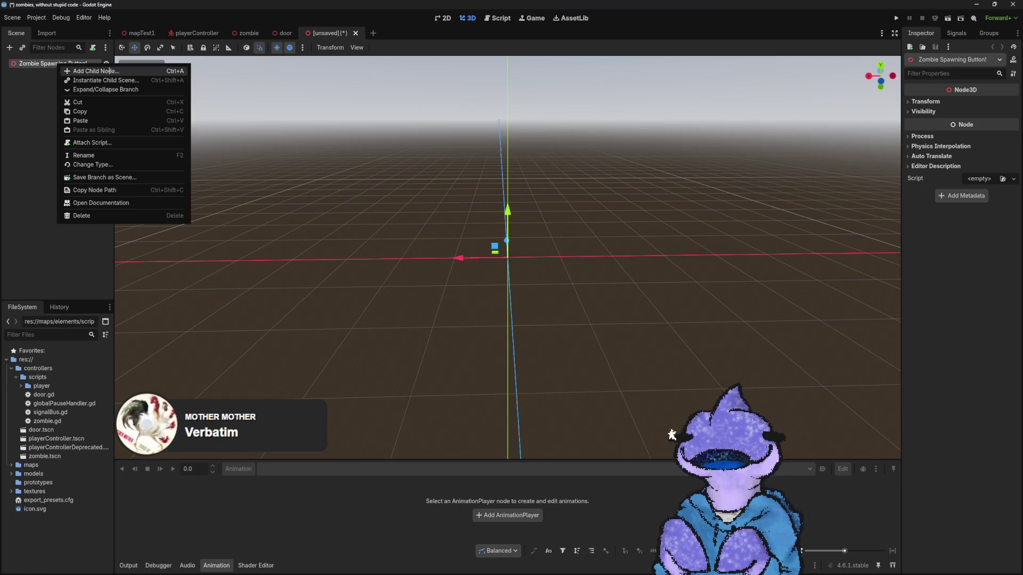
left_click(109, 71)
type("csg")
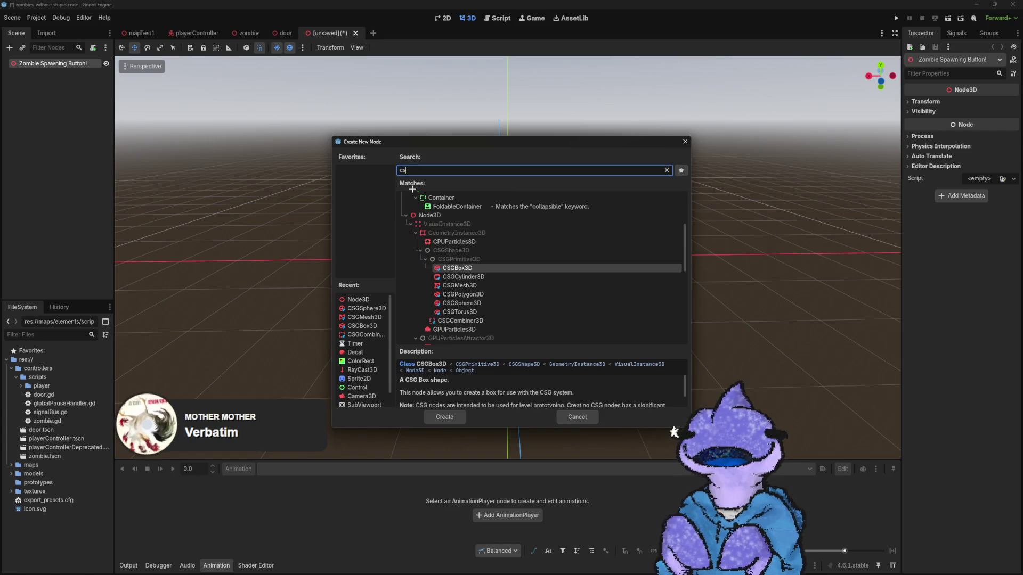
key("Down")
key("Down")
key("Down")
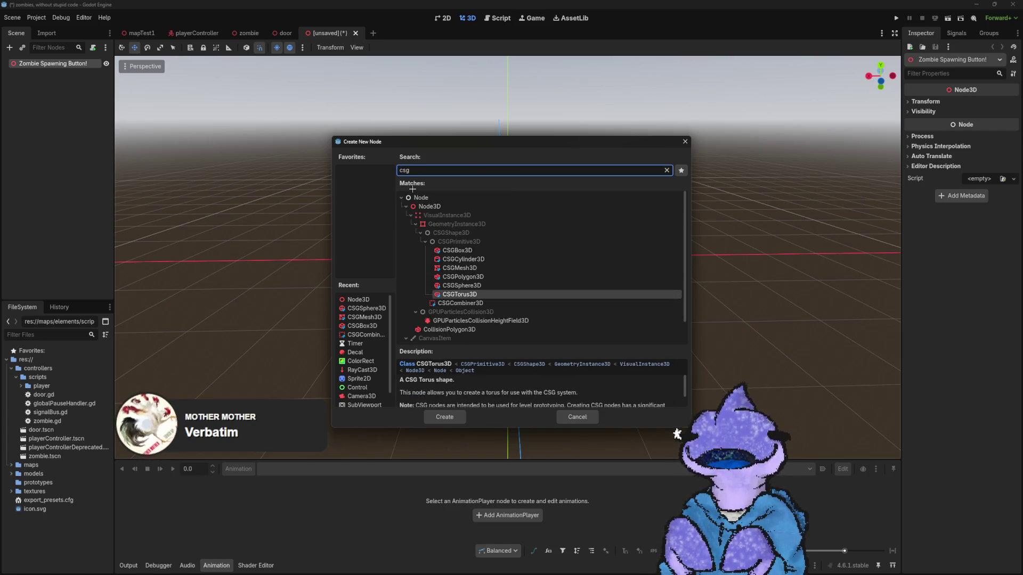
key("Return")
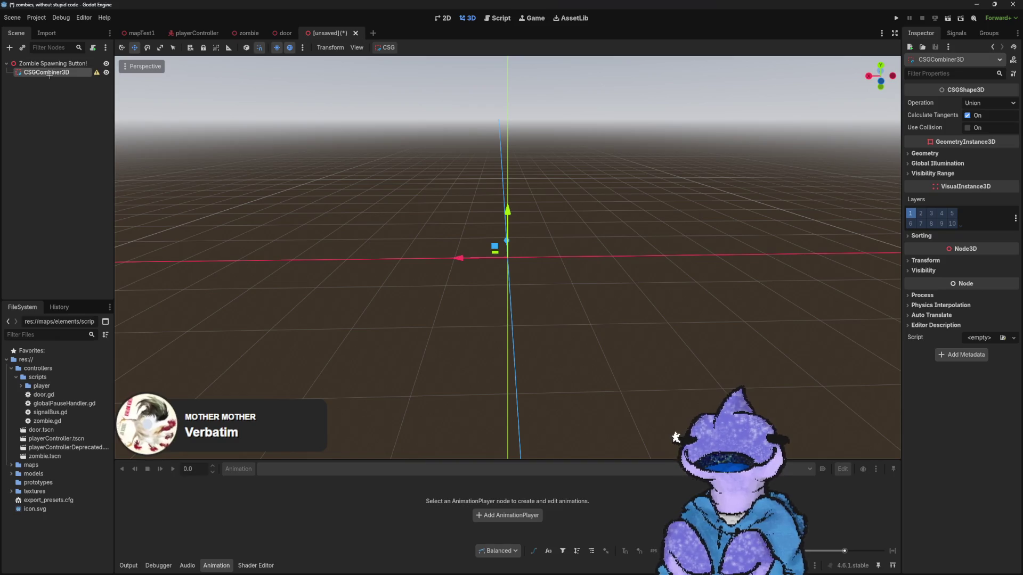
Step: Rename the CSGCombiner3D node to Stand
right_click(49, 72)
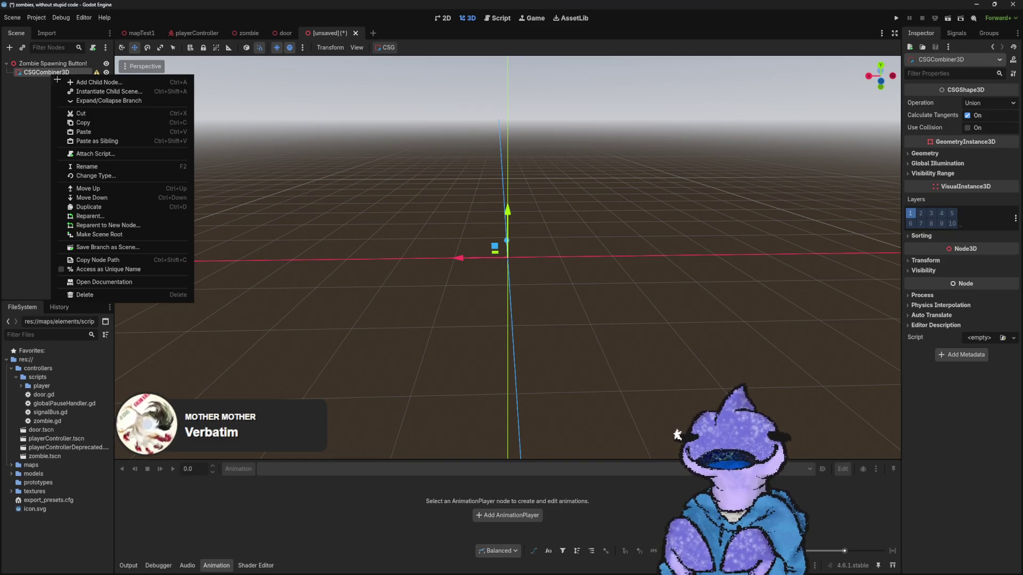
left_click(95, 167)
type("Stan")
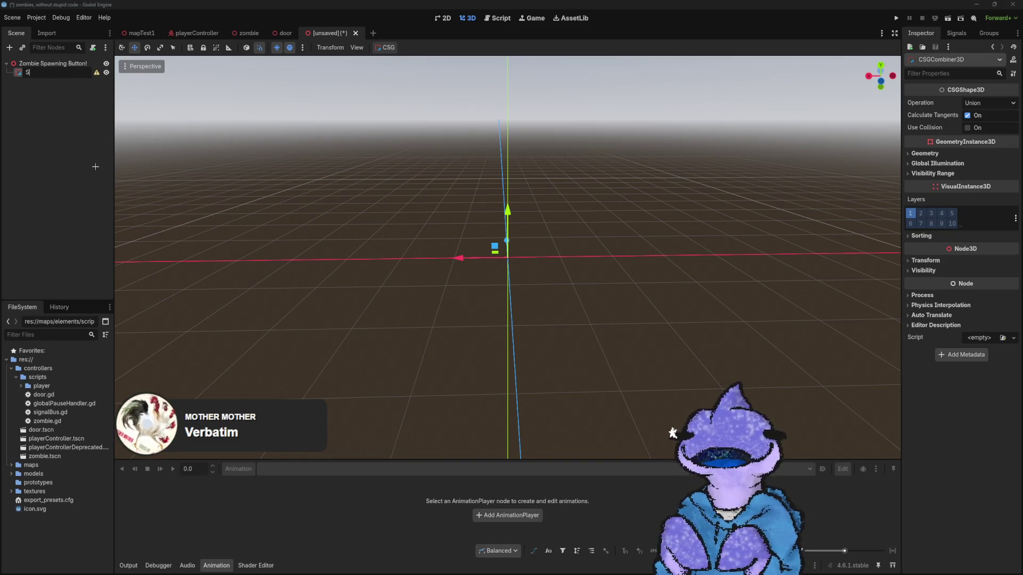
type("d")
key("Return")
right_click(45, 72)
left_click(93, 80)
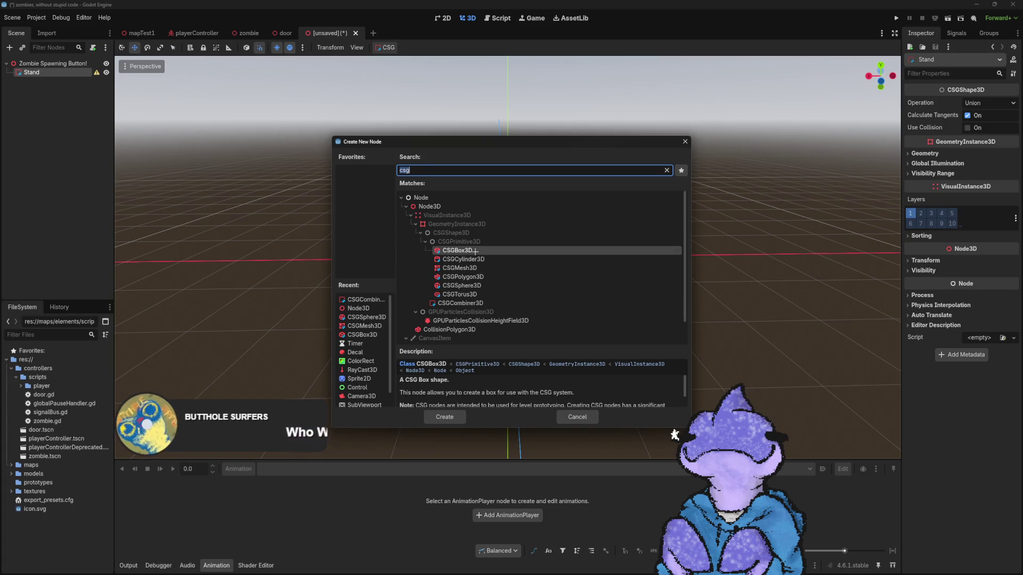
Step: Add a CSGBox3D base under Stand and a 0.4×1×0.4 pillar box raised above it
double_click(456, 250)
mouse_move(455, 251)
left_mouse_down()
mouse_move(471, 238)
mouse_move(509, 280)
mouse_move(462, 281)
mouse_move(474, 290)
mouse_move(515, 251)
mouse_move(582, 269)
mouse_move(530, 304)
mouse_move(457, 322)
left_mouse_up()
scroll(509, 281, "up", 3)
key("ctrl+v")
left_click_drag(462, 269, 450, 272)
left_click_drag(508, 226, 509, 193)
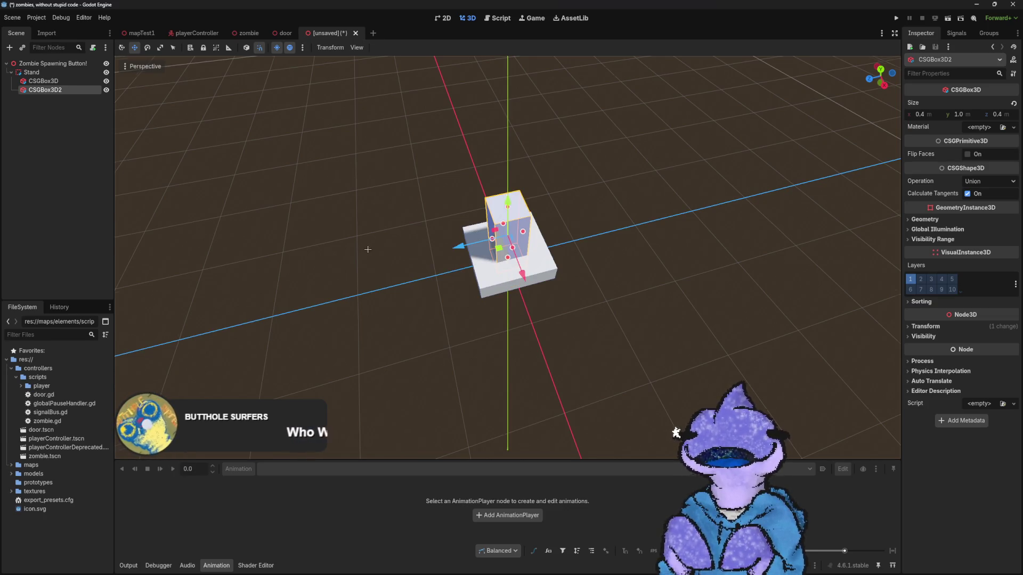
key("KP_2")
key("KP_2")
key("KP_2")
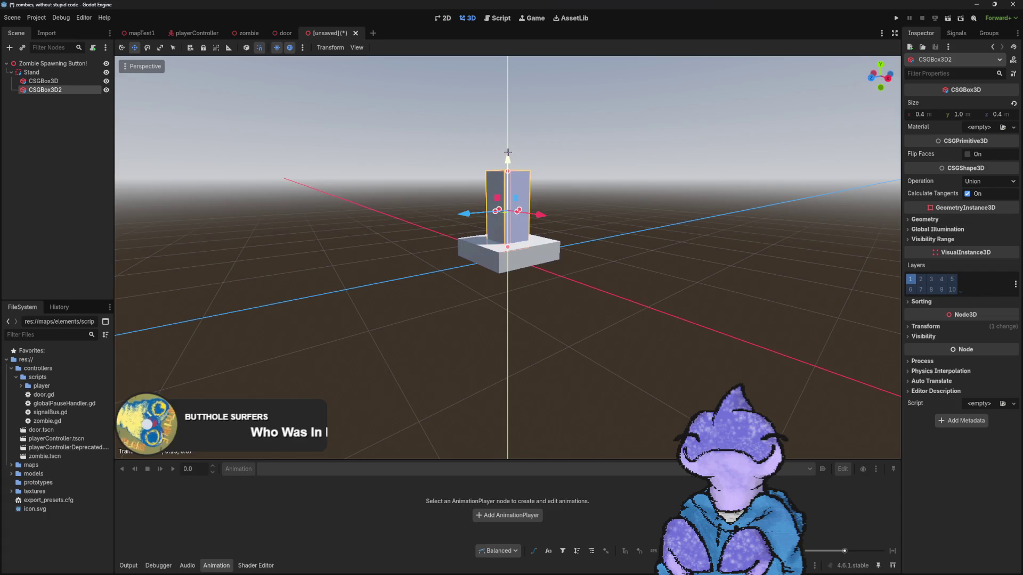
left_click(321, 183)
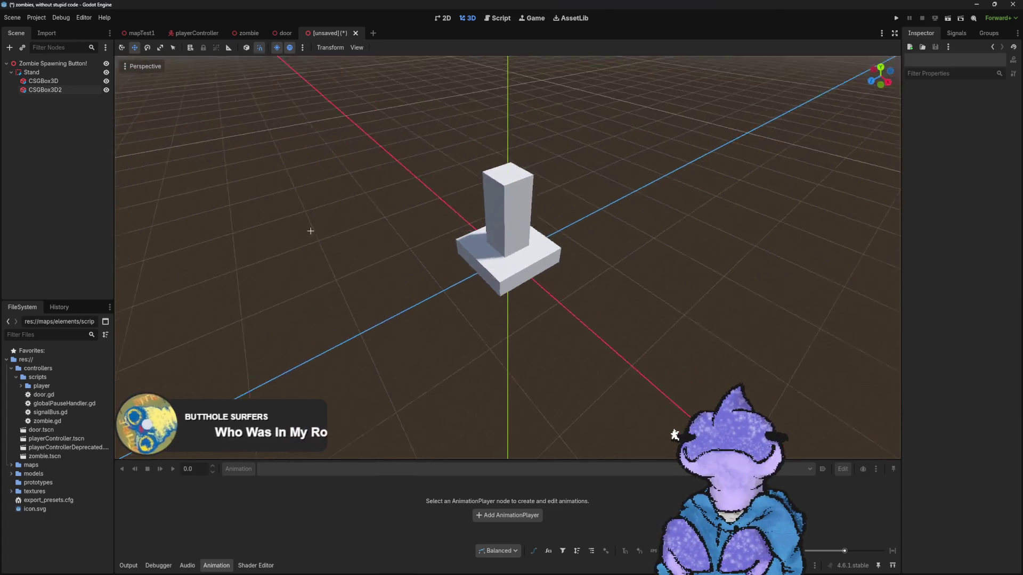
Step: Duplicate the pillar box, then delete the extra CSGBox3D3 copy
right_click(47, 90)
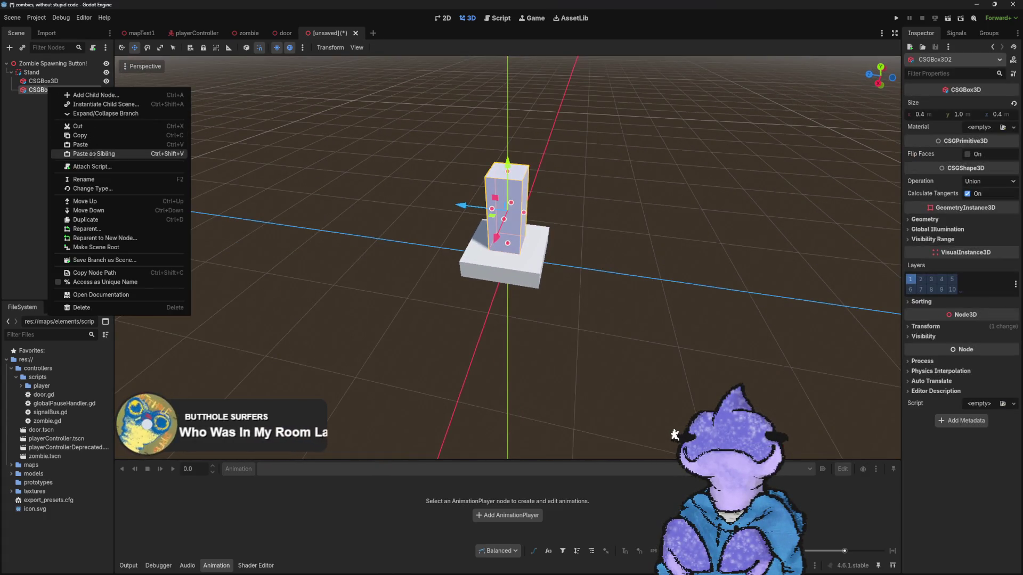
left_click(104, 219)
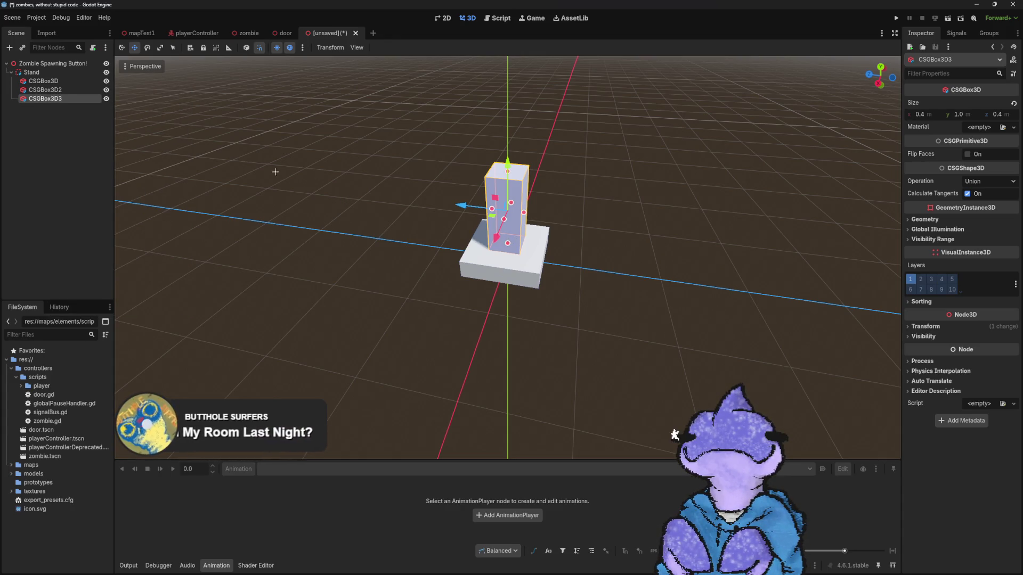
key("Delete")
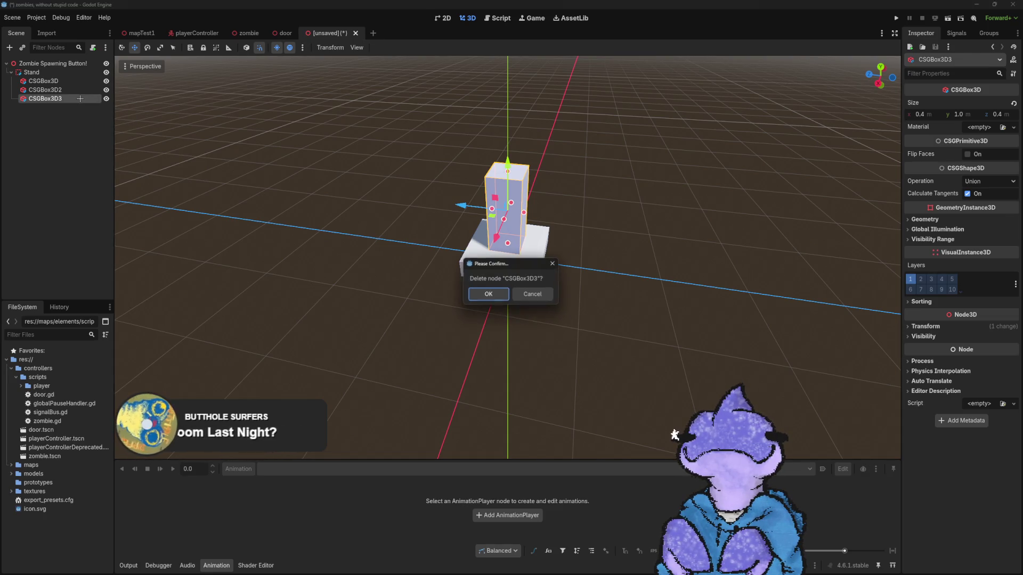
left_click(490, 299)
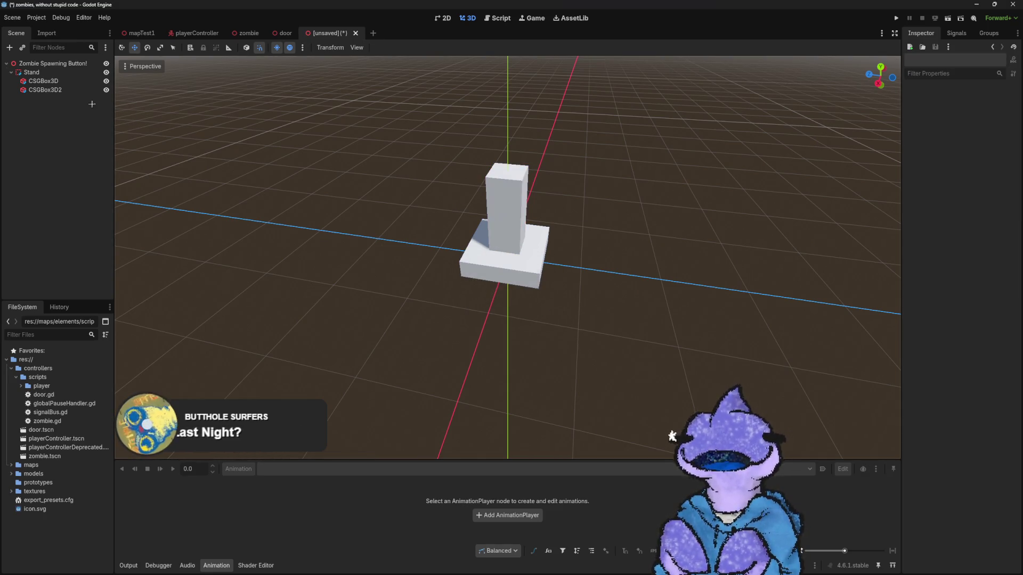
Step: Duplicate the base box and lift the copy on top of the pillar
right_click(68, 80)
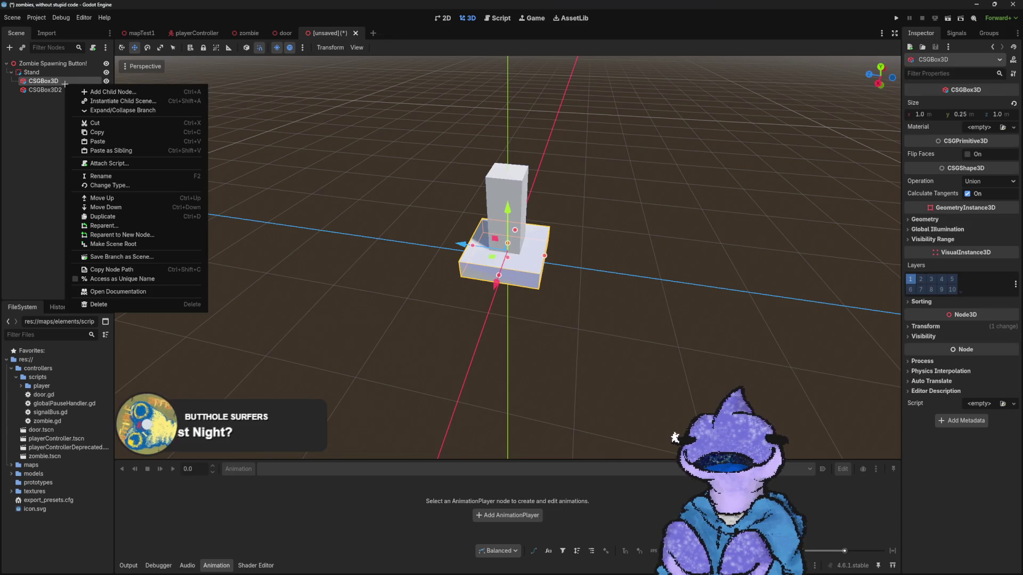
left_click(129, 216)
left_click_drag(66, 93, 64, 103)
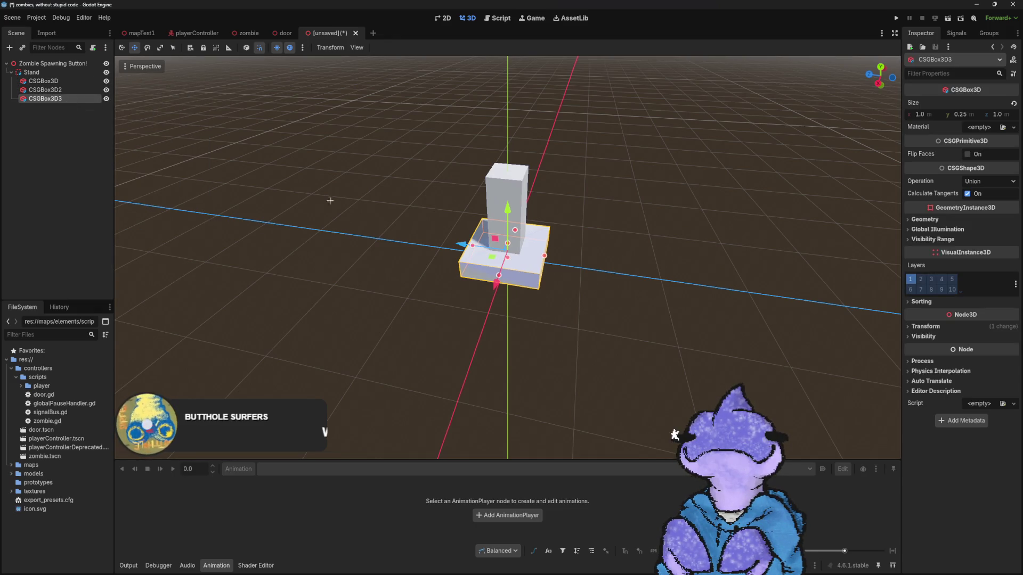
left_click_drag(507, 209, 507, 136)
key("q")
mouse_move(534, 181)
left_mouse_down()
mouse_move(532, 155)
mouse_move(509, 155)
mouse_move(507, 124)
left_mouse_up()
Step: Centre the top slab over the pillar and check the finished stand from a low angle
left_click(613, 224)
mouse_move(612, 223)
left_mouse_down()
mouse_move(625, 231)
mouse_move(582, 187)
mouse_move(587, 216)
mouse_move(580, 202)
left_mouse_up()
left_click(498, 171)
left_click_drag(456, 169, 455, 168)
left_click(404, 194)
mouse_move(403, 194)
left_mouse_down()
mouse_move(400, 166)
mouse_move(401, 192)
mouse_move(582, 229)
mouse_move(650, 201)
mouse_move(710, 202)
mouse_move(573, 197)
mouse_move(530, 201)
mouse_move(538, 203)
mouse_move(523, 212)
mouse_move(551, 200)
left_mouse_up()
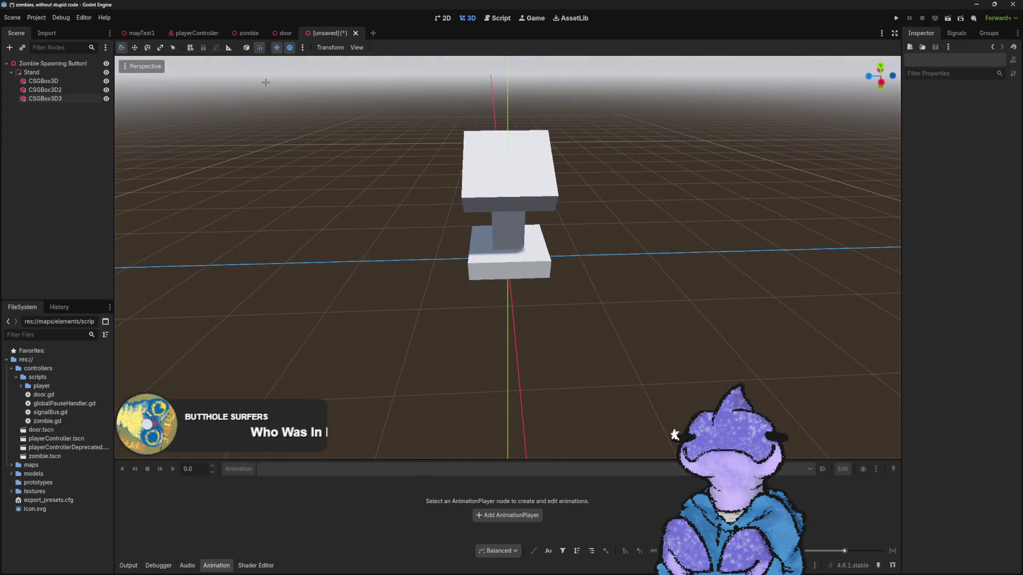
left_click(138, 33)
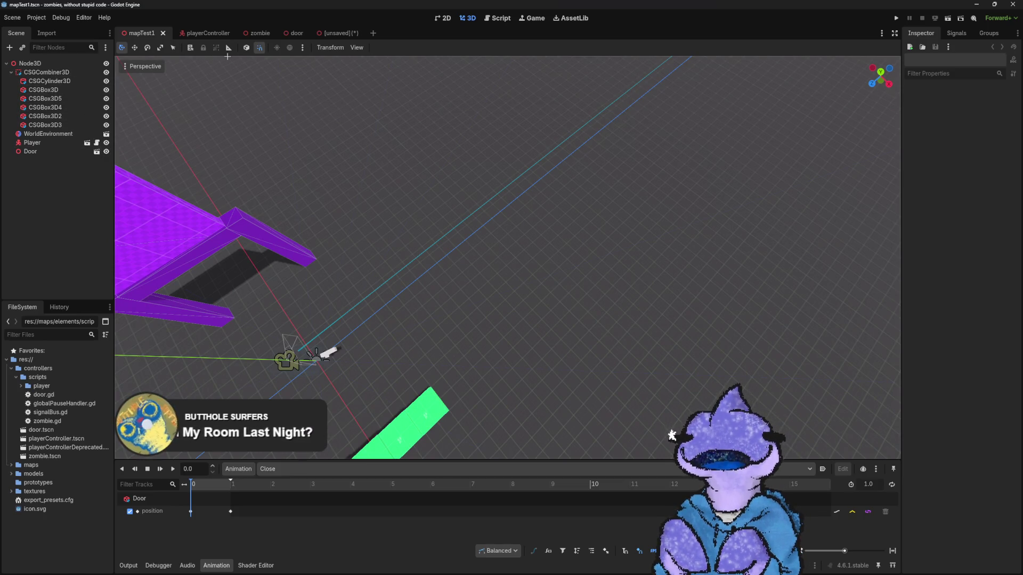
Step: In the door scene, turn off collision layer 4 on the Door proot node
left_click(293, 33)
left_click(55, 81)
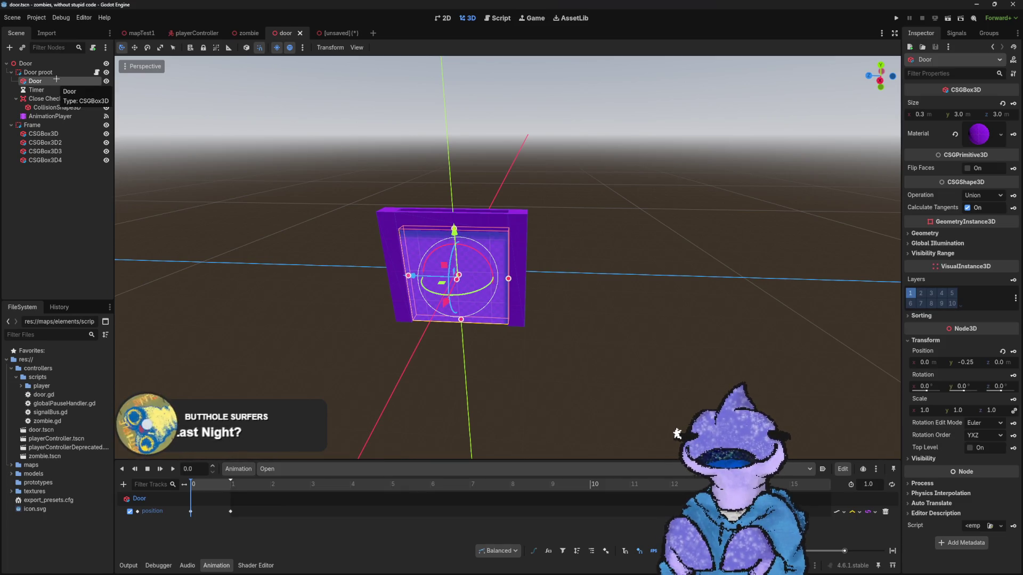
left_click(53, 73)
left_click(942, 218)
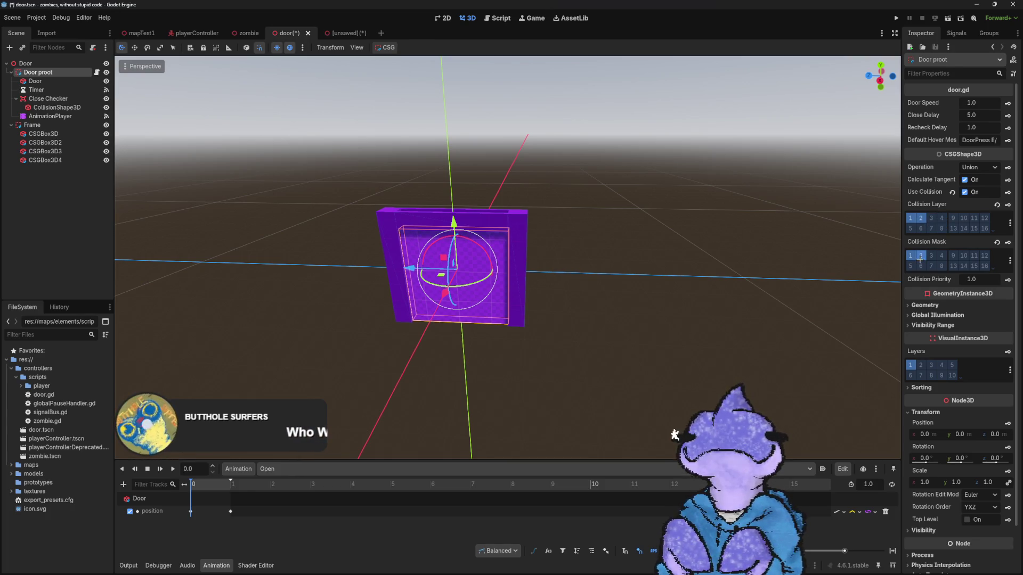
Step: Cycle through the zombie, playerController and door scenes, then open zombie.gd from the zombie scene
left_click(239, 35)
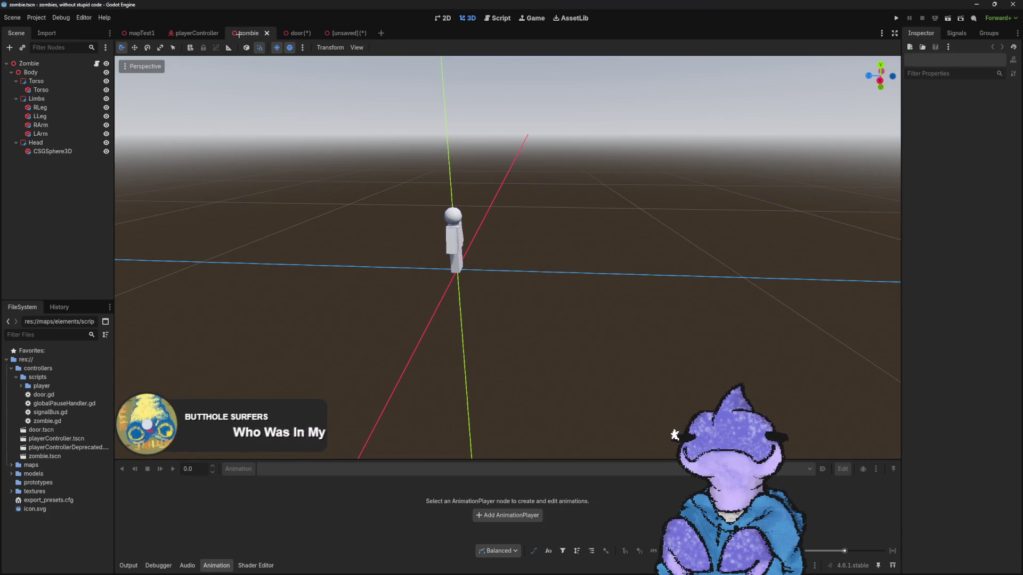
left_click(193, 33)
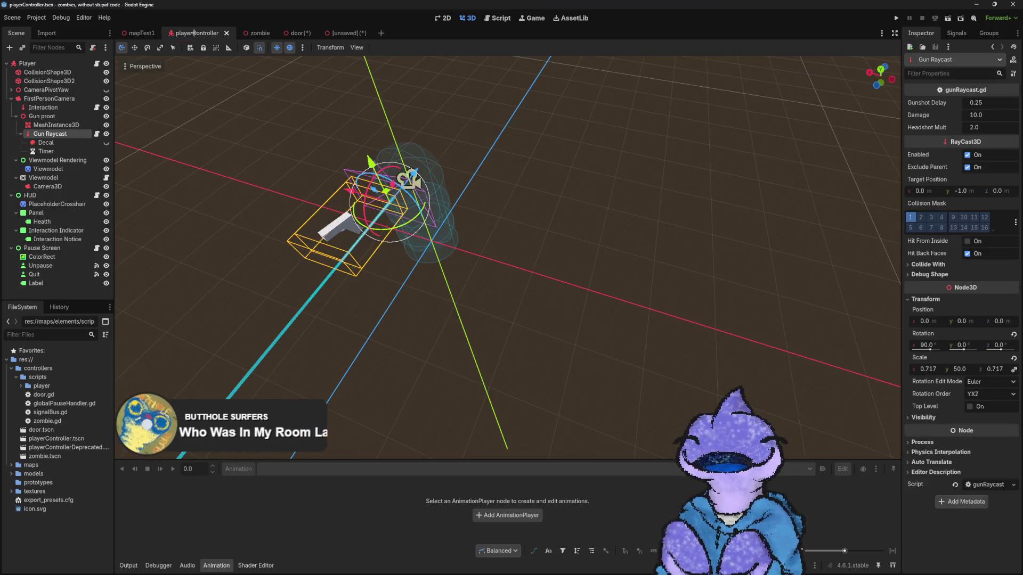
left_click(292, 33)
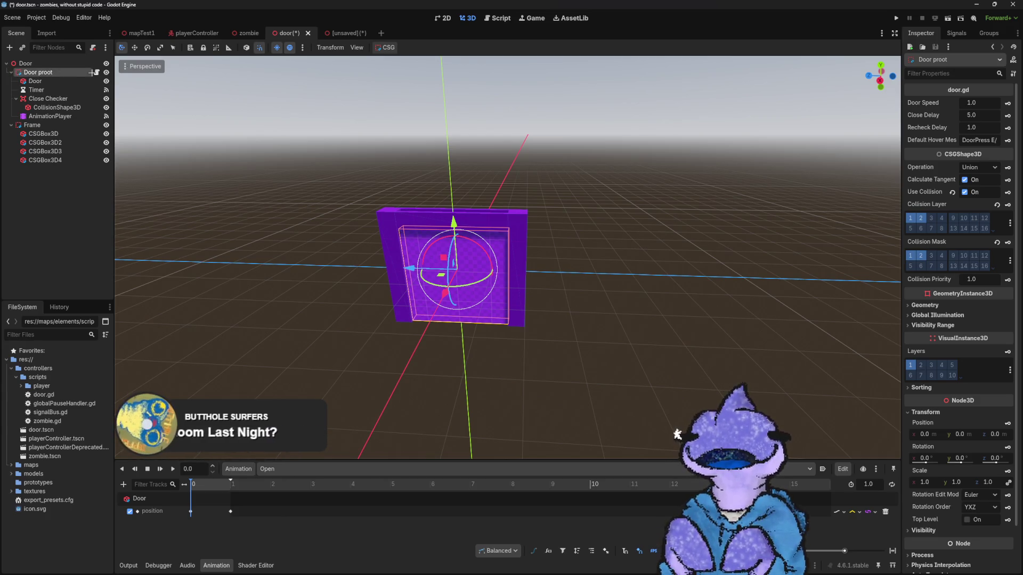
left_click(244, 33)
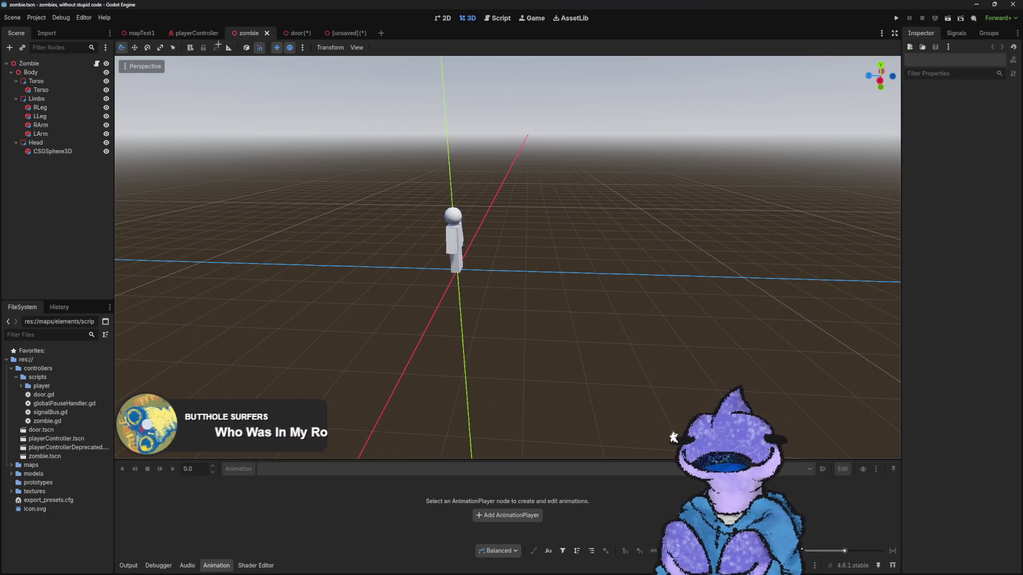
left_click(497, 18)
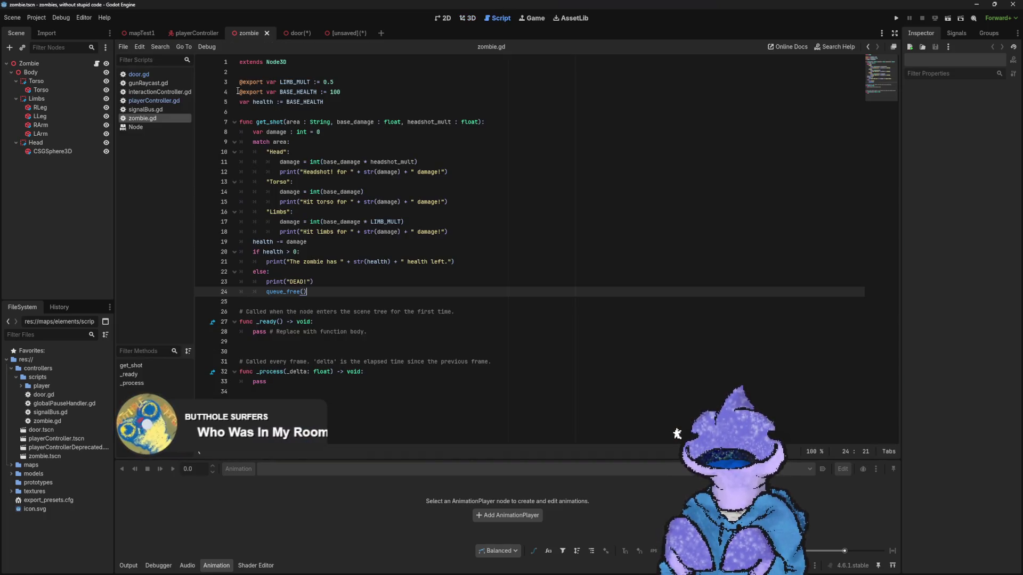
Step: Compare interactionController.gd's interact checks (lines 16–23) with gunRaycast.gd's while loop (lines 32–37)
left_click(160, 92)
left_click(343, 241)
mouse_move(341, 286)
left_mouse_down()
mouse_move(237, 198)
mouse_move(236, 213)
left_mouse_up()
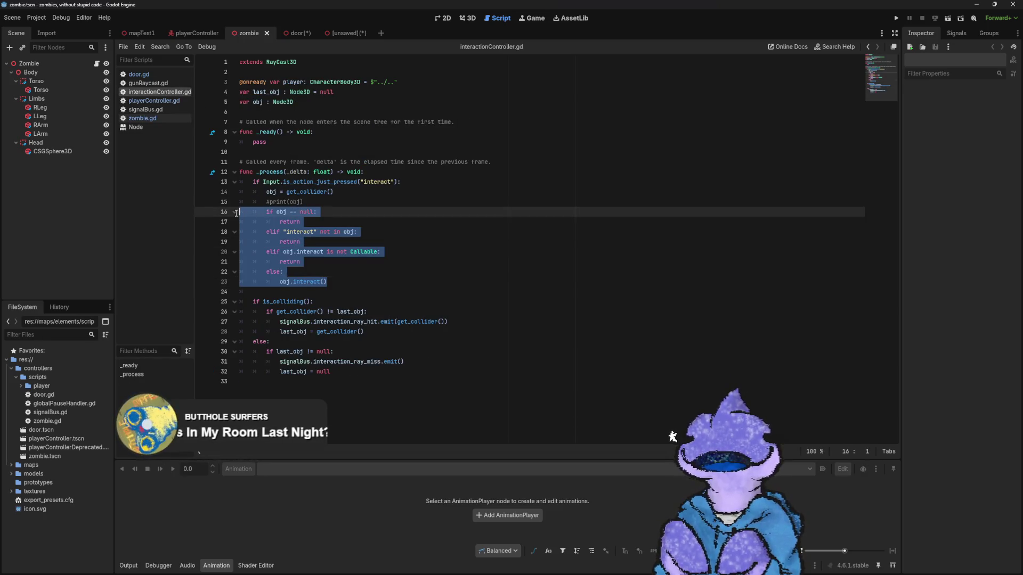
left_click(151, 84)
left_click_drag(414, 331, 182, 277)
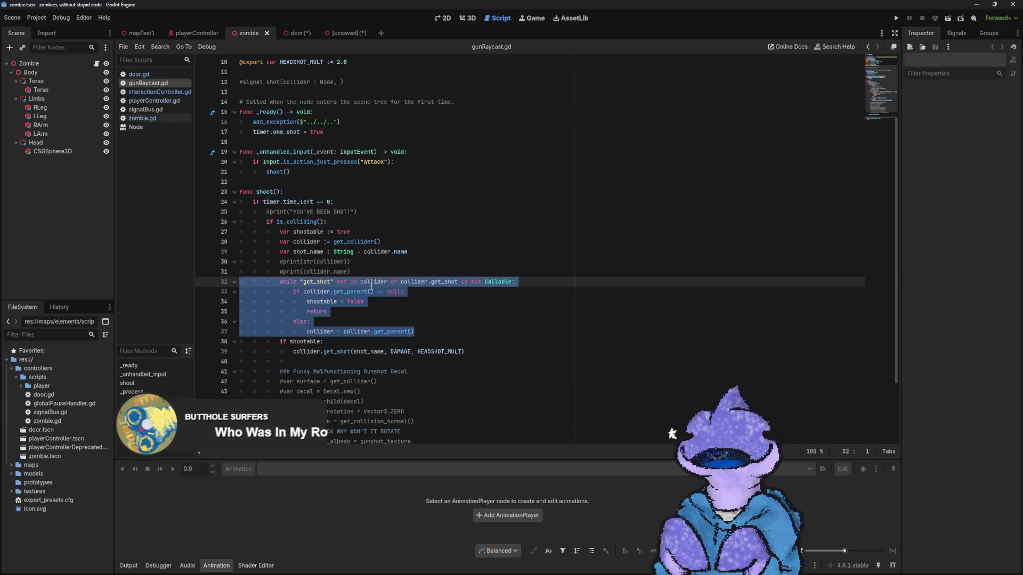
left_click(371, 310)
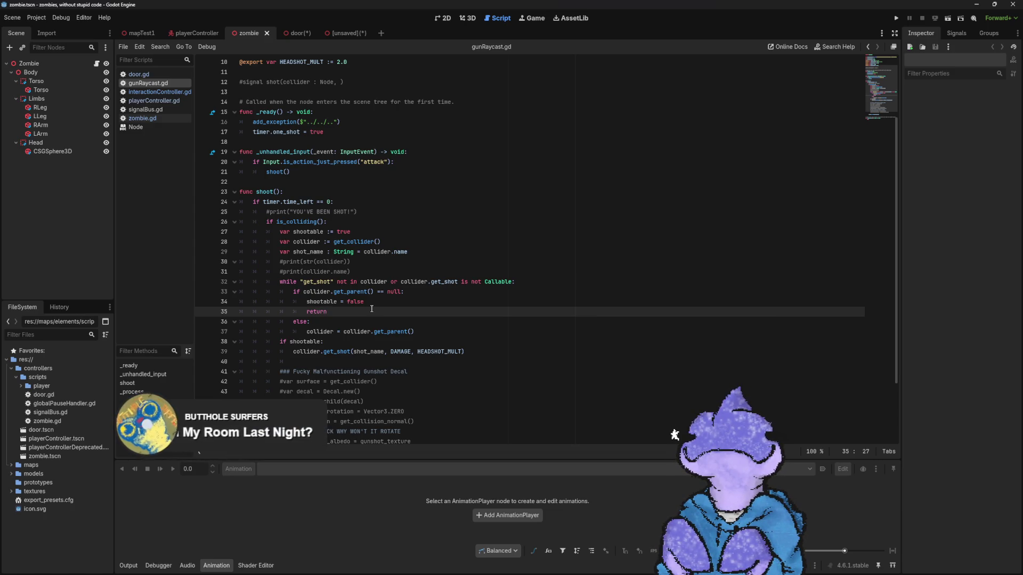
Step: Glance at the door scene, then return to interactionController.gd by way of gunRaycast.gd
left_click(294, 33)
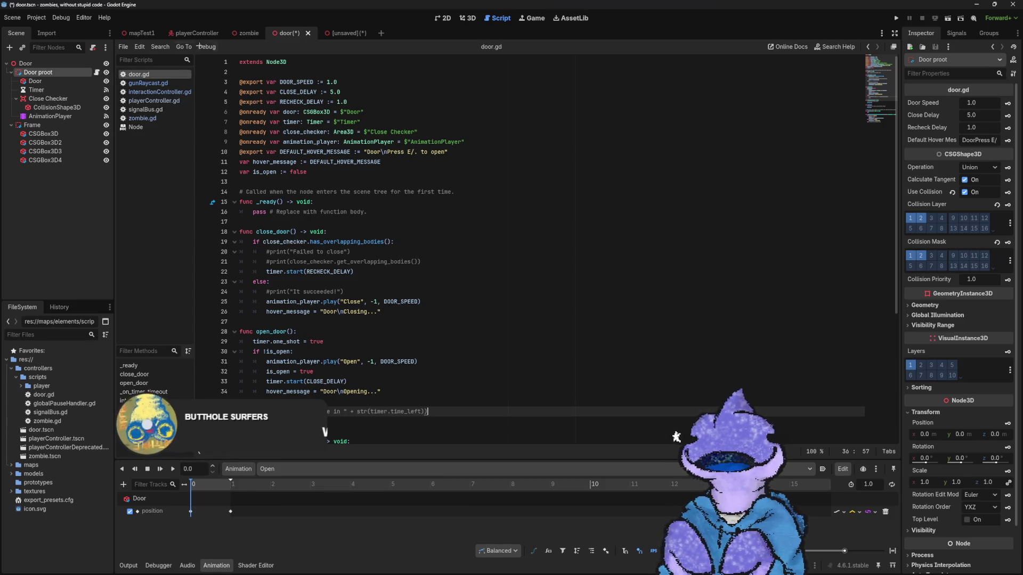
left_click(246, 33)
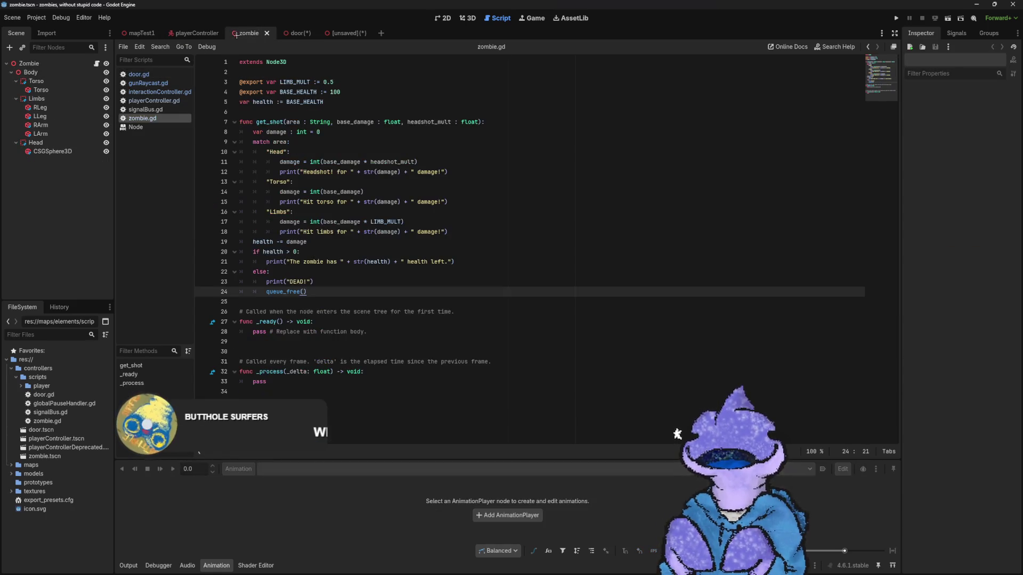
left_click(170, 83)
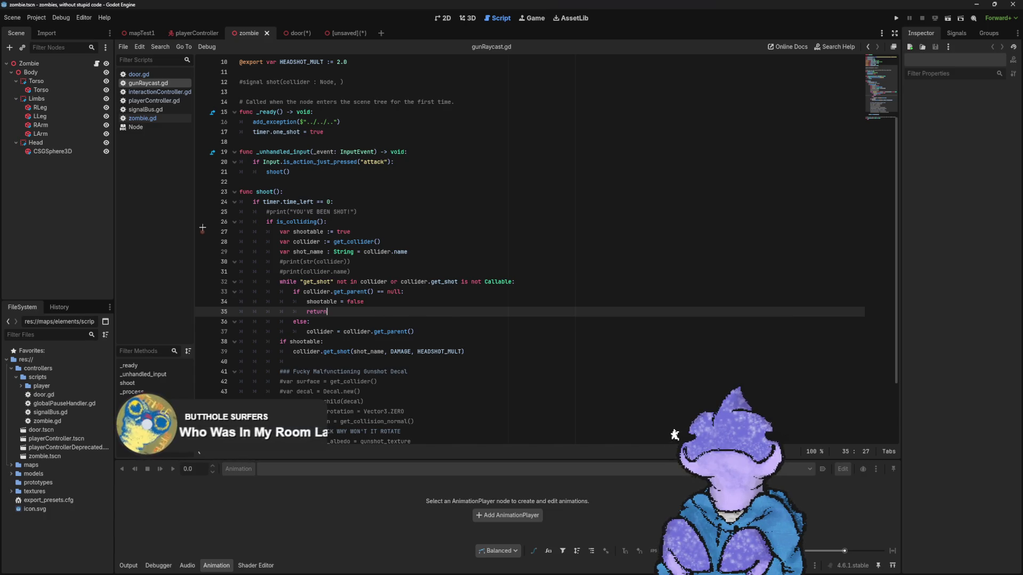
left_click(154, 91)
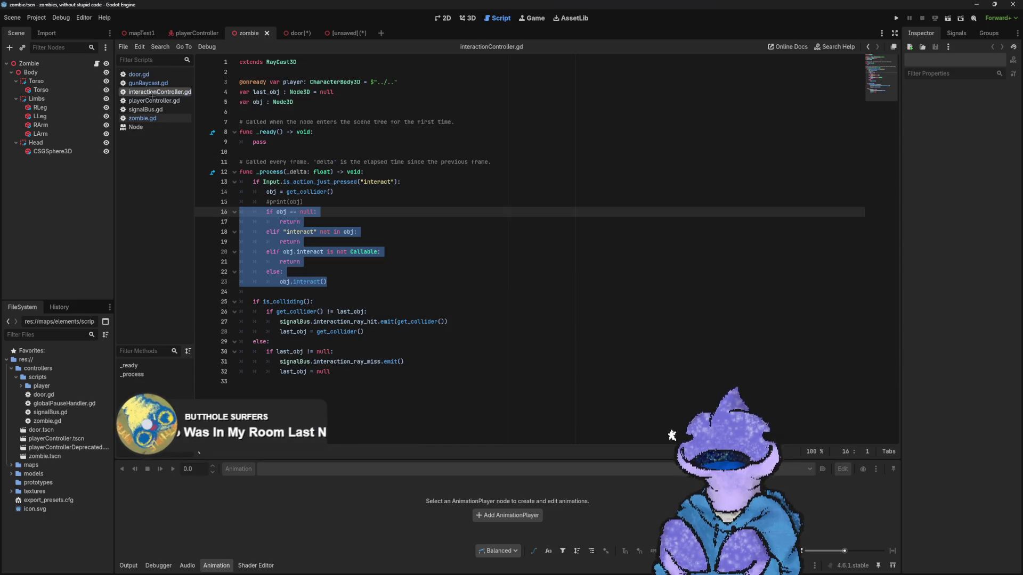
Step: Select the 'if obj == null' condition on line 16 of interactionController.gd
left_click(279, 211)
left_click(288, 212)
left_click(259, 212)
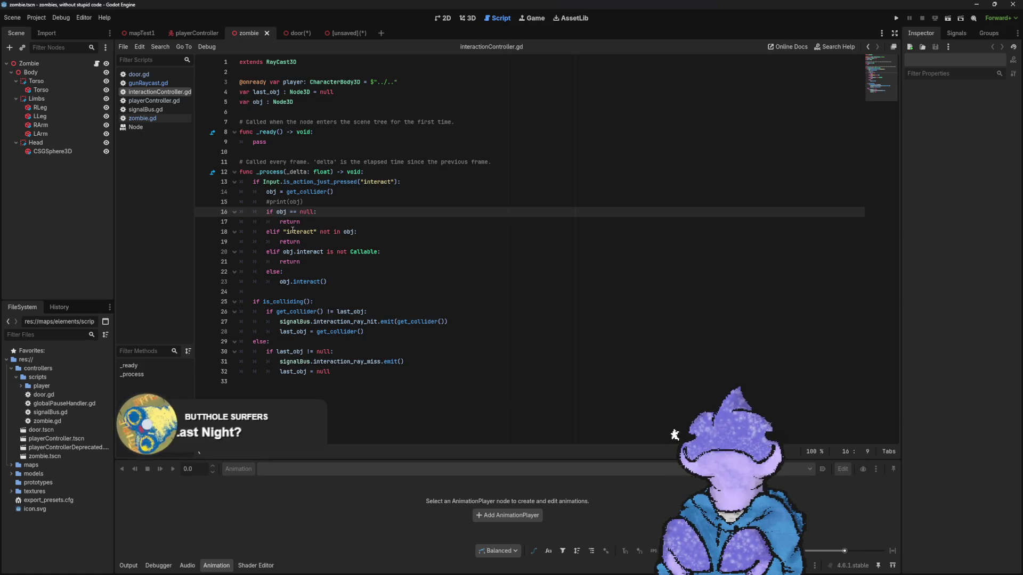
left_click_drag(321, 212, 266, 211)
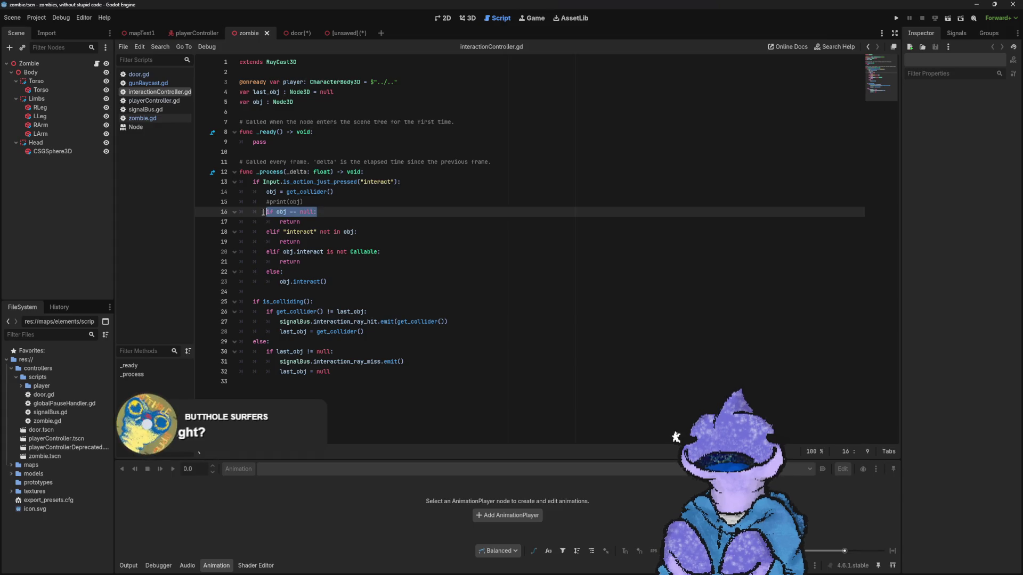
Step: Delete the elif and else interact checks on lines 18–21, leaving line 18 empty
key("End")
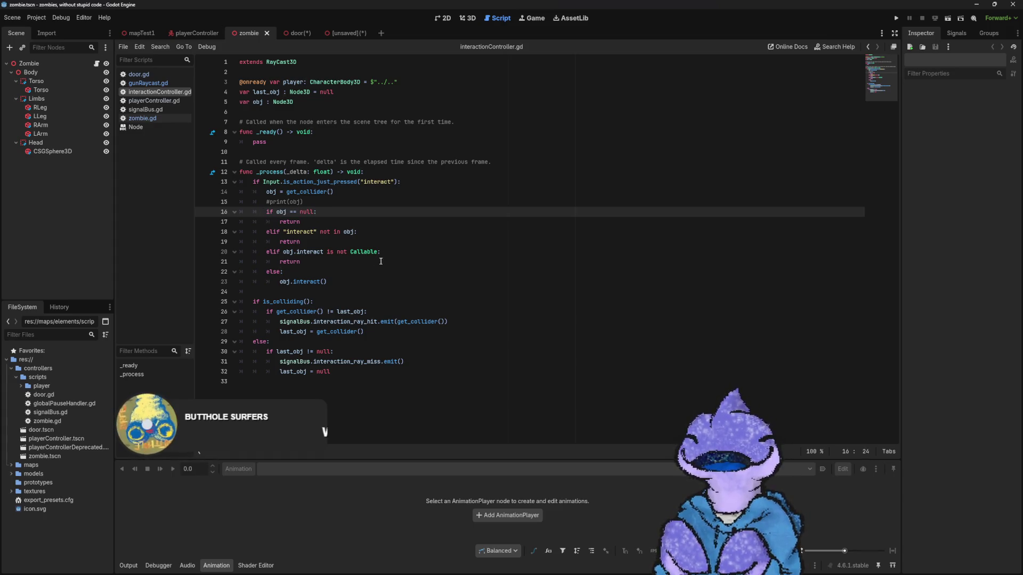
left_click_drag(332, 260, 232, 230)
key("Tab")
key("Tab")
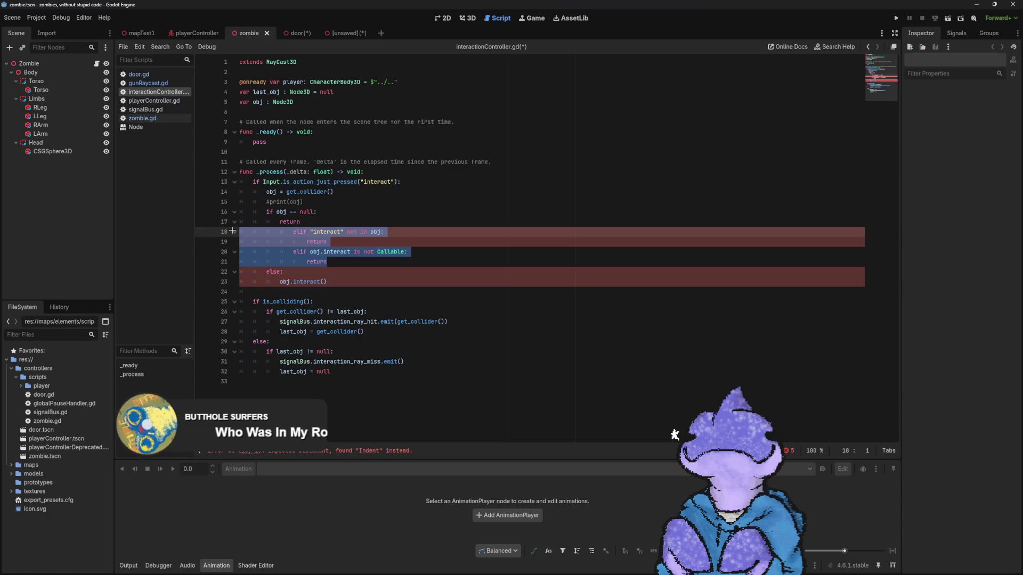
type("w")
key("BackSpace")
Step: Write 'while obj' on line 18 and bring gunRaycast.gd back up for reference
type("while")
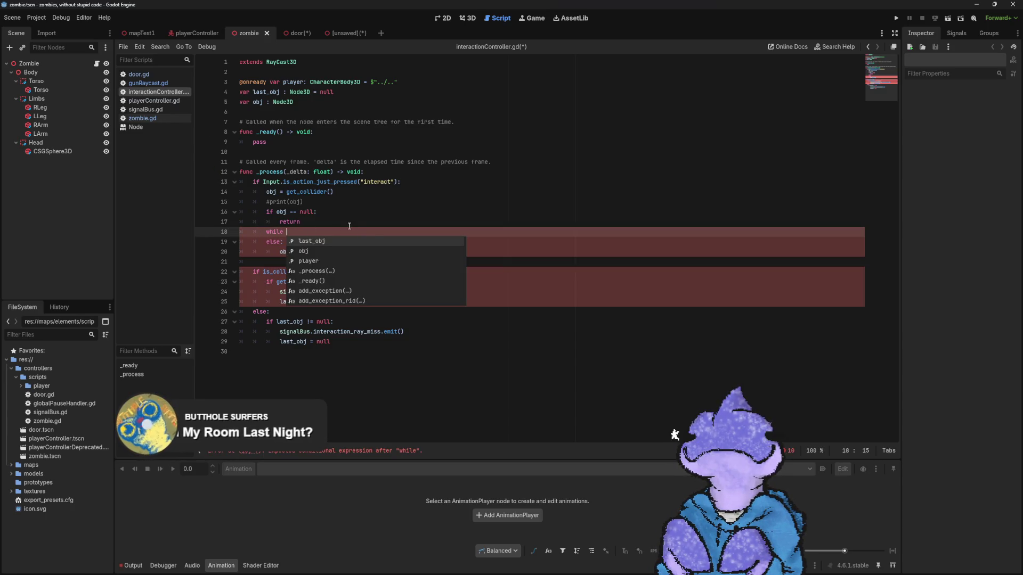
type(" ob")
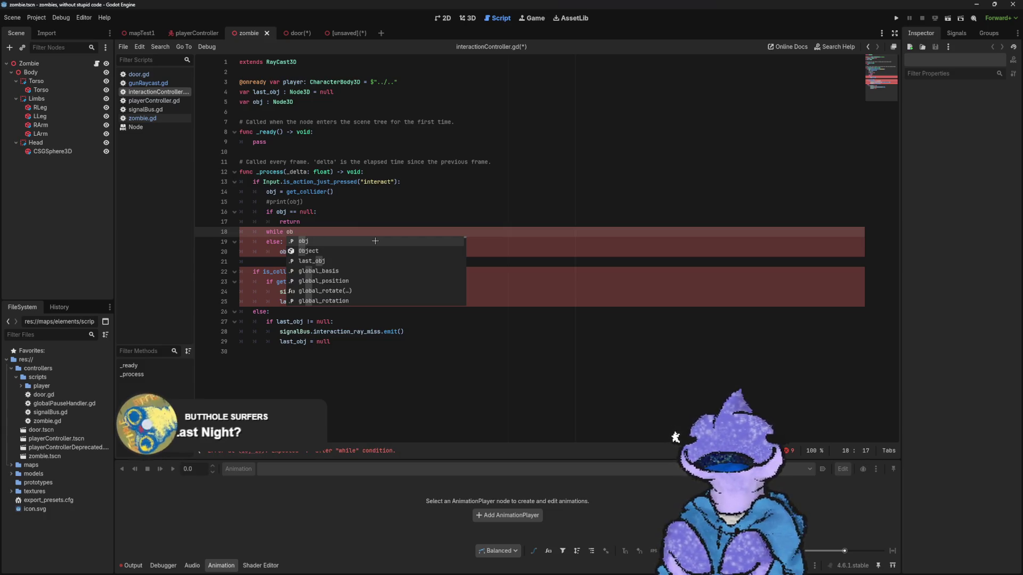
type("j")
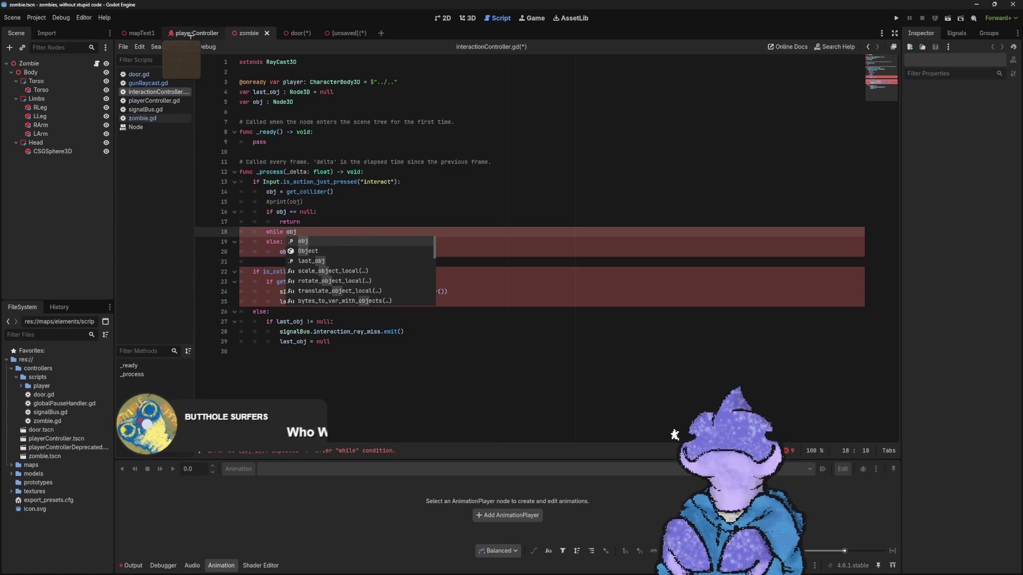
type("\"")
key("Left")
key("Left")
key("Left")
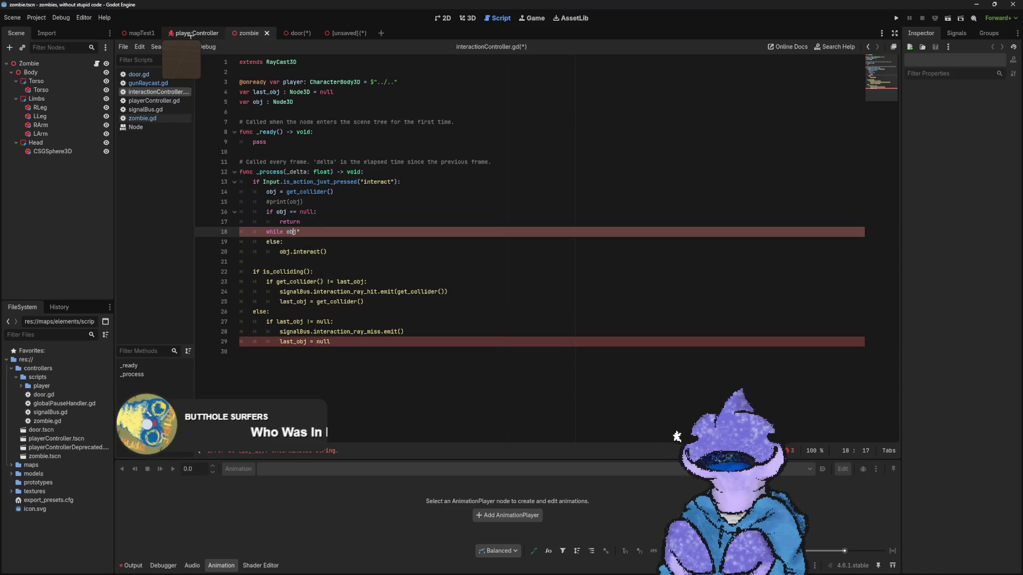
key("Right")
key("Right")
key("Right")
key("BackSpace")
left_click(197, 34)
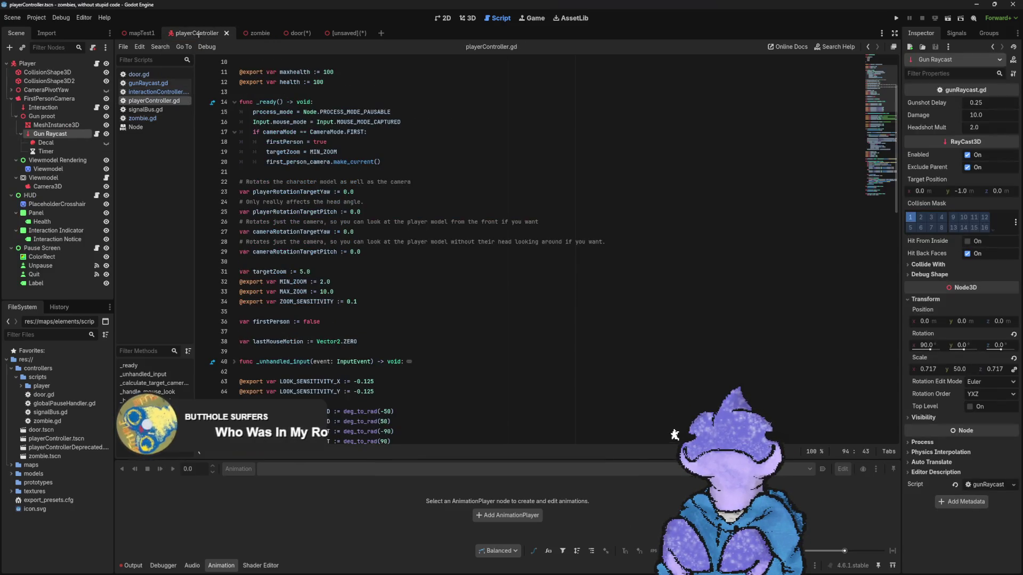
left_click(251, 35)
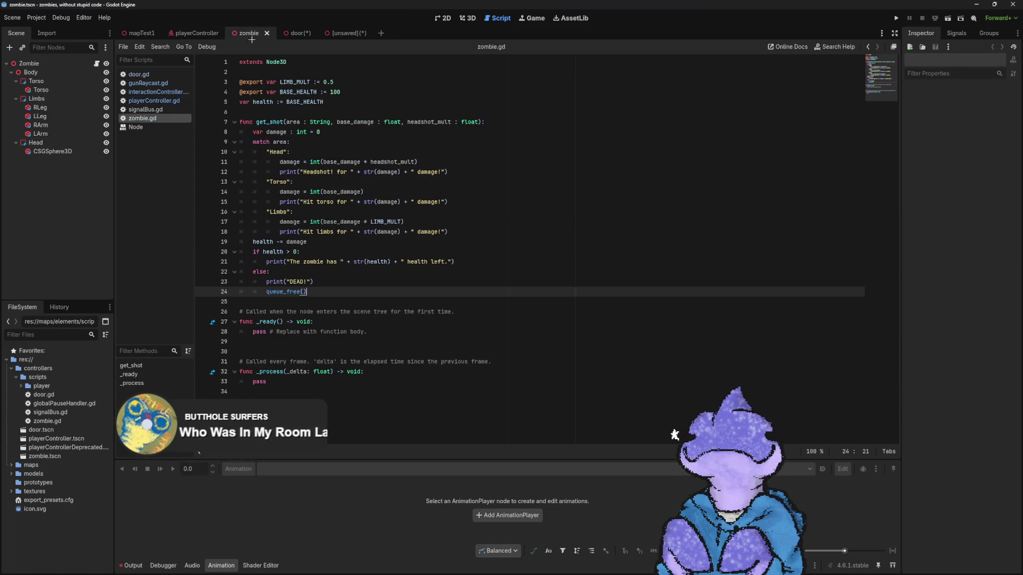
left_click(151, 83)
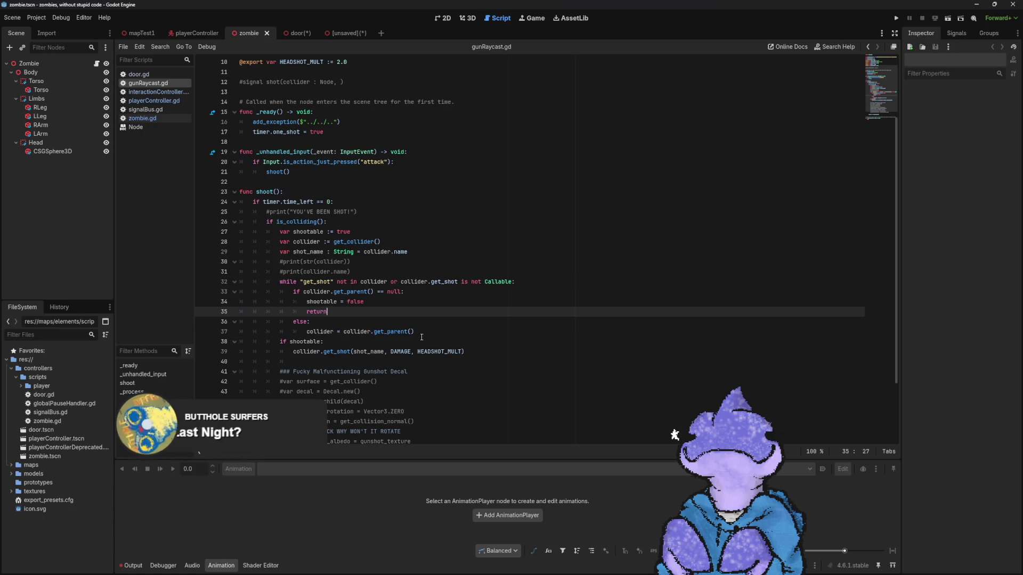
Step: Referring to gunRaycast's get_shot check, change 'while obj' on line 18 to 'while "interact"'
double_click(318, 282)
left_click(357, 281)
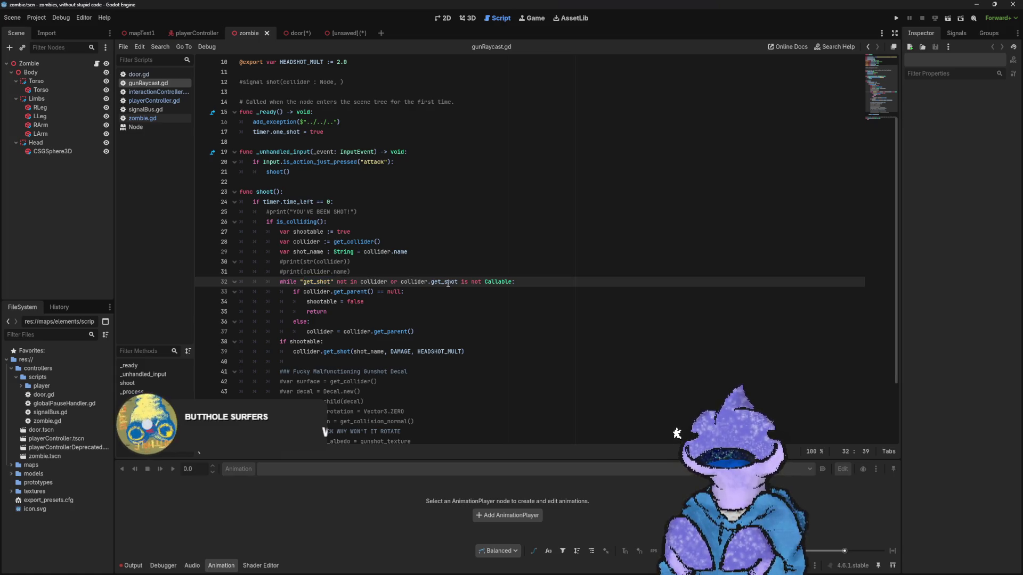
left_click(158, 91)
left_click_drag(296, 232, 288, 232)
type("interact")
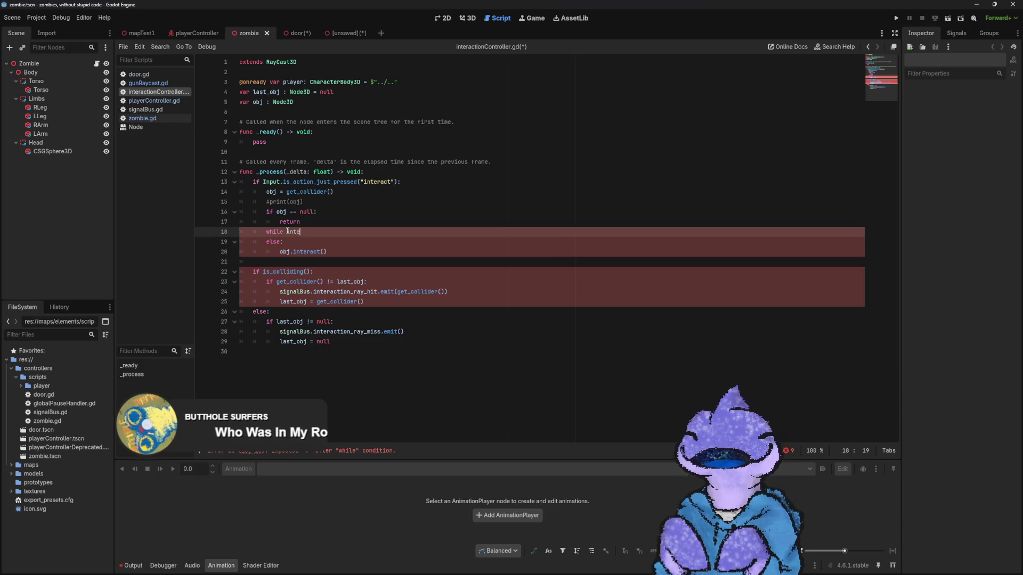
type(" n")
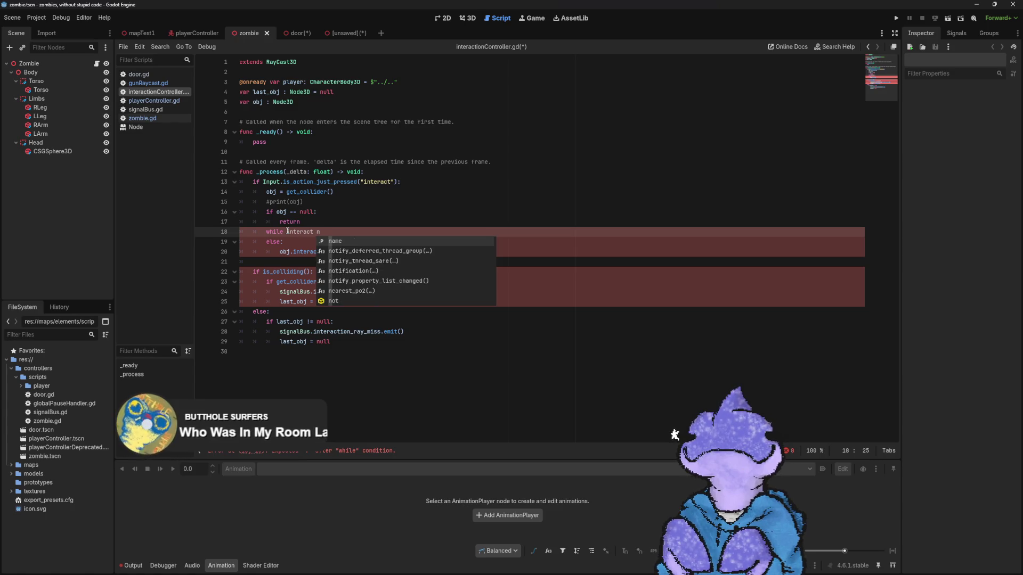
type("o")
key("BackSpace")
key("BackSpace")
key("BackSpace")
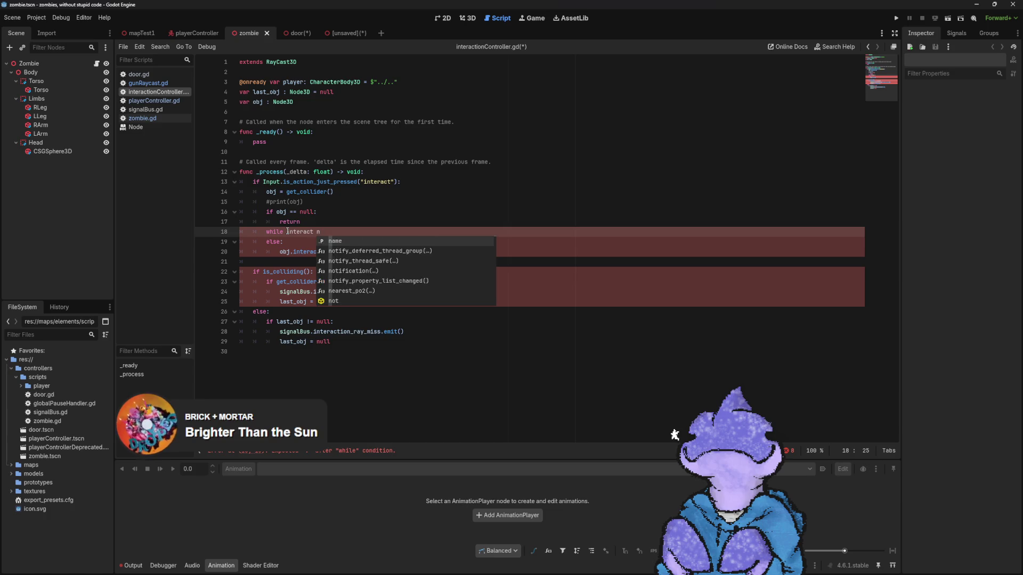
type("t\"")
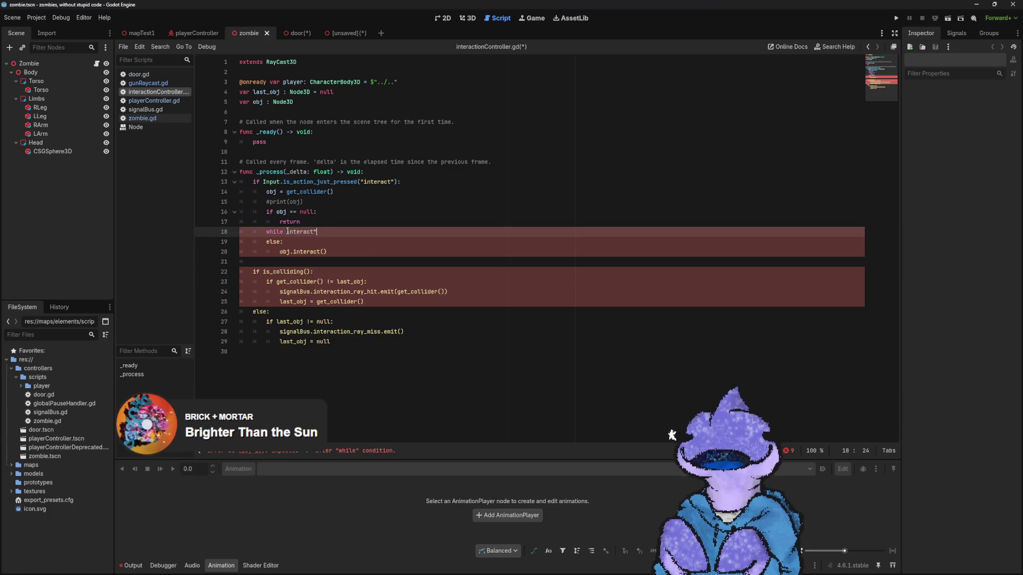
left_click(287, 232)
type("\"")
Step: Finish line 18 as 'while "interact" not in obj or obj.interact not callable:' and start the loop body
key("End")
type("not in obj")
type("or ")
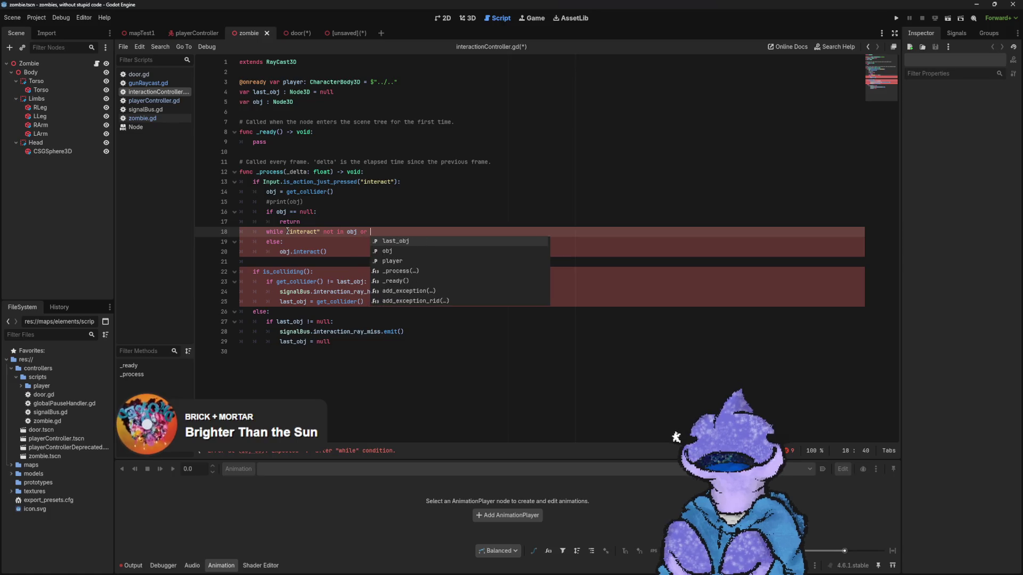
type("obj")
key("Escape")
type(".interac")
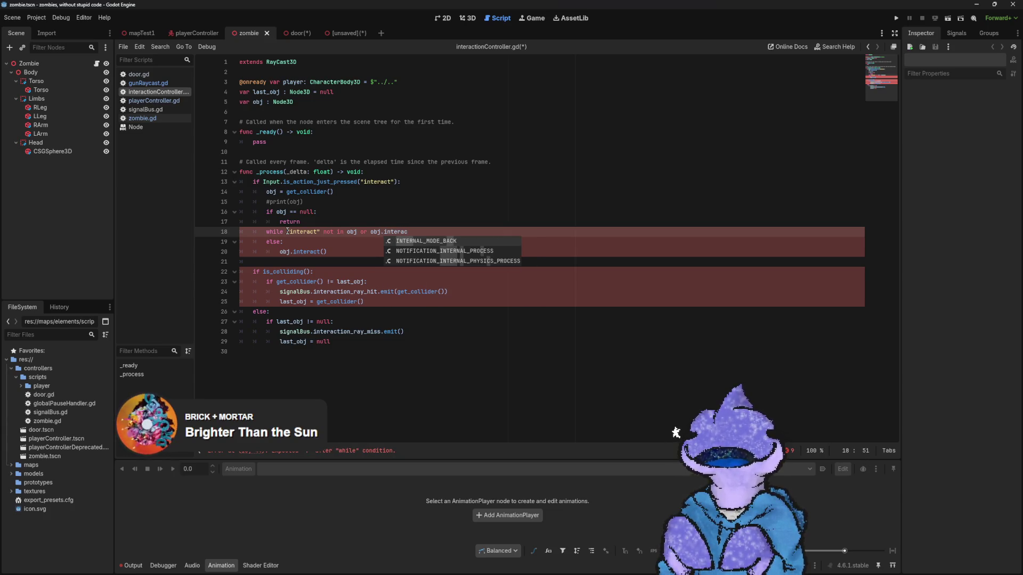
type("t() ")
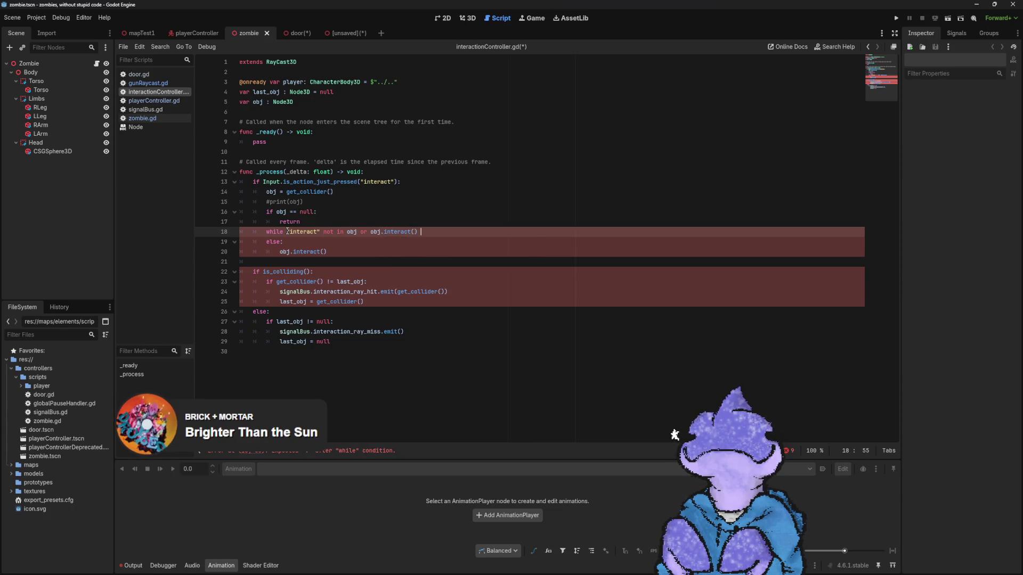
key("BackSpace")
key("BackSpace")
key("BackSpace")
type(" not calla")
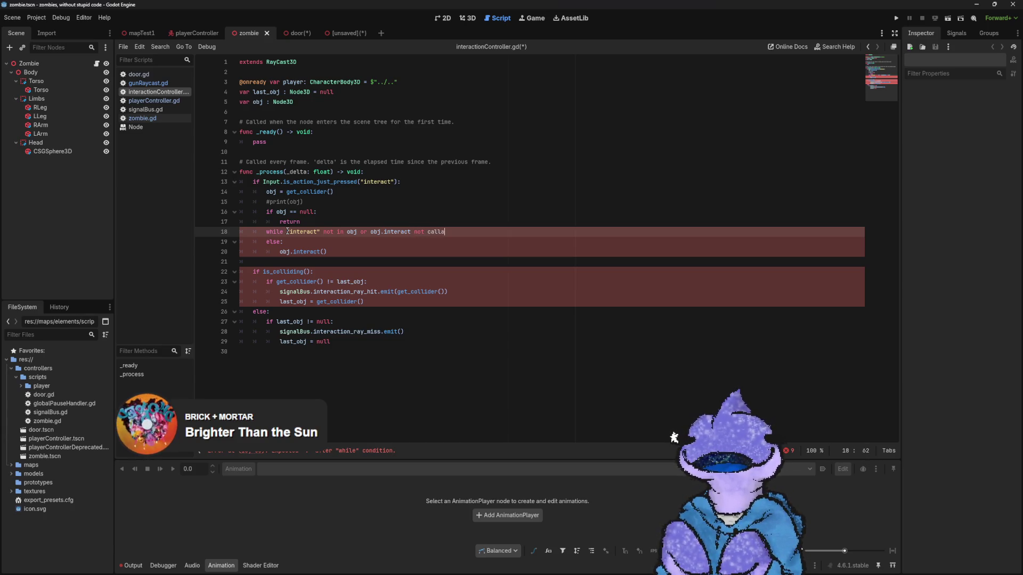
type("ble:")
key("Return")
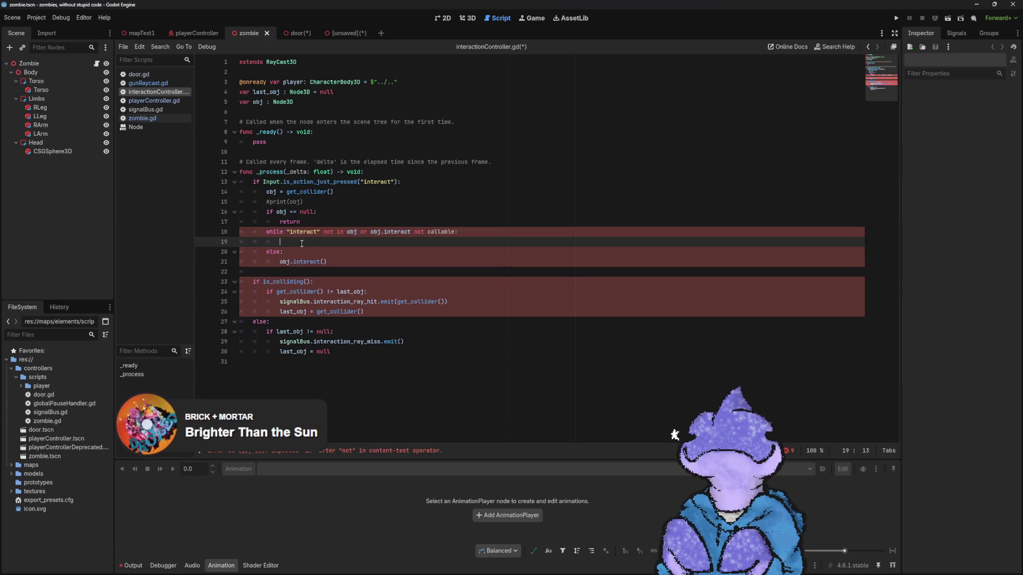
left_click(146, 83)
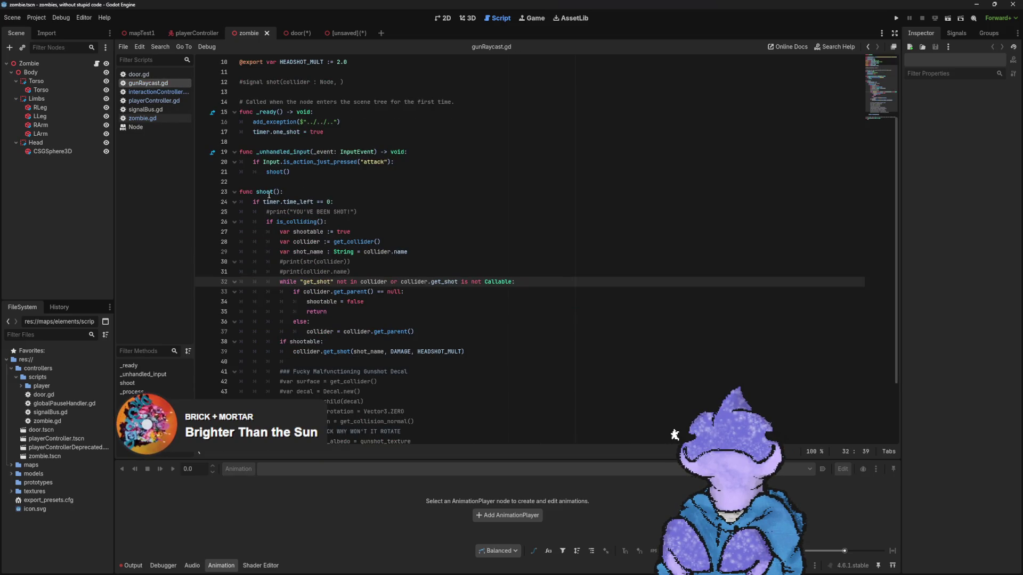
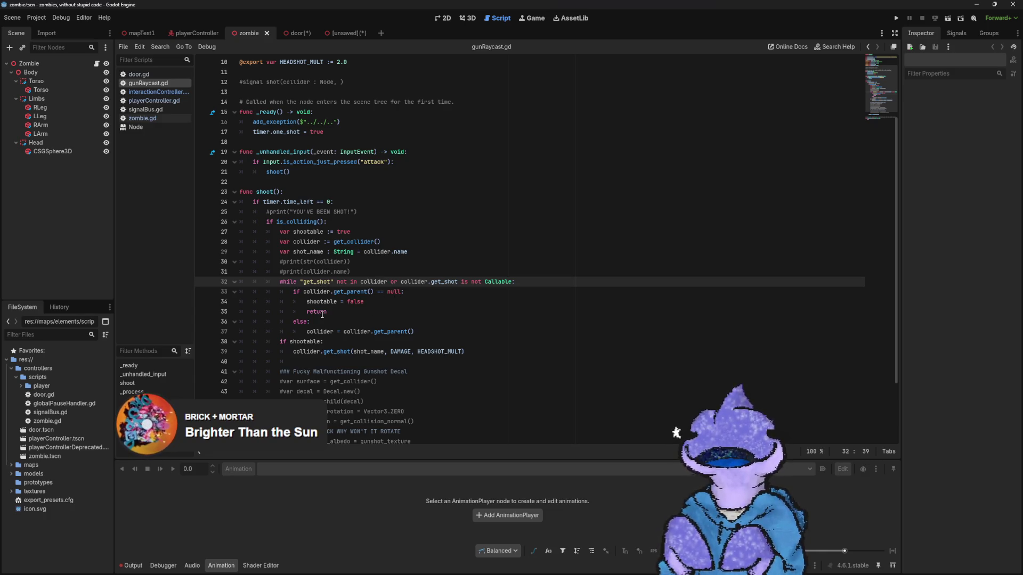
Step: In interactionController.gd, add the line 'if obj.get_parent() = null:' to the interact loop
left_click(154, 92)
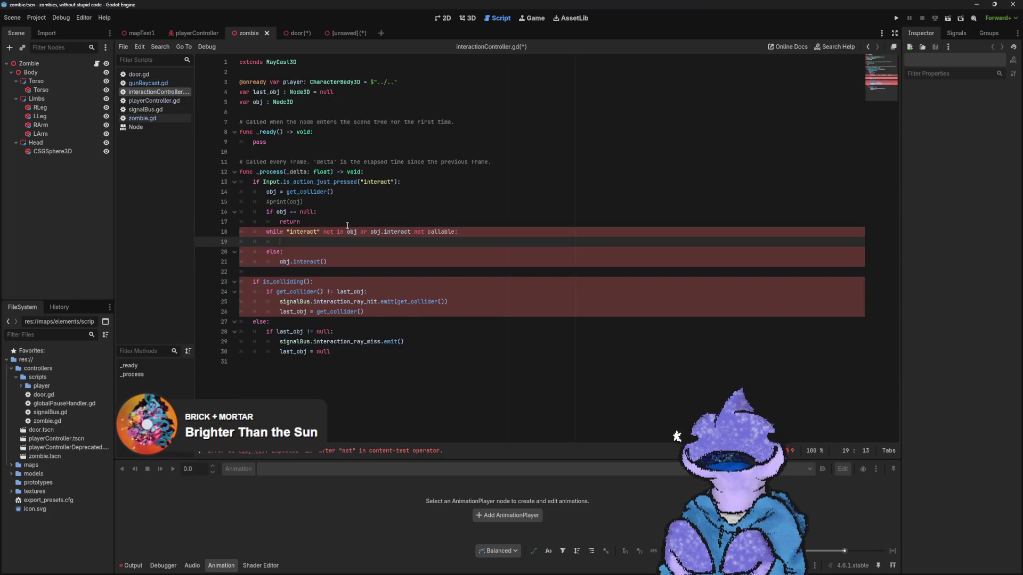
type("ifobj.get")
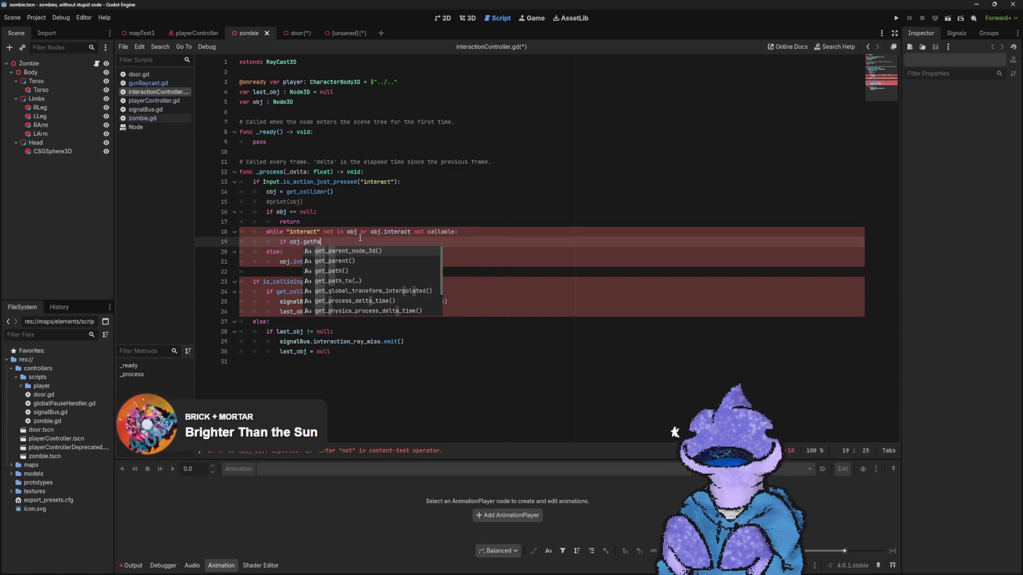
type("_par")
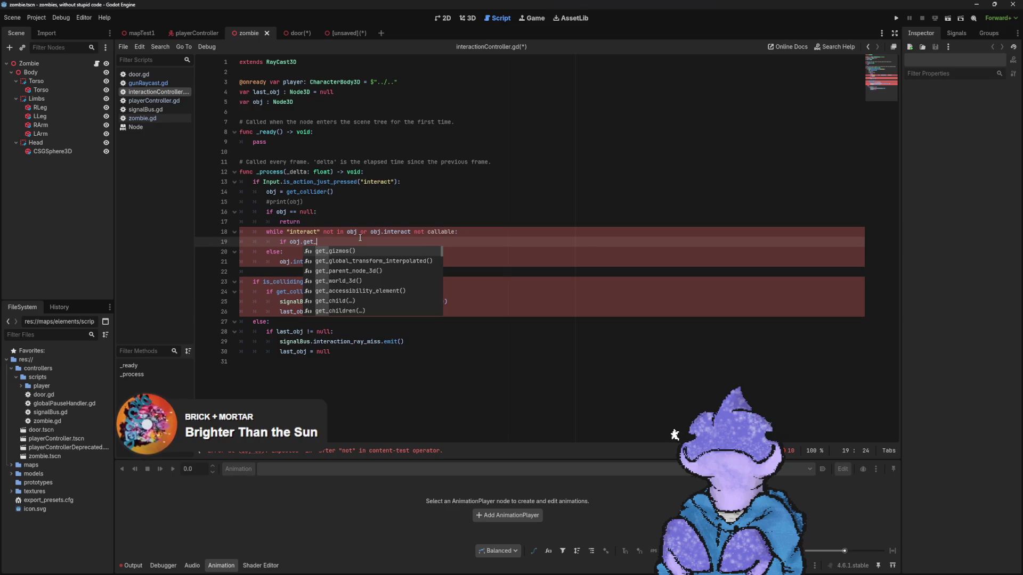
key("Down")
key("Return")
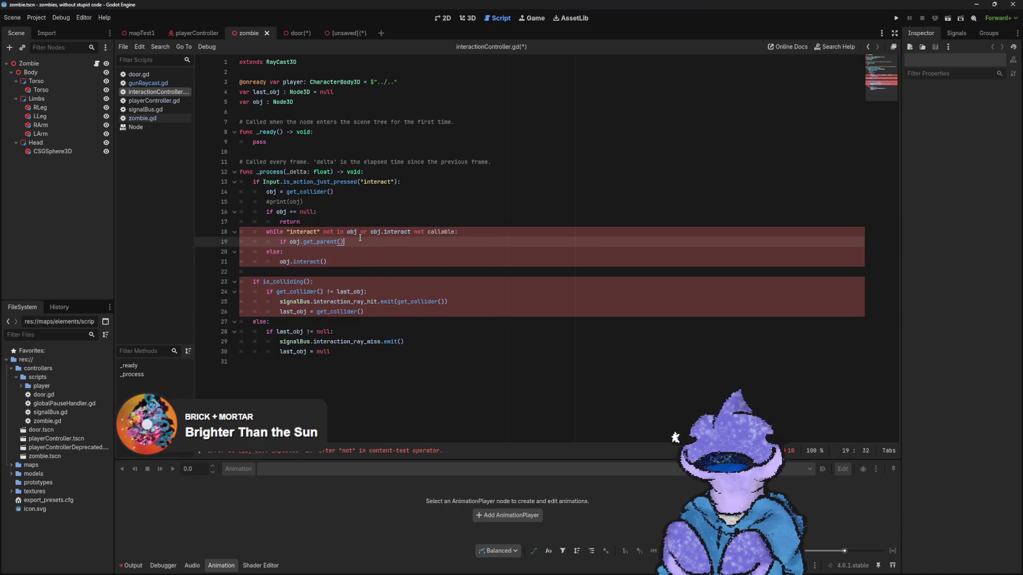
type(" = nu")
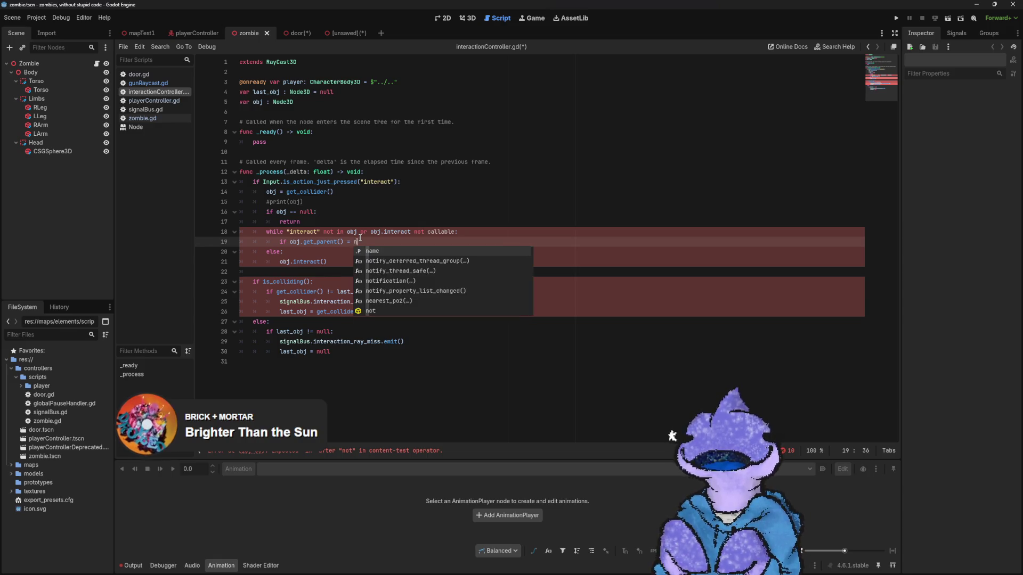
key("Escape")
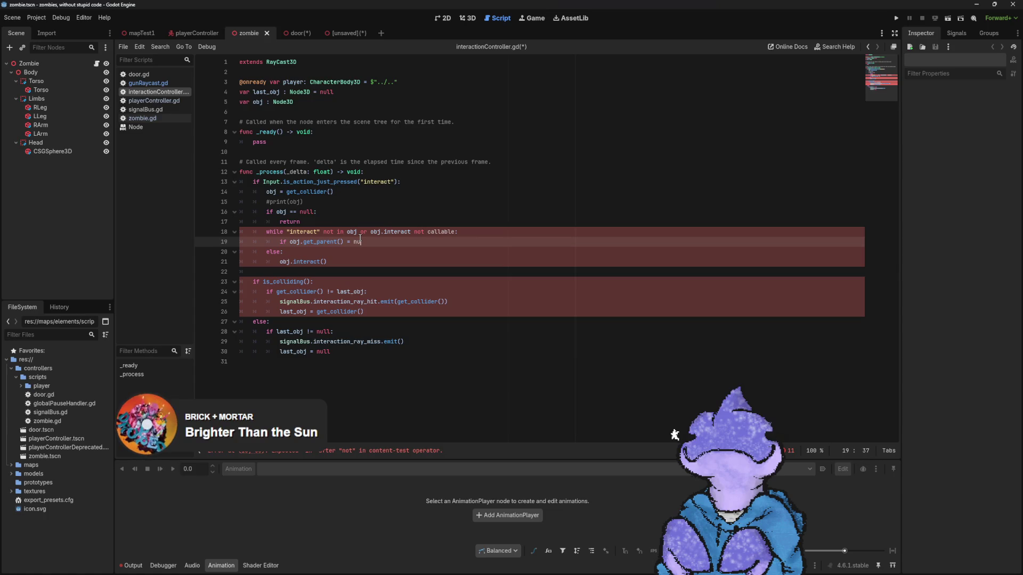
type("ll:")
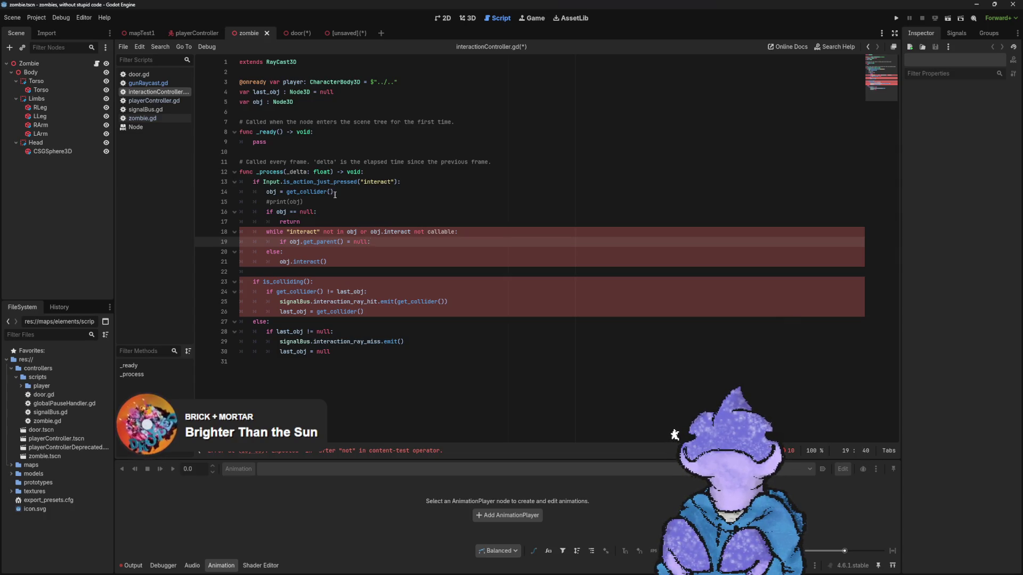
Step: Compare the new line against the similar loop in gunRaycast.gd
left_click(144, 83)
left_click(144, 92)
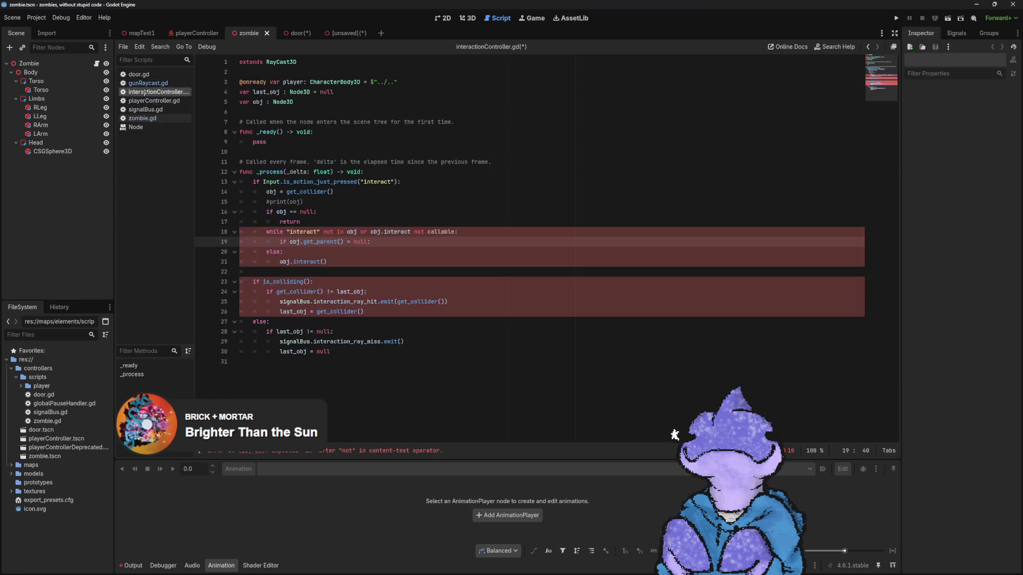
left_click(145, 84)
left_click(145, 92)
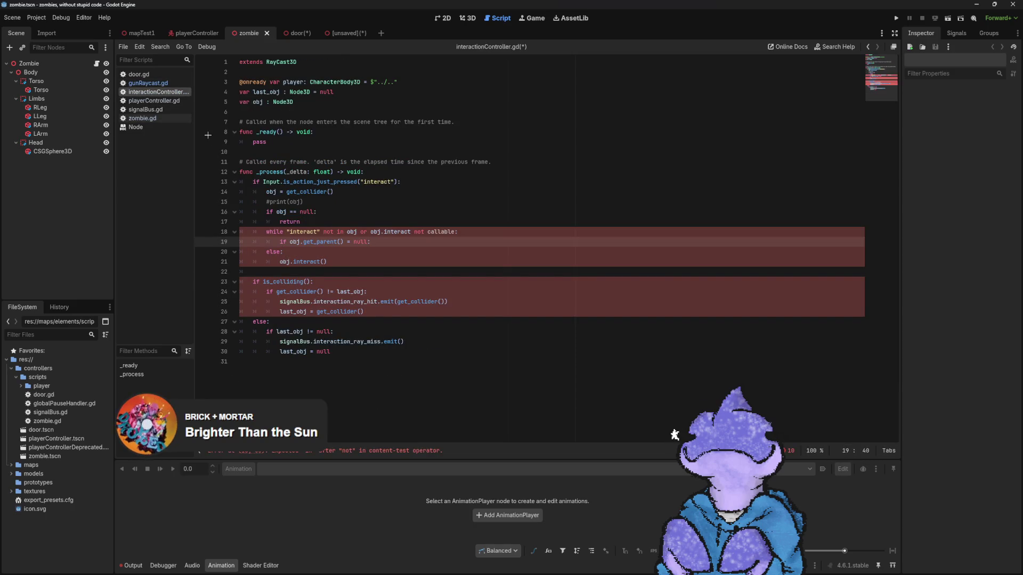
left_click(145, 83)
left_click(163, 93)
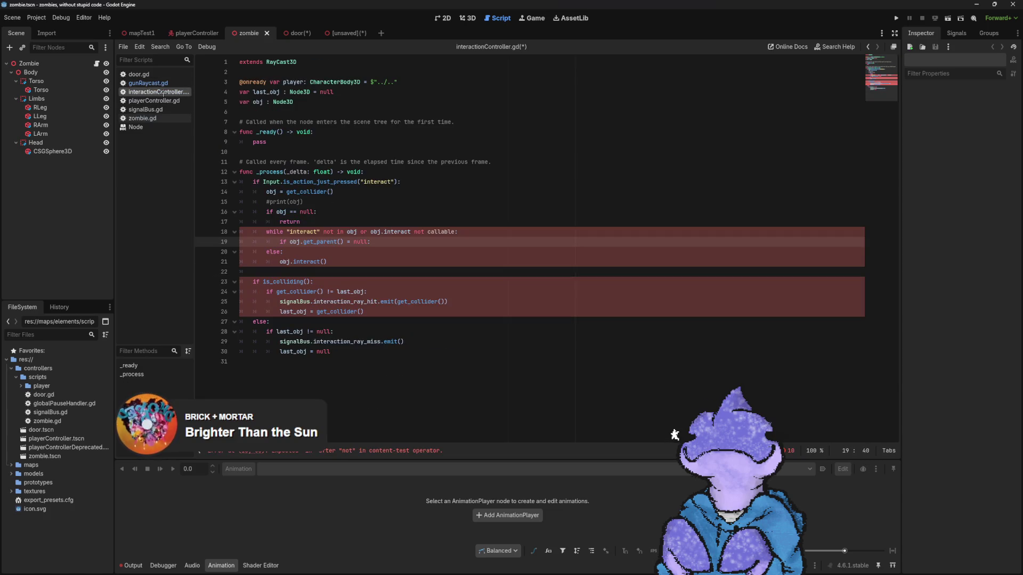
key("alt+Left")
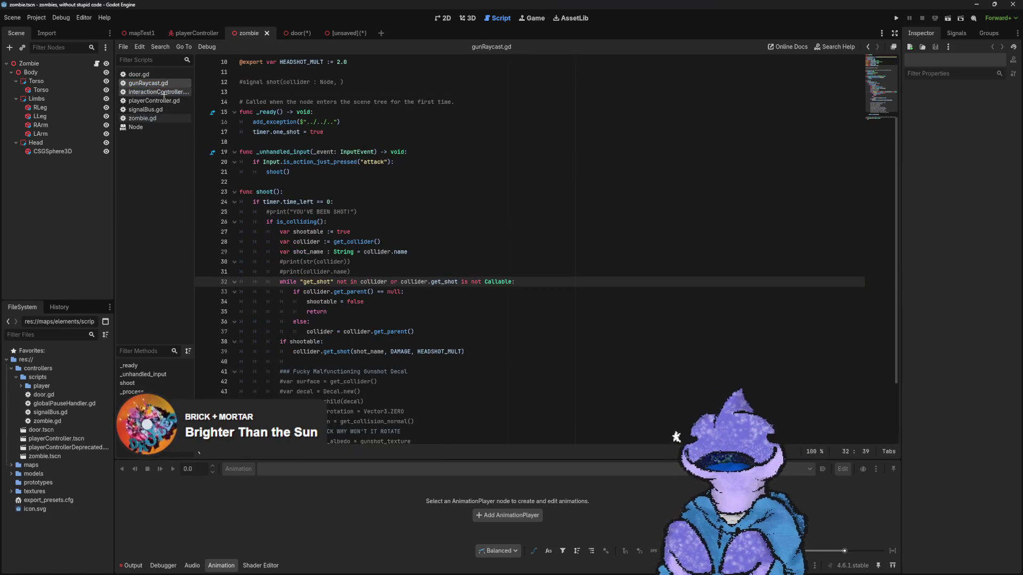
Step: Change line 18's condition from 'not callable' to 'is not Callable'
left_click(163, 92)
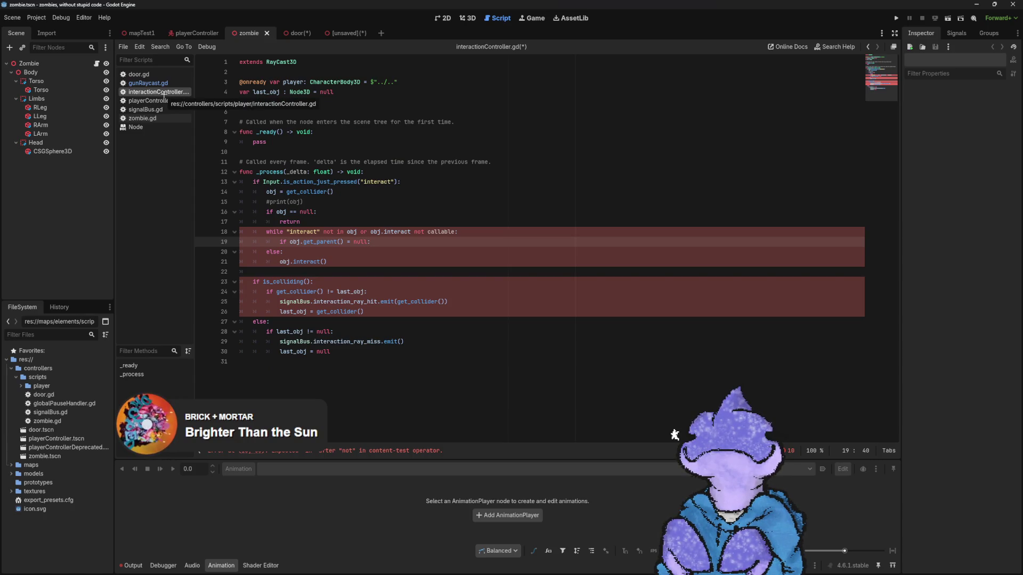
left_click(344, 231)
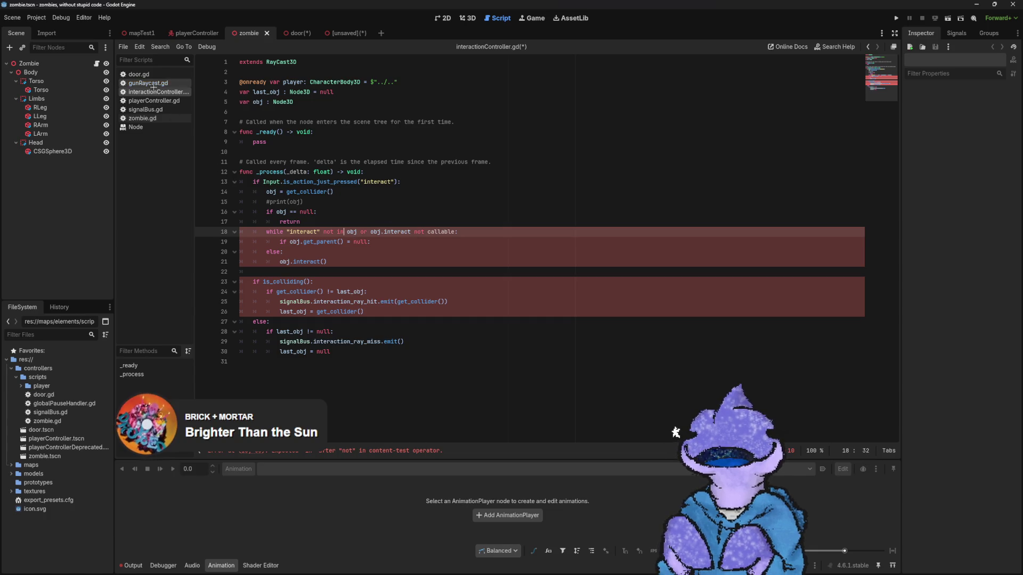
left_click(429, 232)
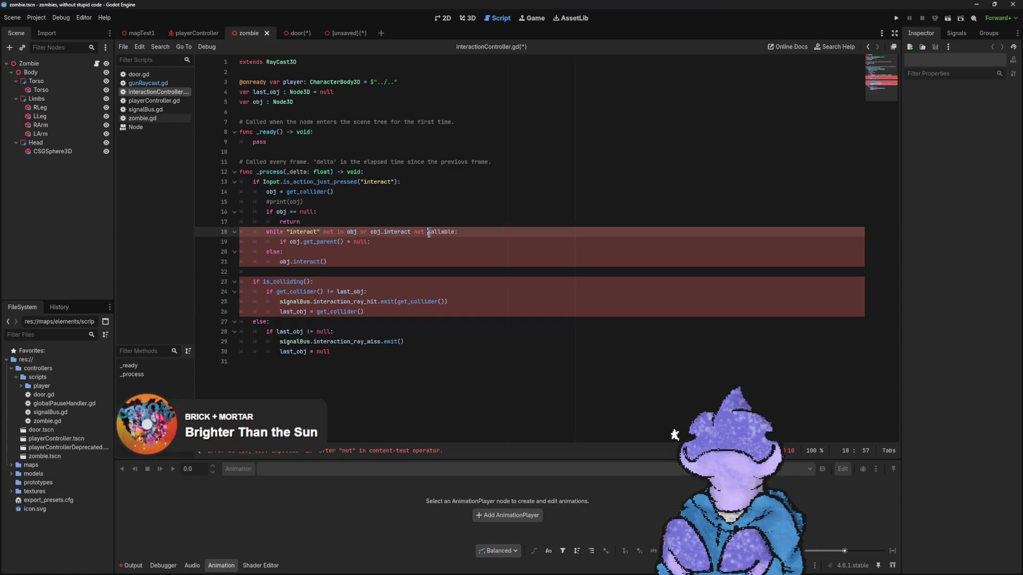
key("Delete")
type("C")
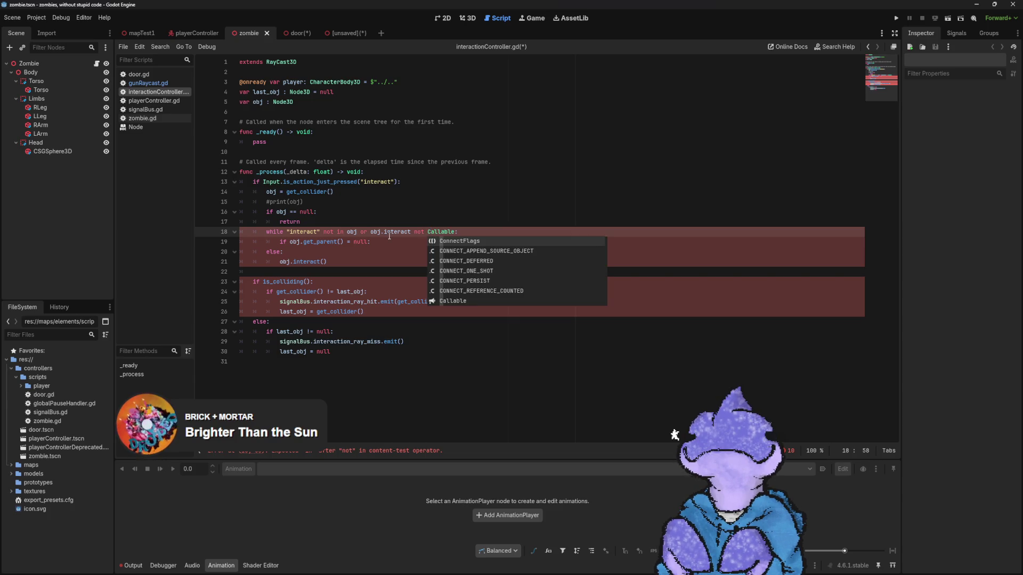
left_click(389, 241)
key("alt+Left")
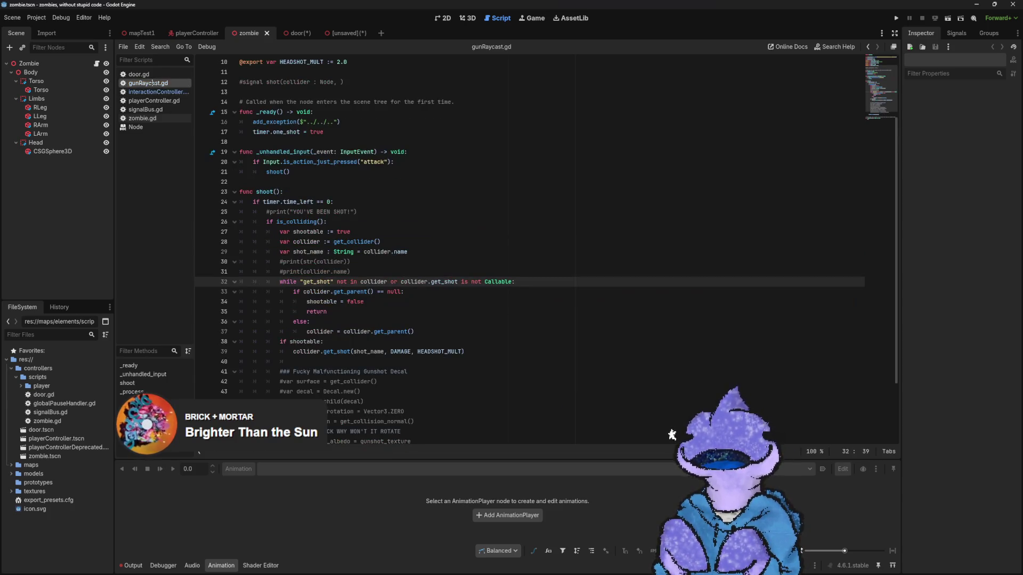
key("alt+Right")
left_click(412, 232)
type("is")
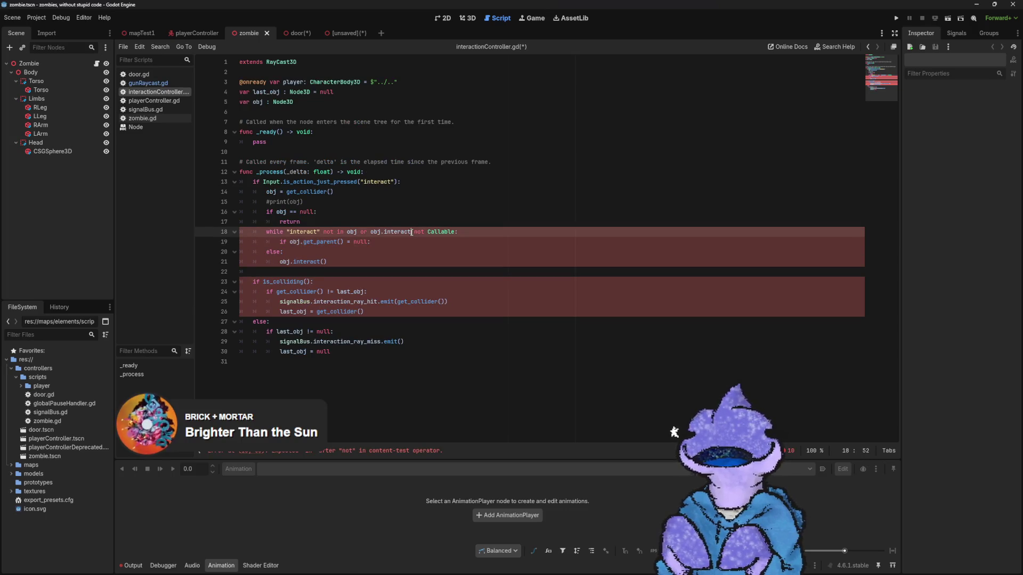
Step: Fix line 19 to compare with '== null' and add an indented 'return' beneath it
left_click(413, 241)
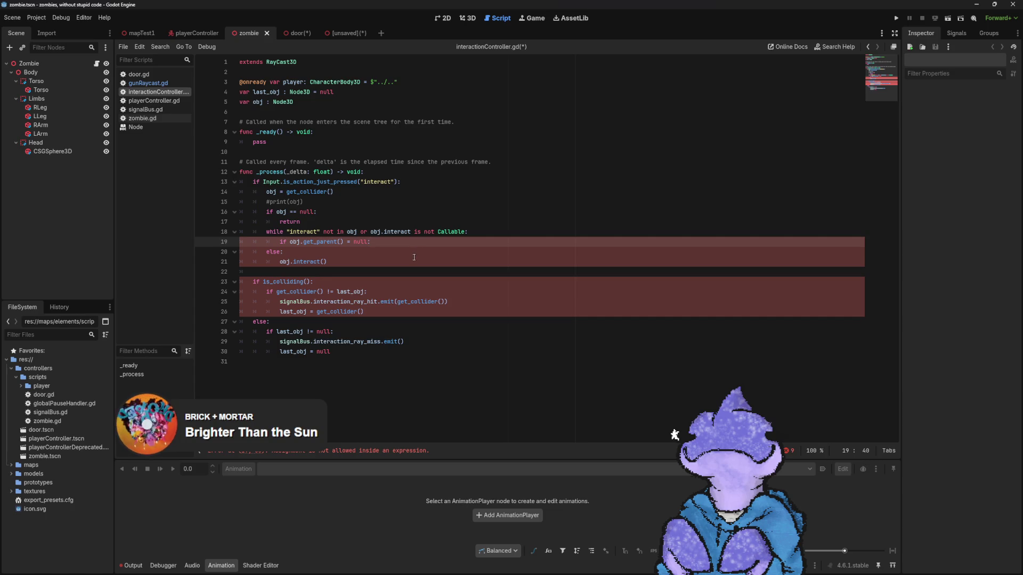
left_click(348, 242)
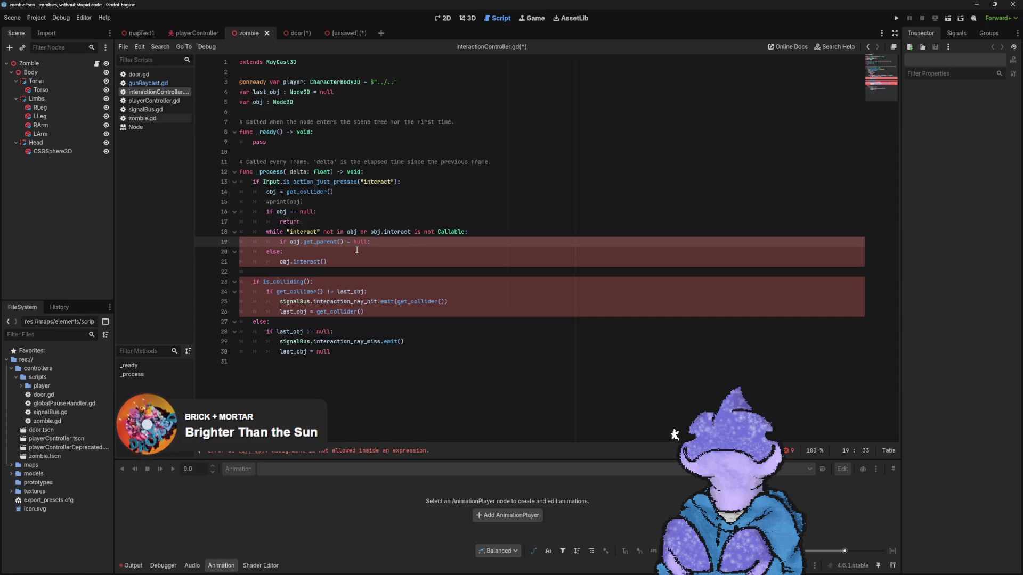
type("=")
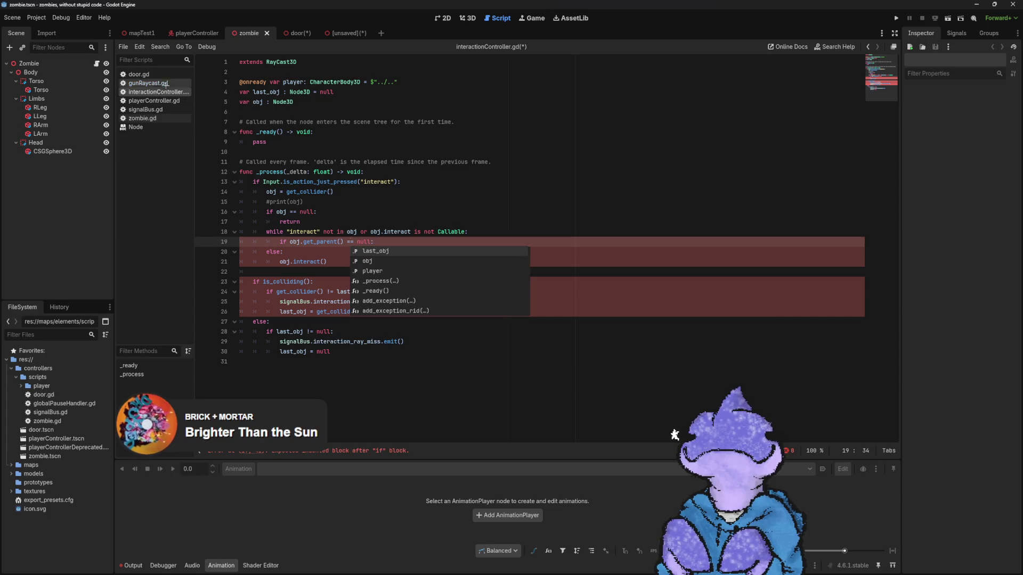
left_click(160, 83)
left_click(160, 92)
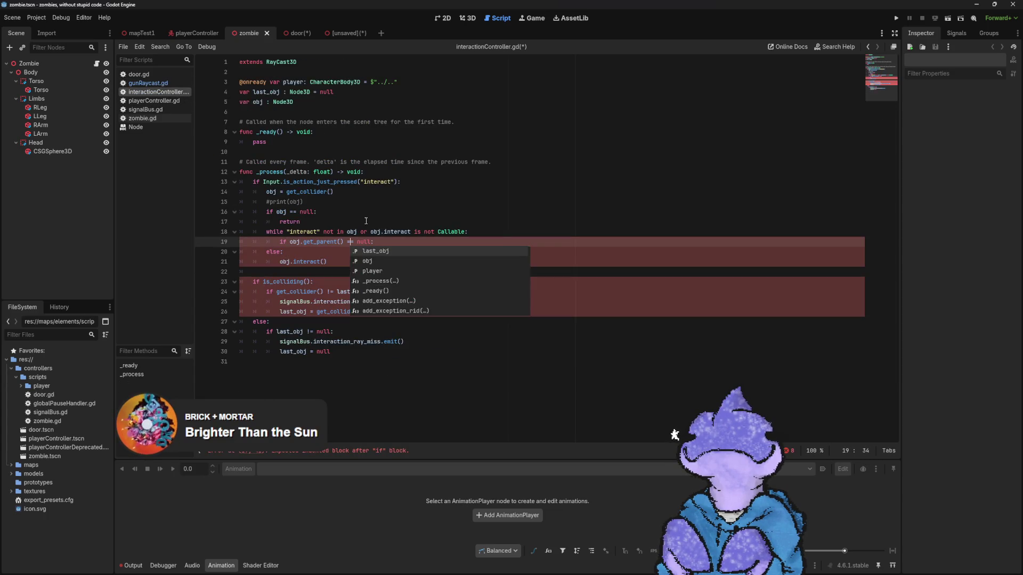
left_click(386, 242)
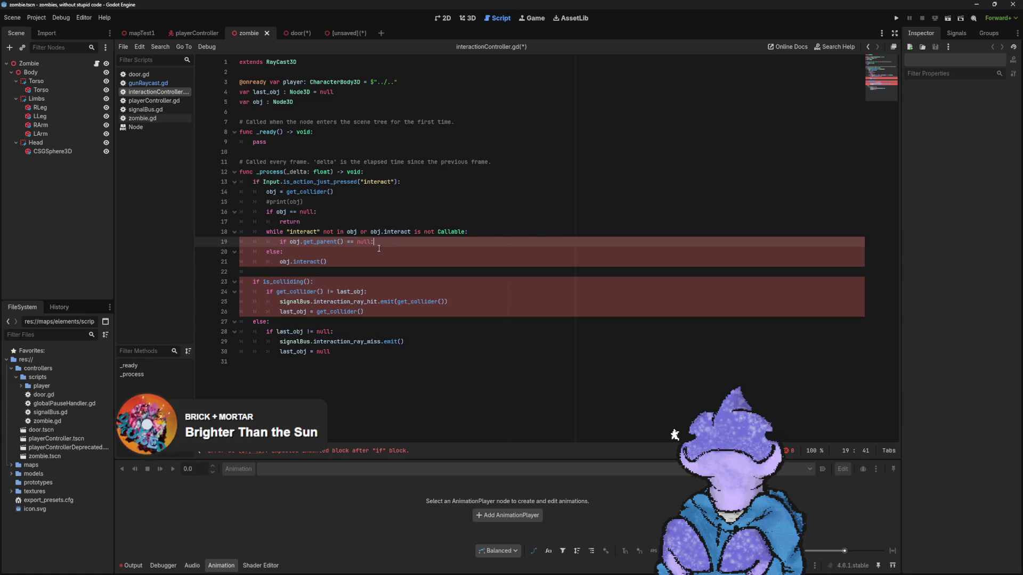
key("Return")
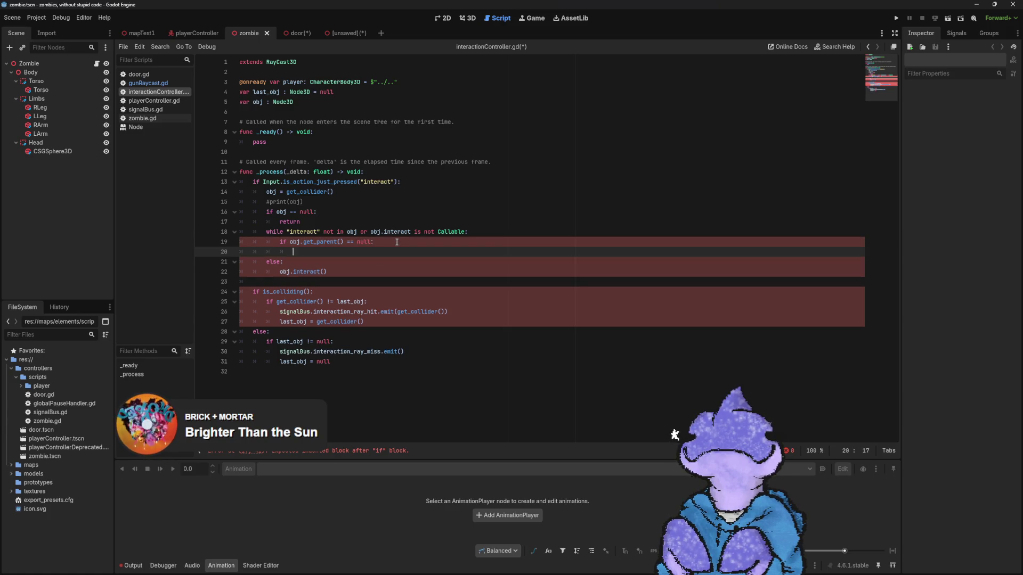
type("retur")
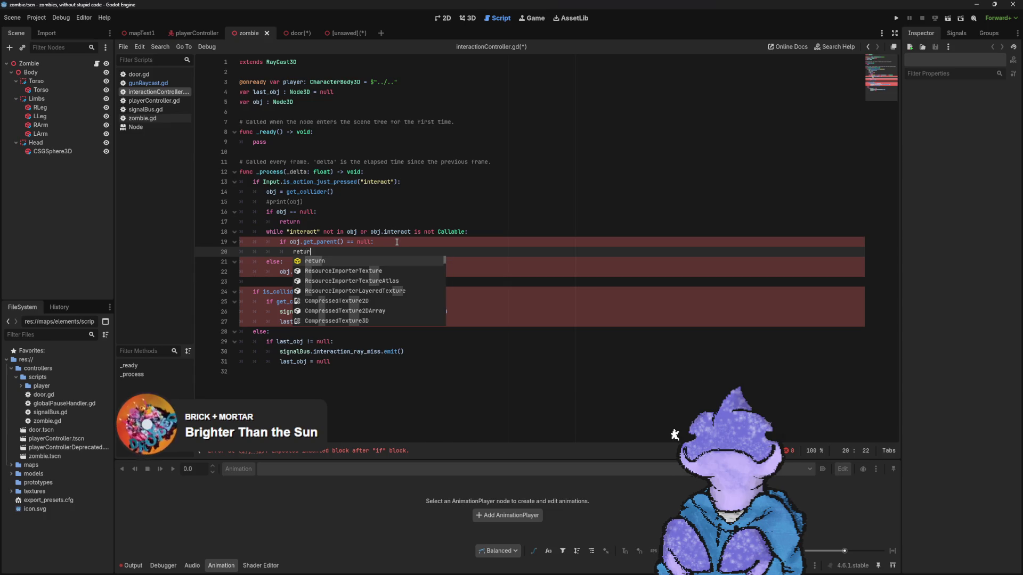
type("n")
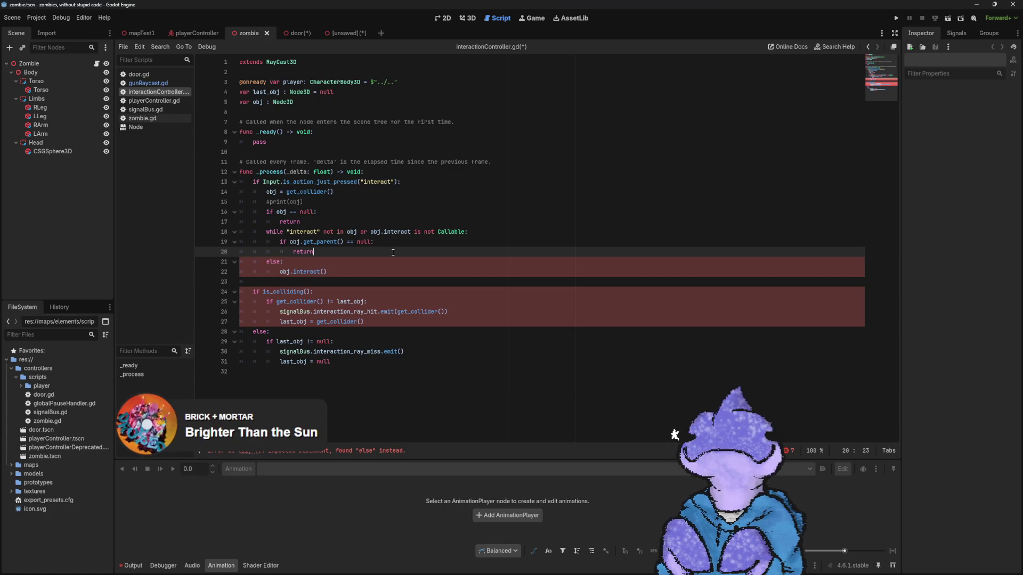
key("Return")
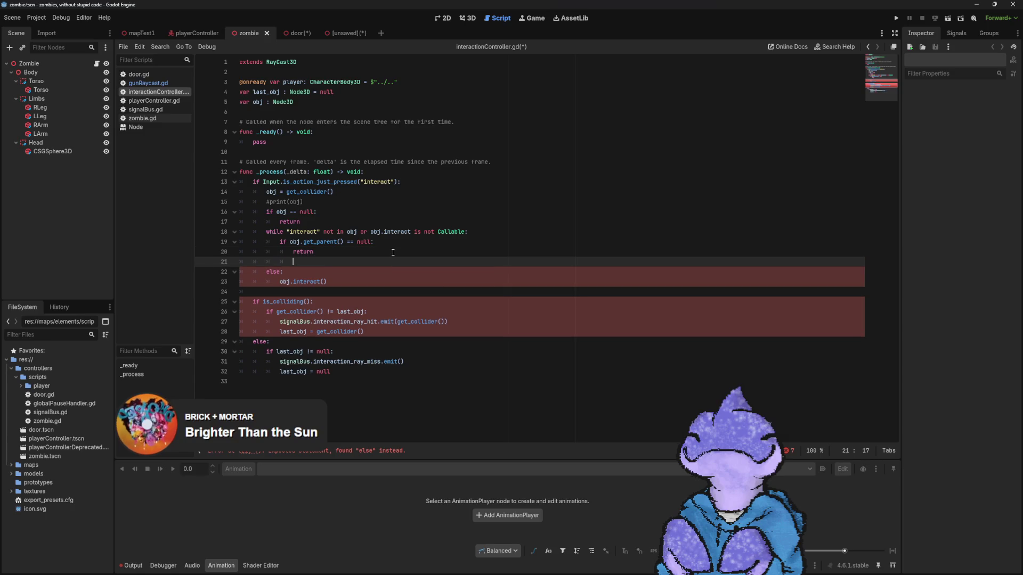
left_click(146, 83)
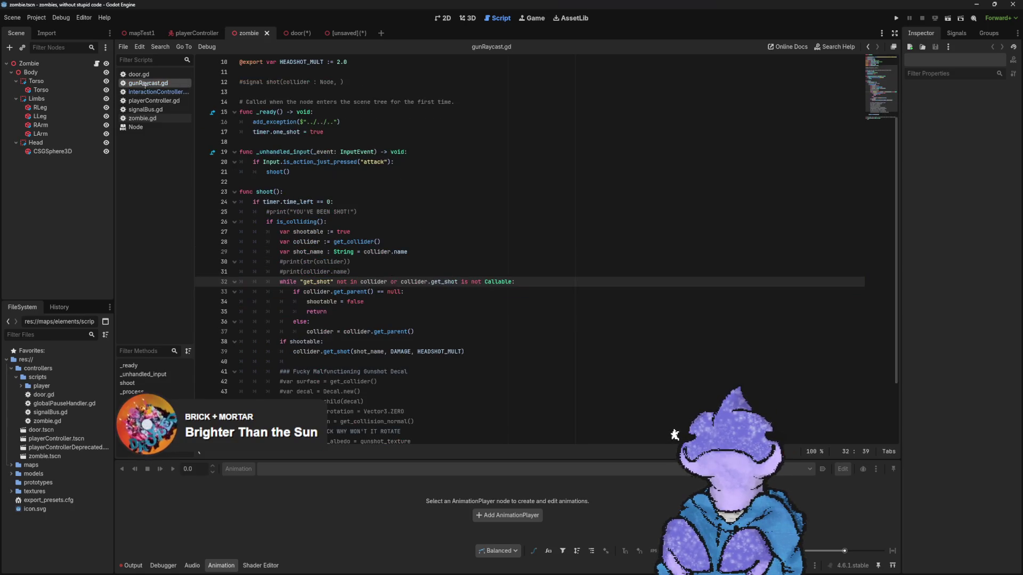
Step: Declare 'var interactible := true' under the interact-pressed check
left_click(143, 92)
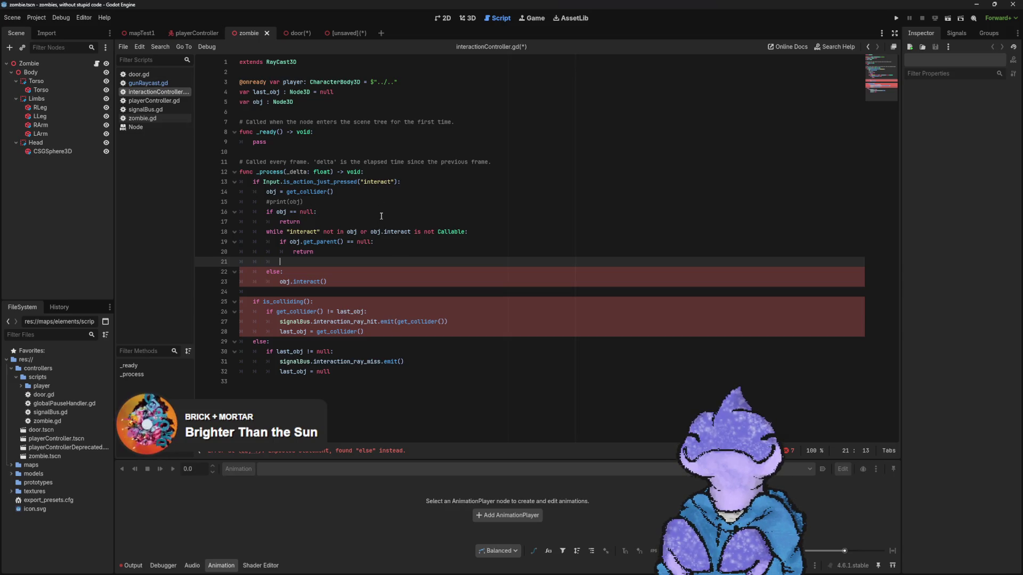
left_click(158, 82)
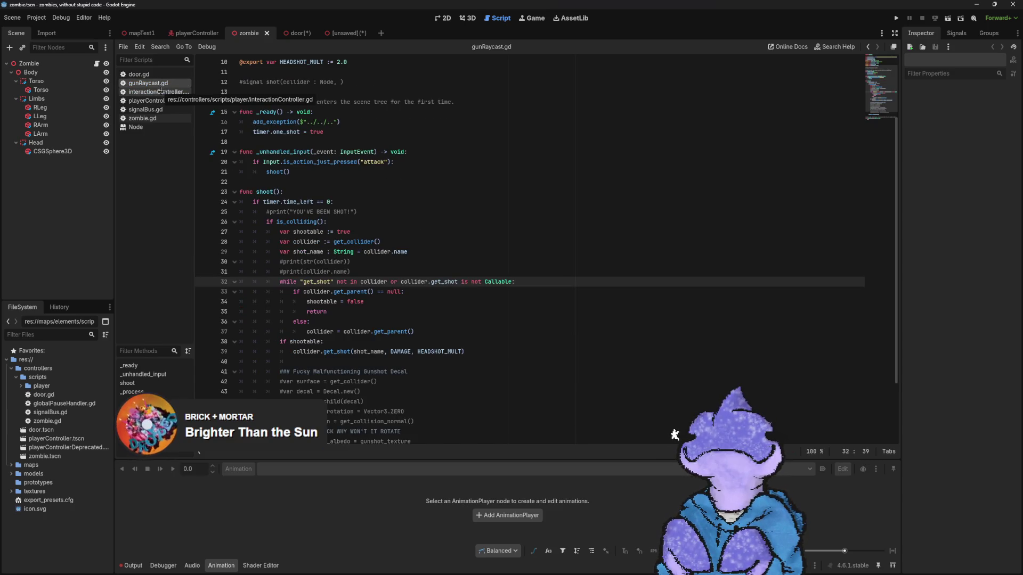
left_click(161, 91)
left_click(421, 185)
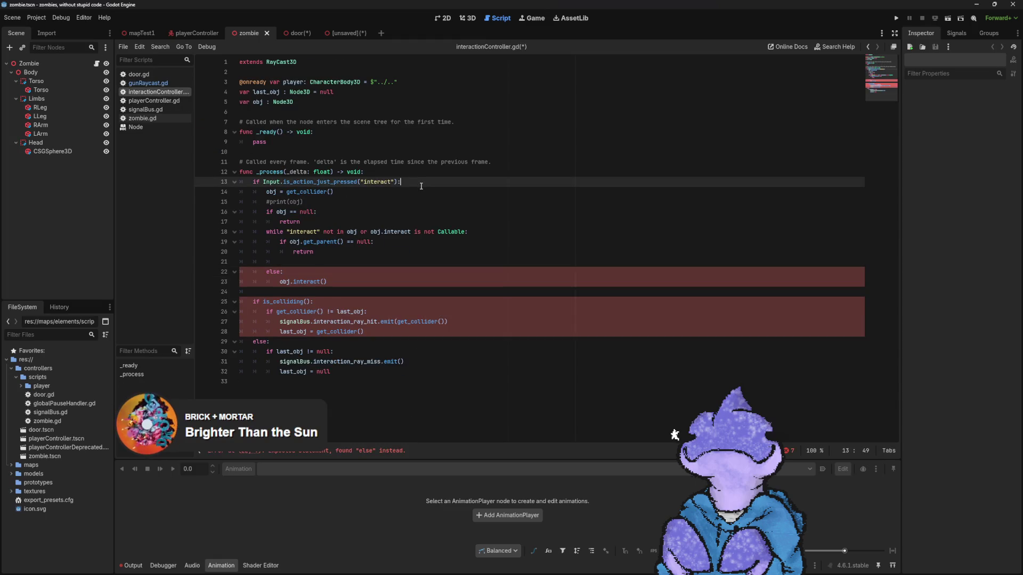
key("Return")
type("var")
key("BackSpace")
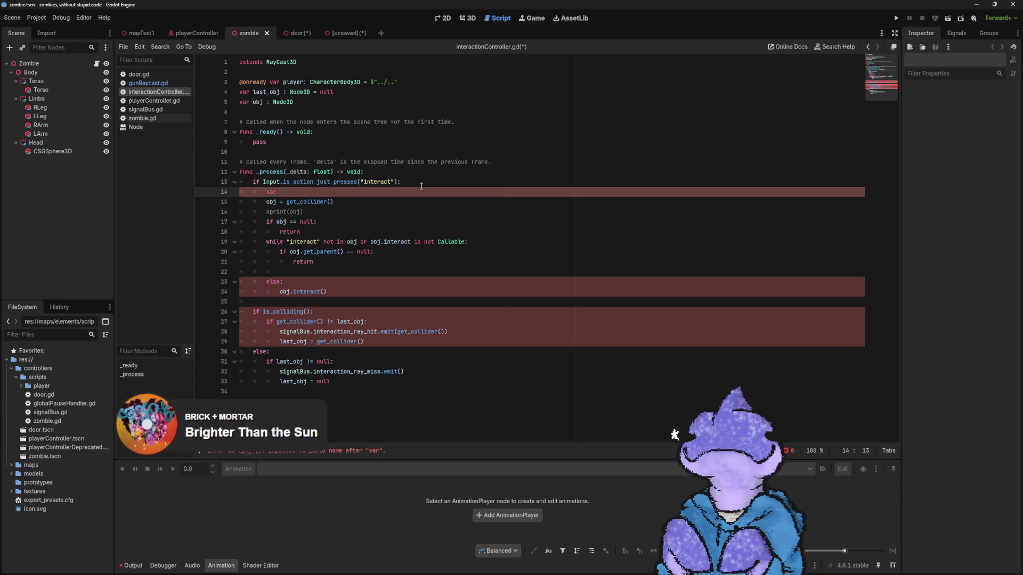
type("interactibel")
key("BackSpace")
key("BackSpace")
type("le := ")
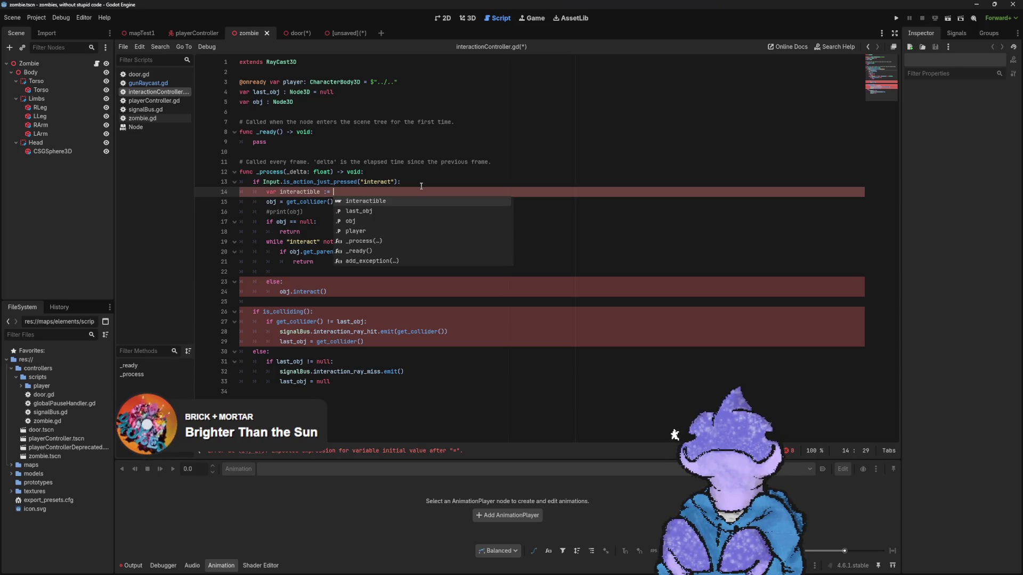
type("true")
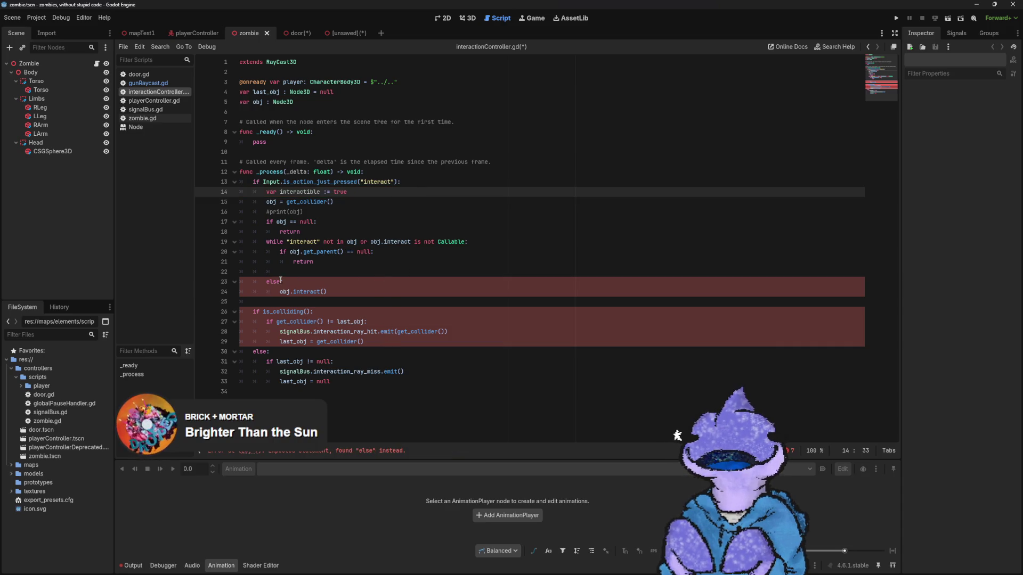
Step: Replace the 'else:' on line 23 with 'if interactible:'
left_click_drag(280, 281, 266, 281)
type("if :")
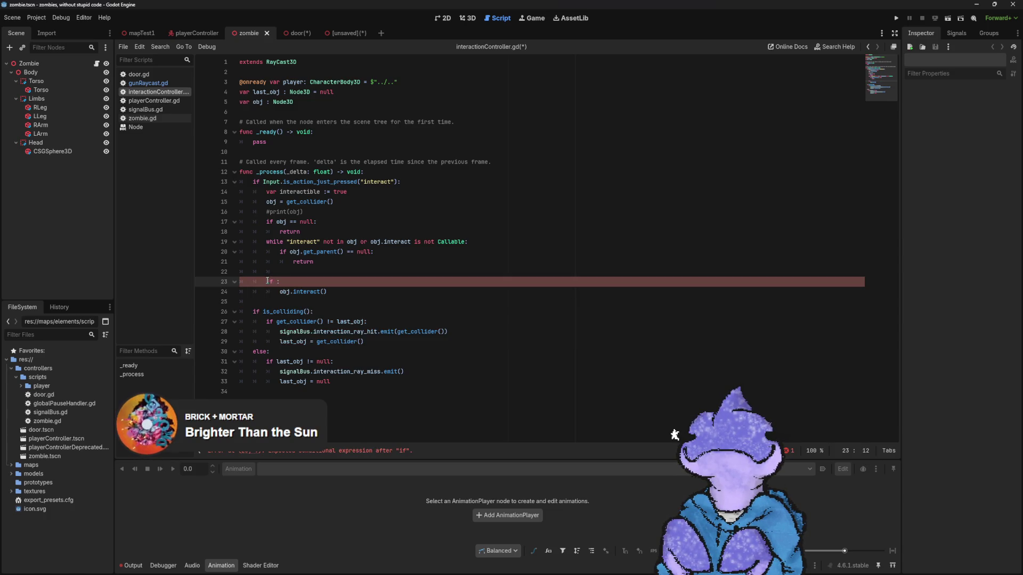
type("interactib")
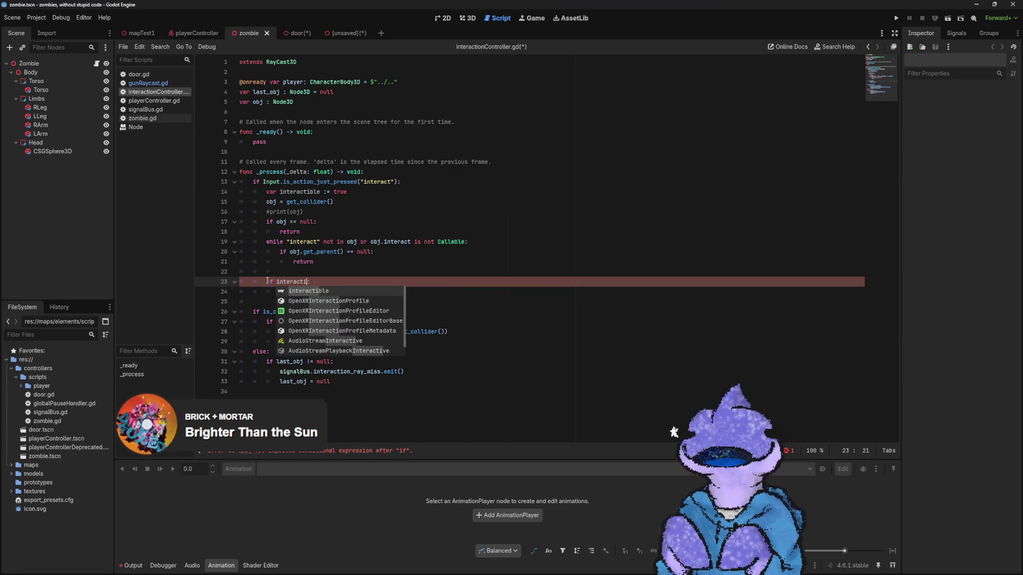
key("Return")
type(":")
Step: Set 'interactible = false' inside the parent-null check, removing the duplicate 'var'
key("Up")
key("Up")
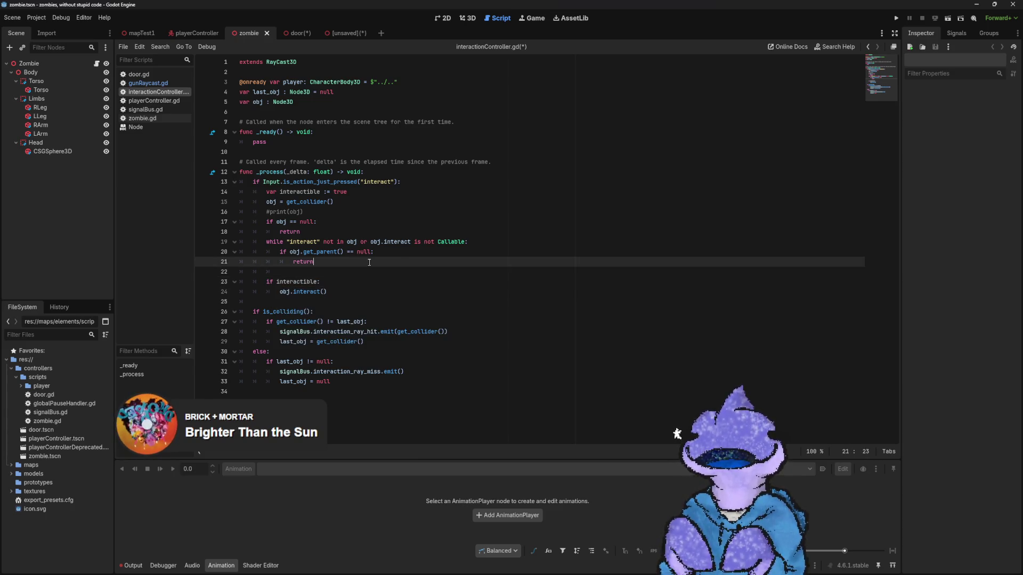
left_click(403, 252)
key("Return")
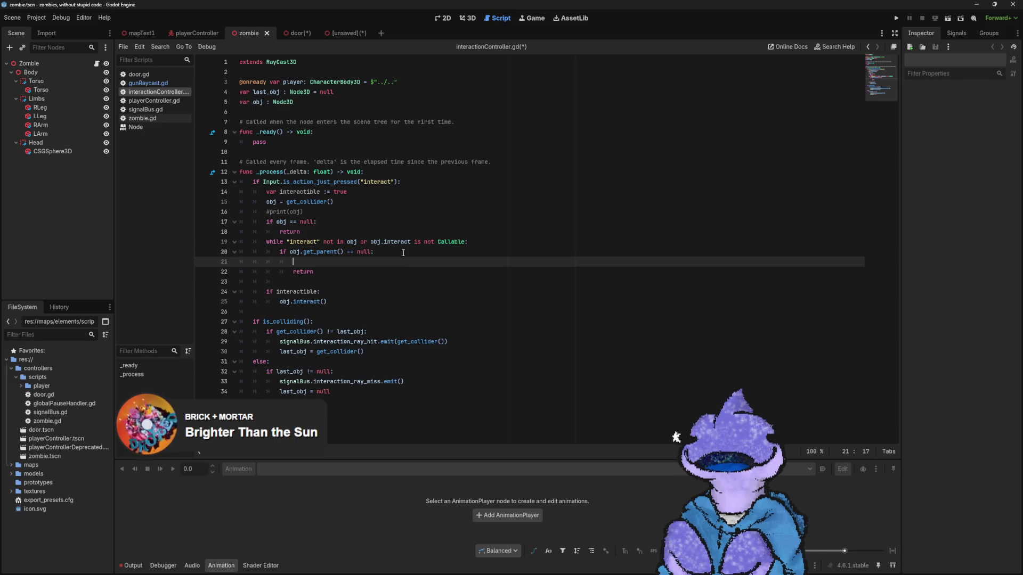
type("var in")
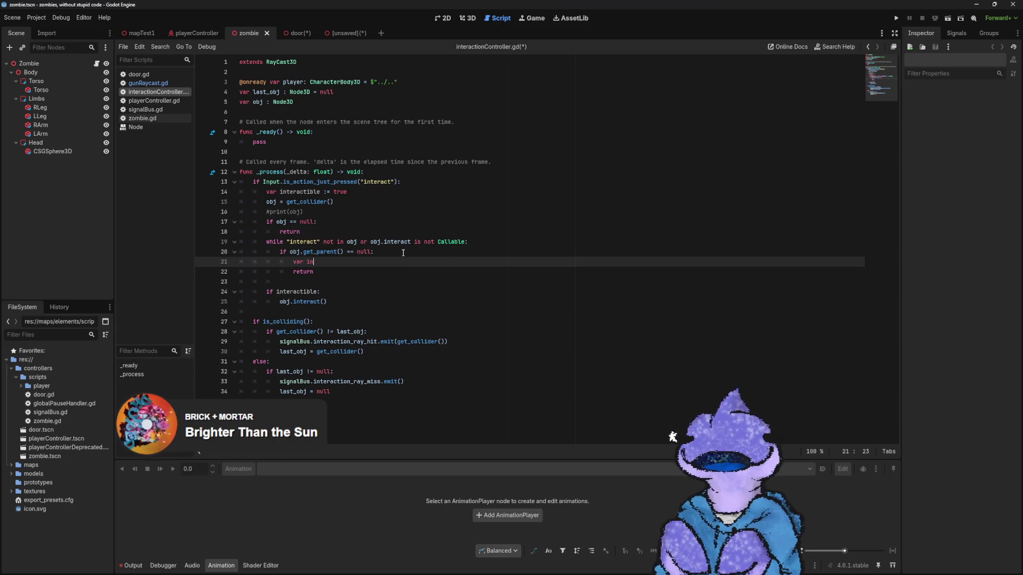
type("teractible ")
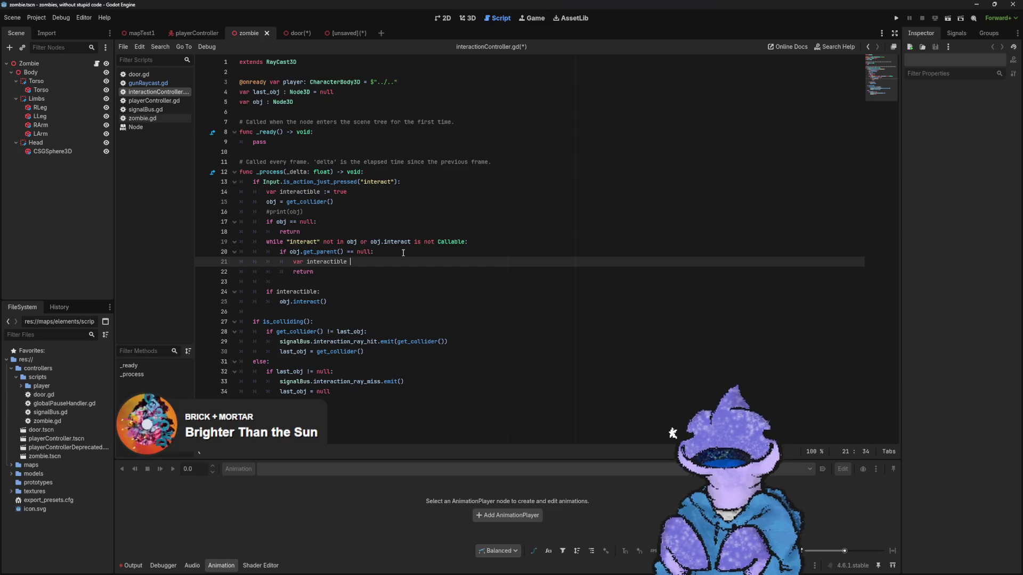
type("= false")
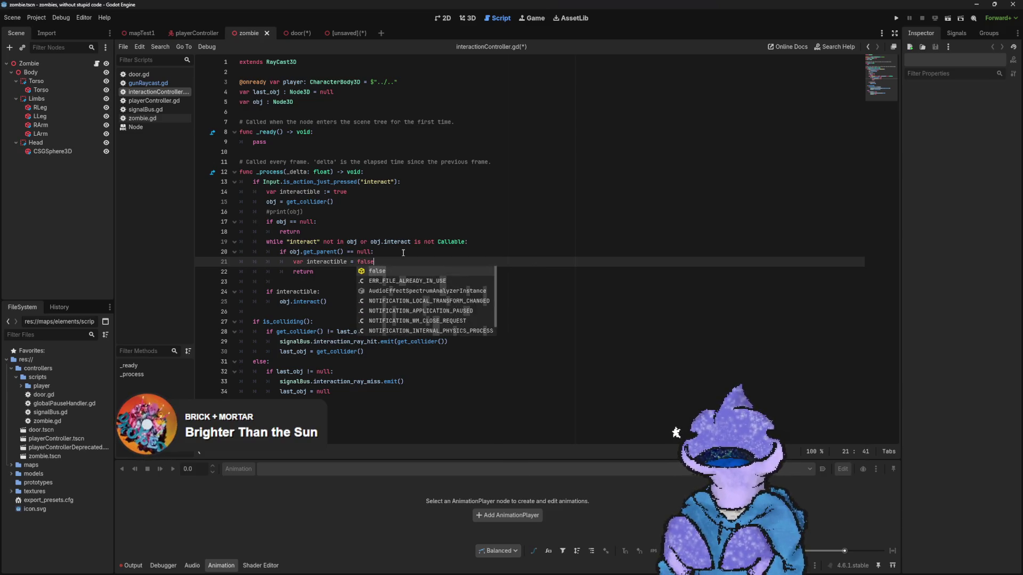
left_click(411, 272)
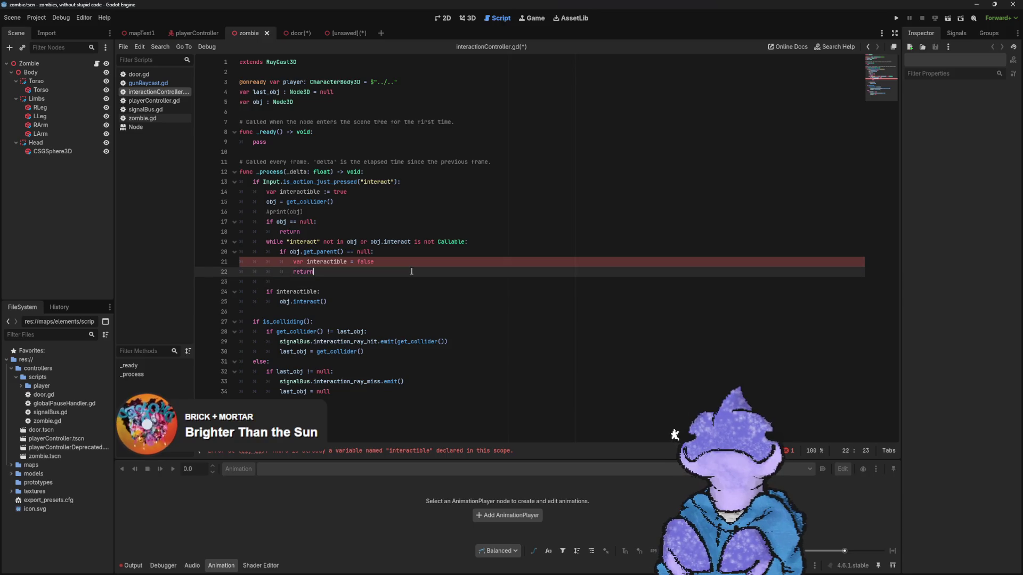
left_click(306, 262)
key("BackSpace")
key("BackSpace")
key("BackSpace")
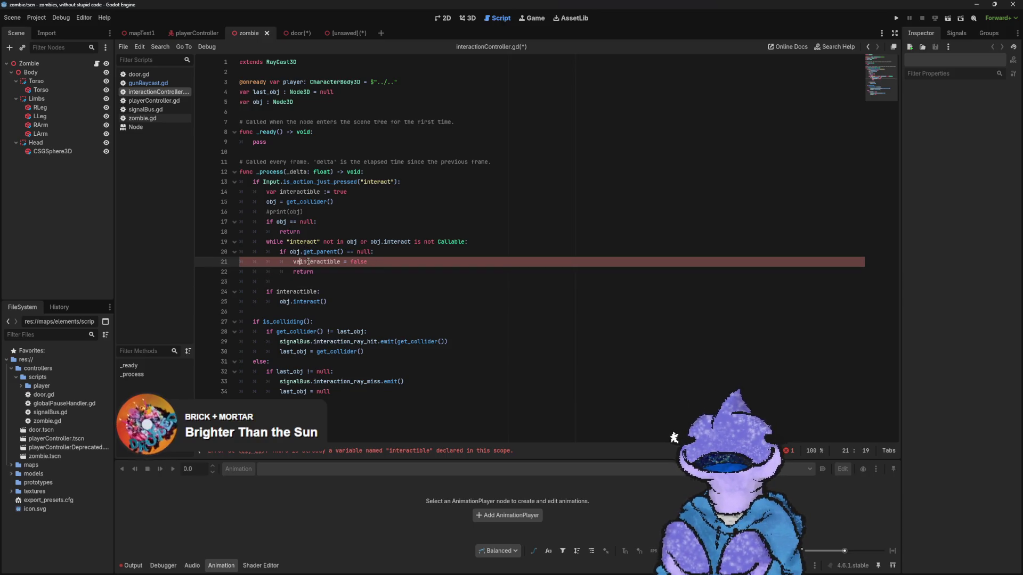
Step: Add an 'else:' branch after return that sets 'obj = obj.get_parent()'
left_click(331, 270)
key("Return")
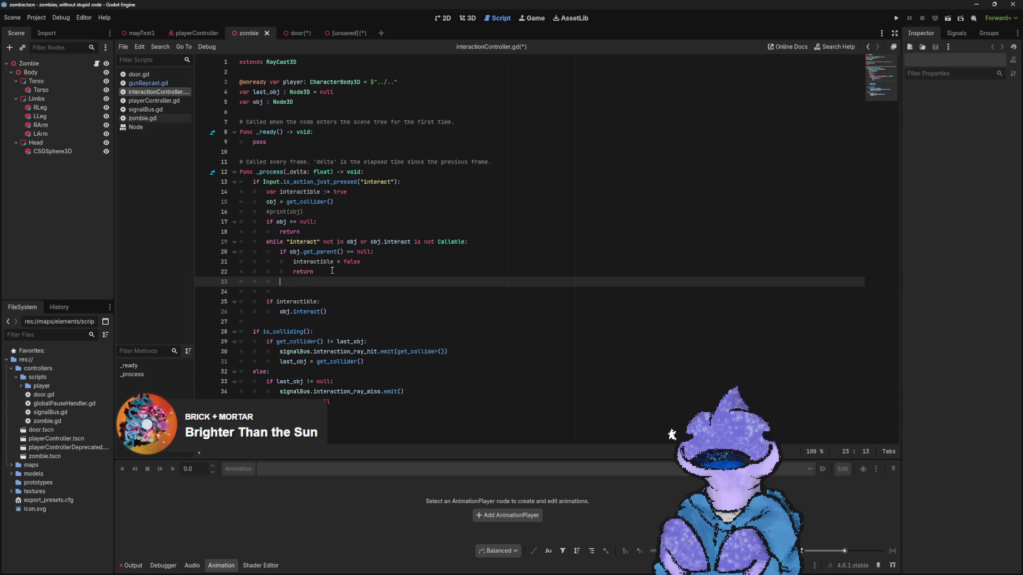
type("else")
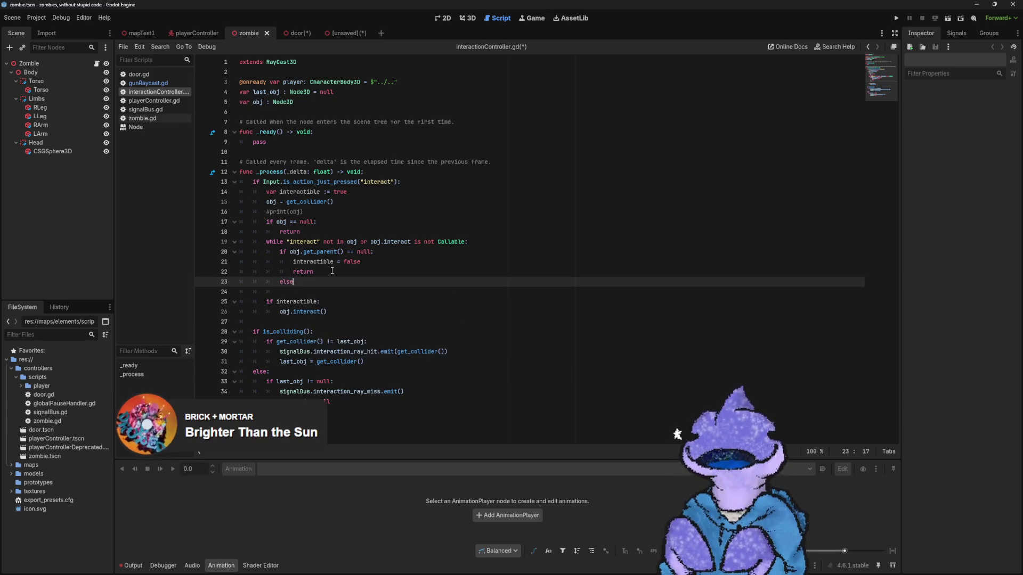
type(":")
key("Return")
type("o")
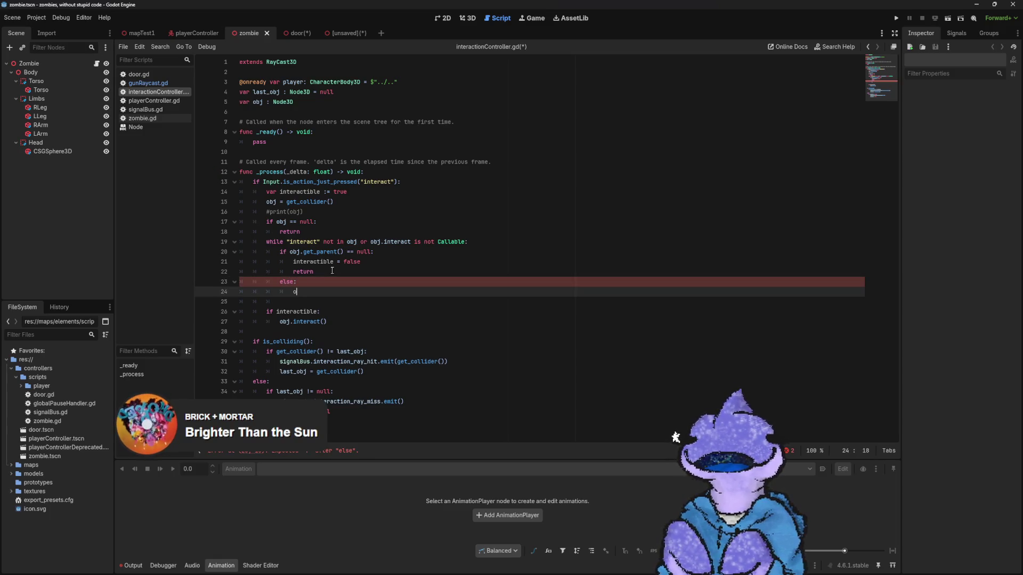
type("bj ")
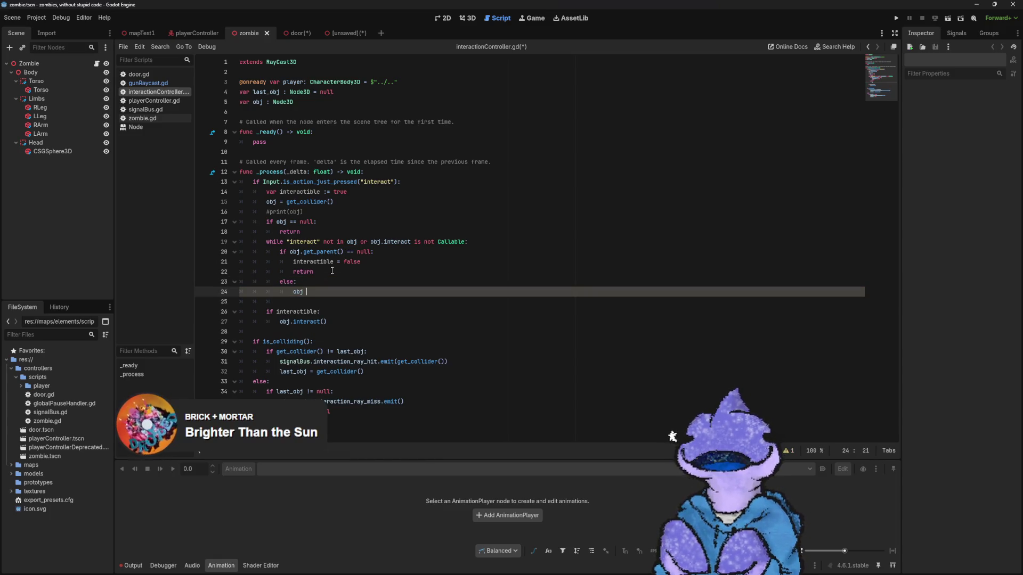
type("= obj")
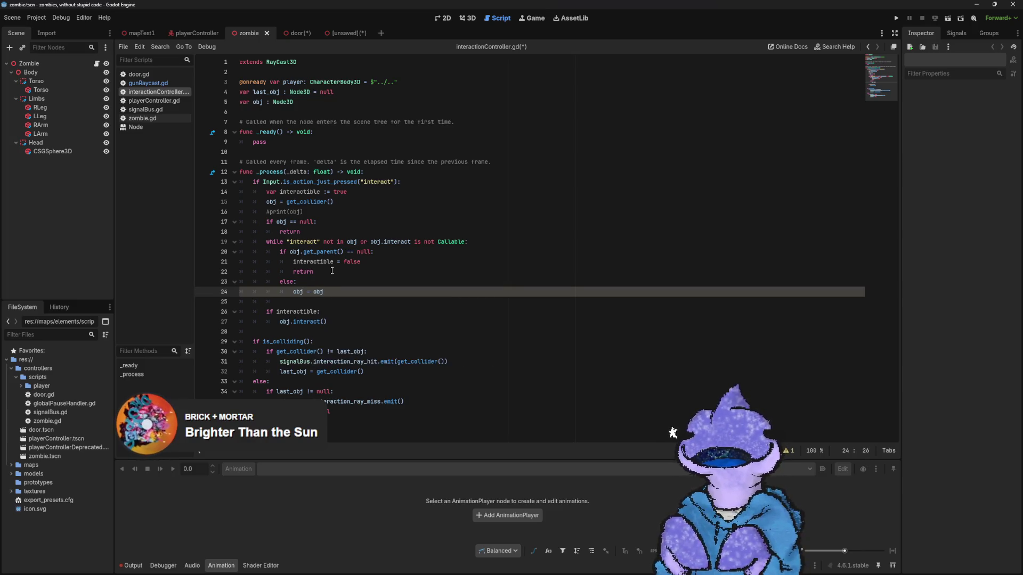
type(".get")
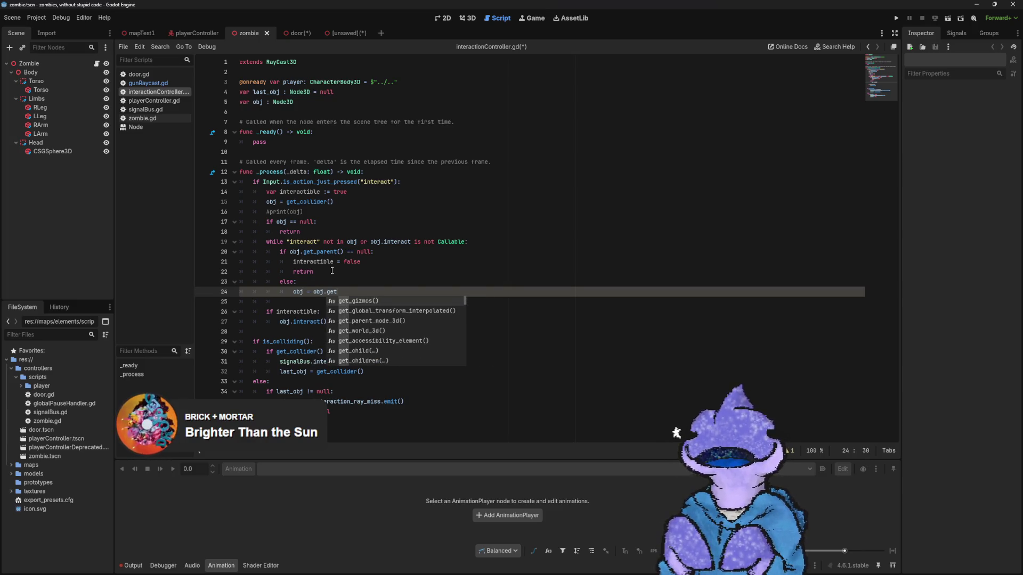
type("Pare")
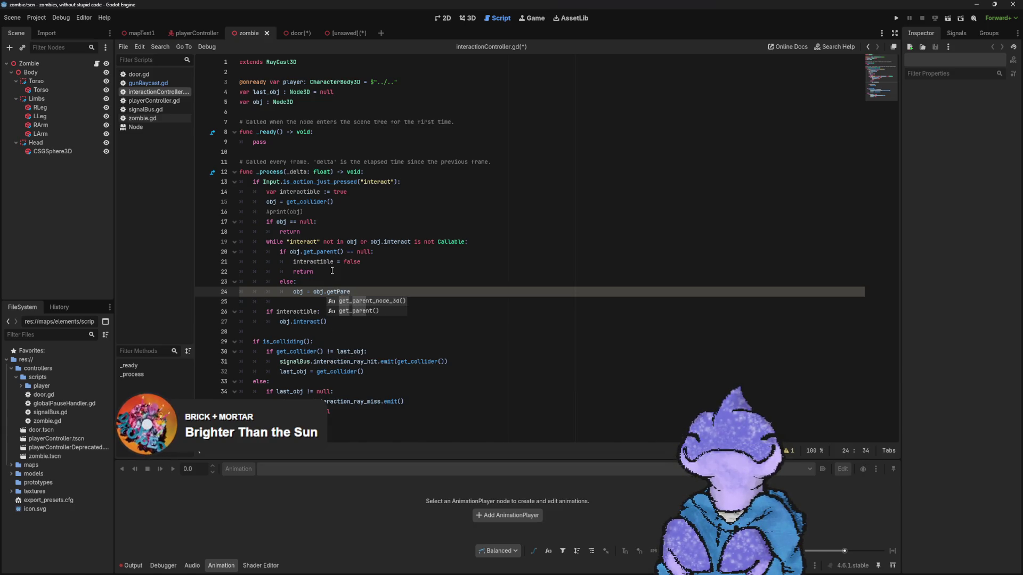
key("Down")
key("Return")
Step: Delete the blank line left below the else body
left_click(406, 301)
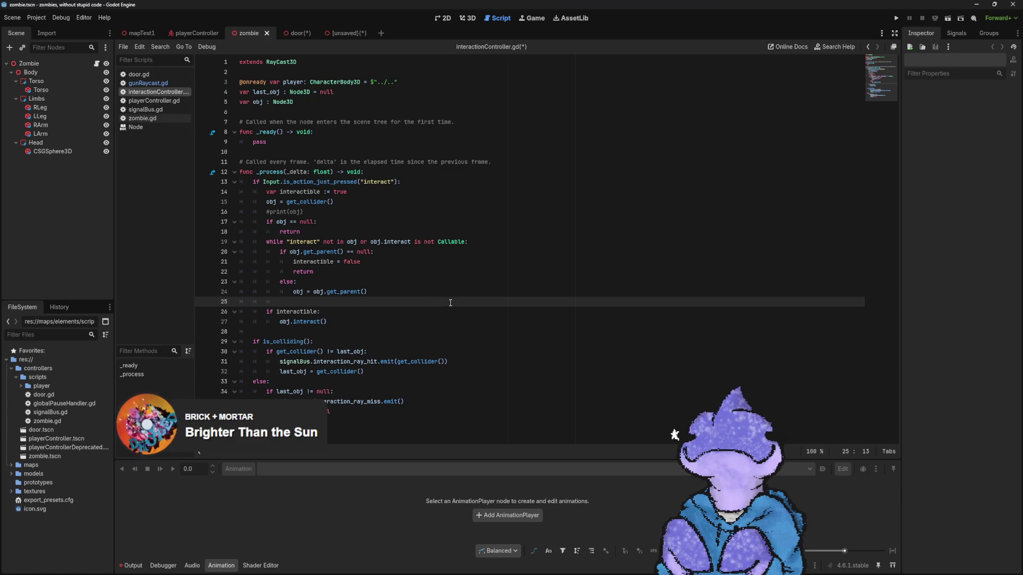
key("shift+Home")
key("BackSpace")
key("BackSpace")
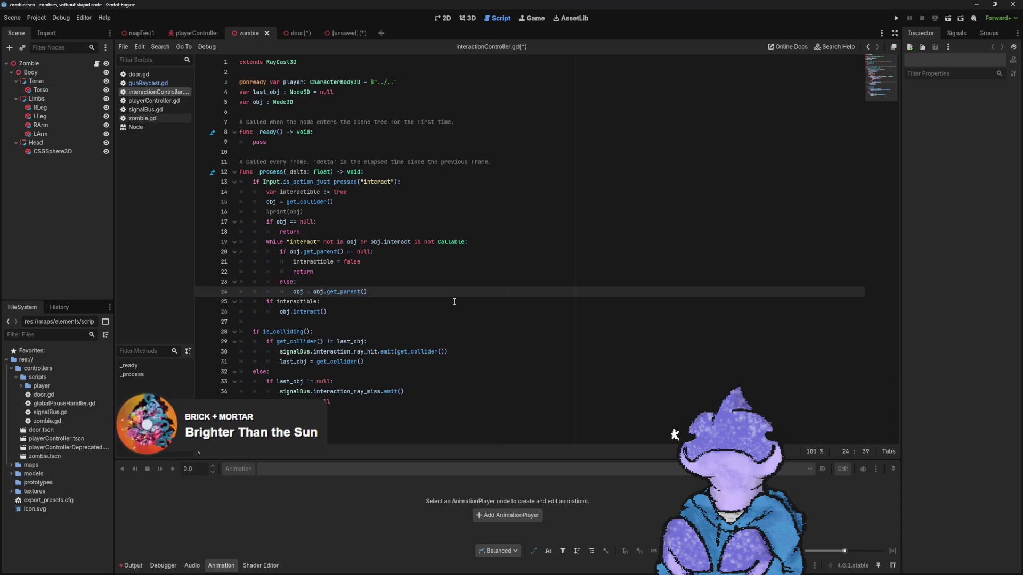
mouse_move(297, 32)
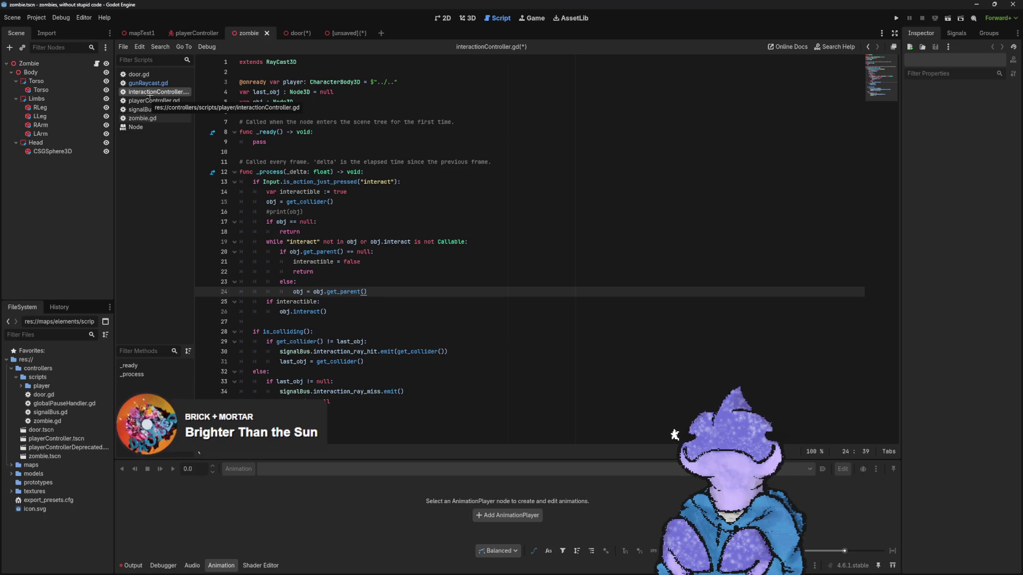
Step: In the playerController scene, rename the Interaction raycast's collision layer 2 (typed 'La')
left_click(78, 376)
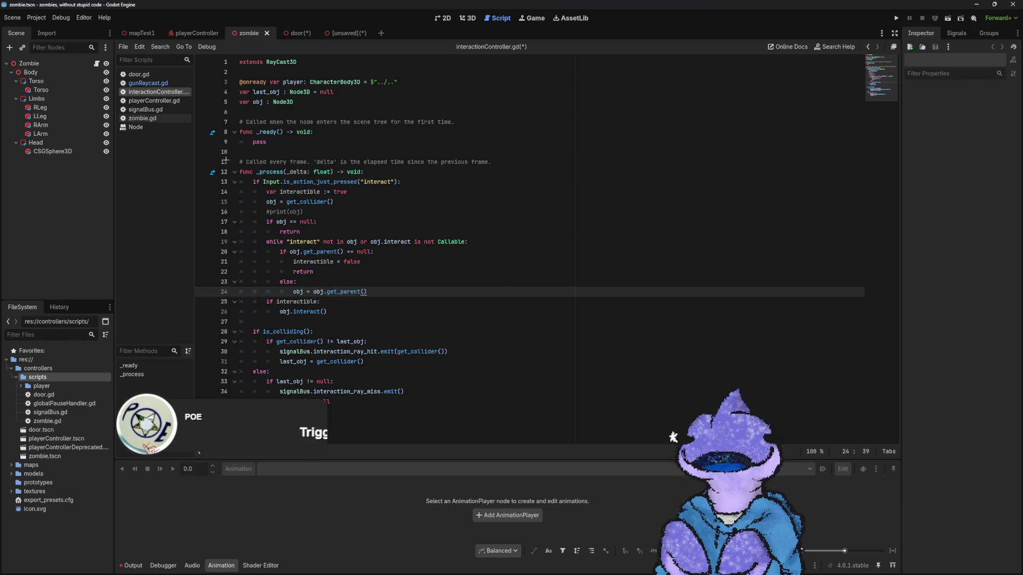
left_click(193, 33)
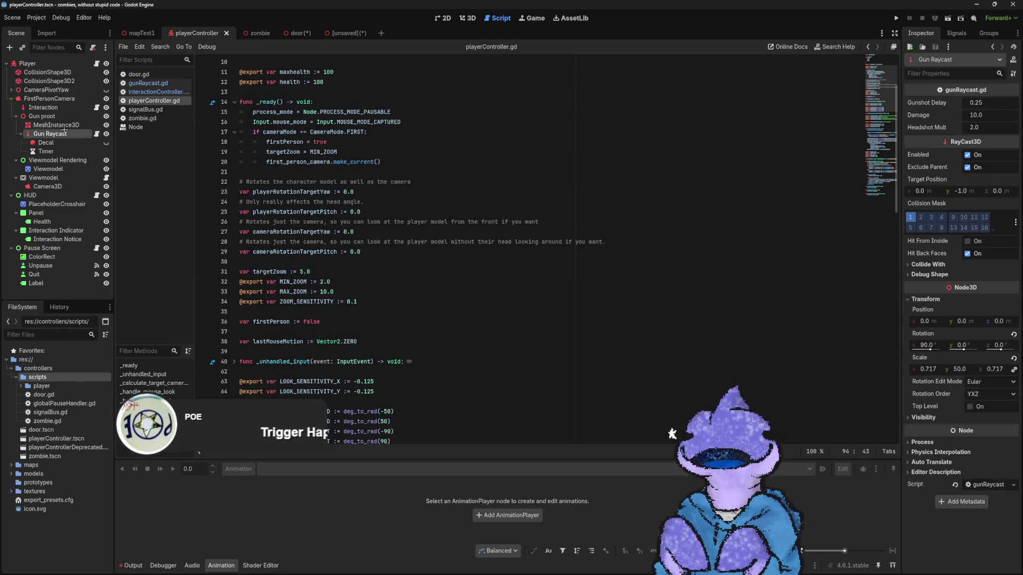
left_click(43, 107)
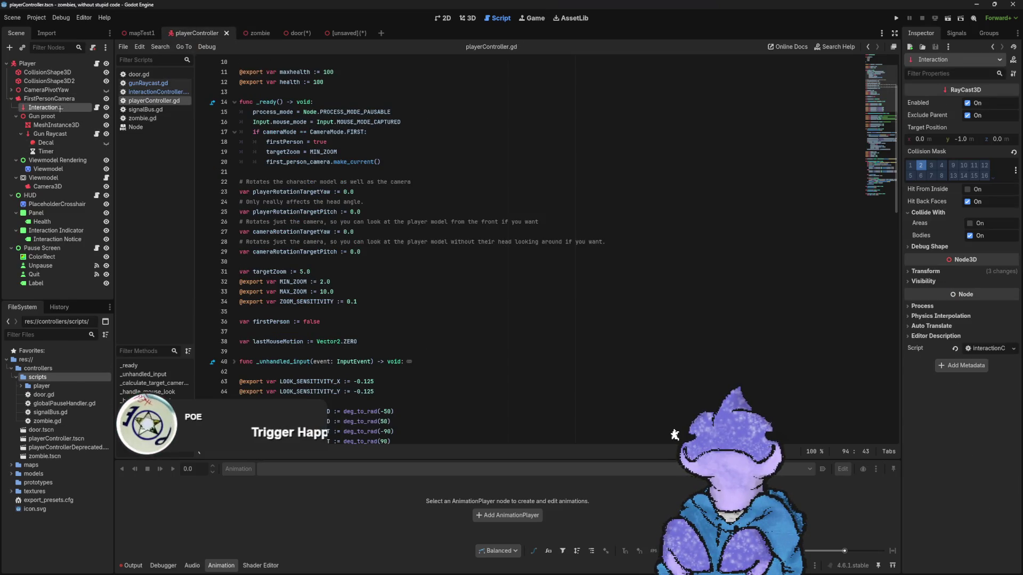
right_click(925, 169)
left_click(950, 173)
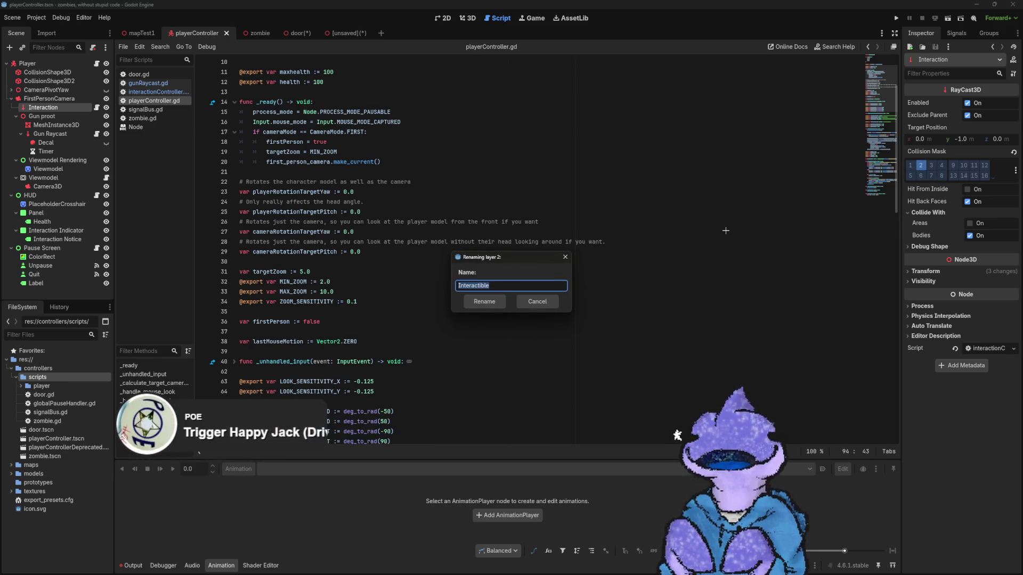
type("Layer")
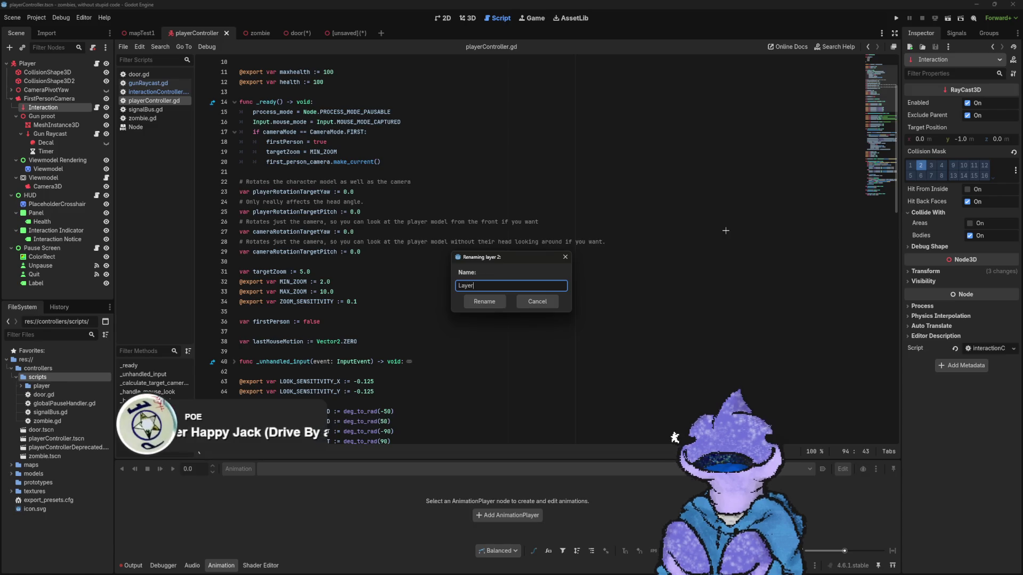
key("Return")
Step: Enable collision mask layer 1, then save the scene as zombieSpawningButton!.tscn in res://controllers
left_click(910, 166)
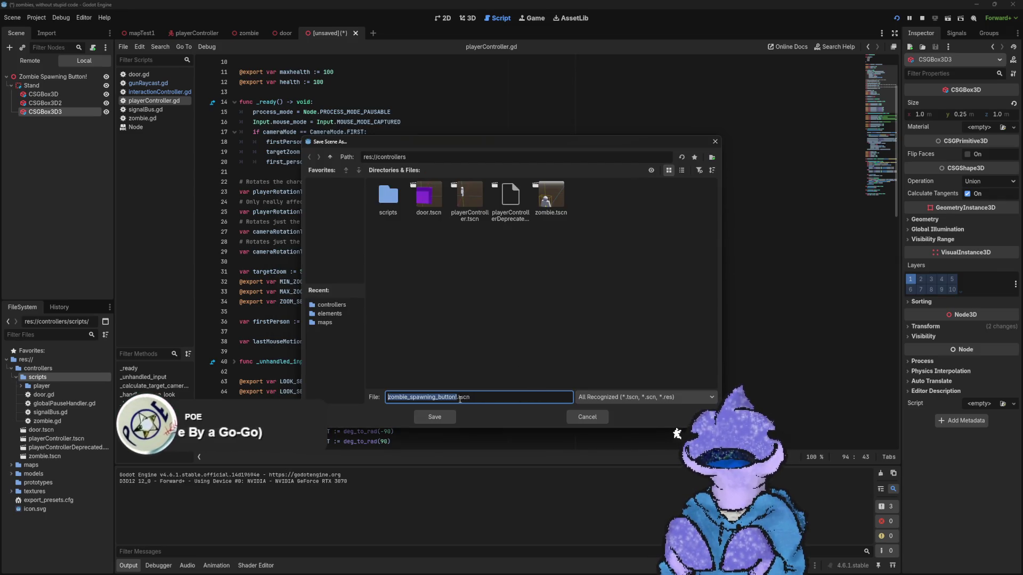
left_click(456, 398)
left_click_drag(456, 397, 387, 397)
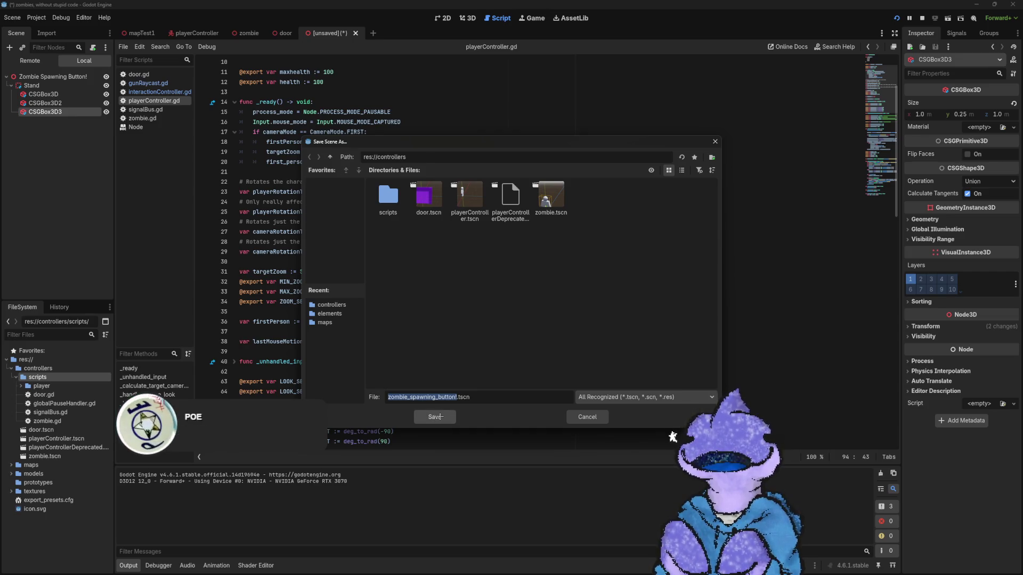
left_click(440, 398)
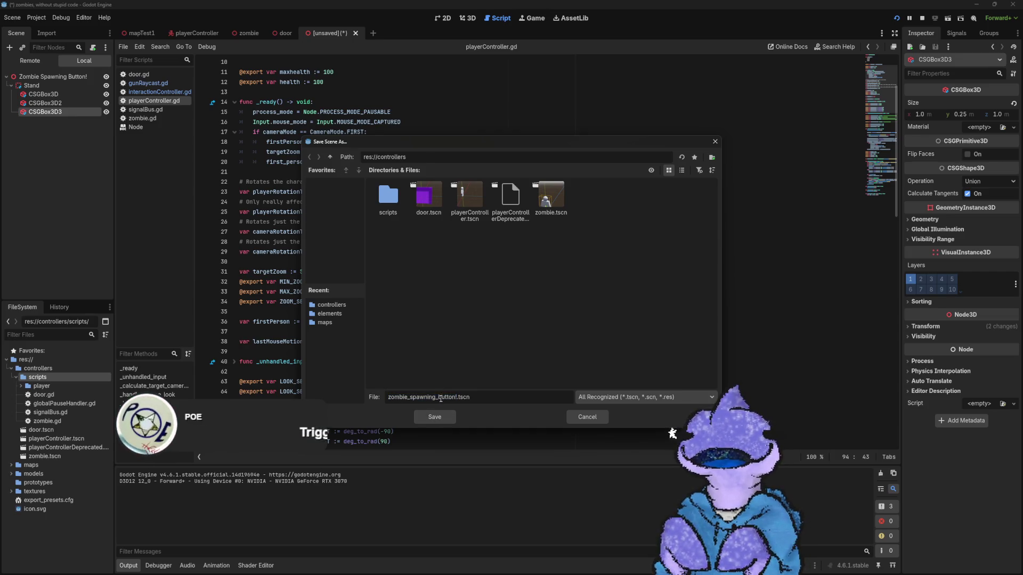
type("B")
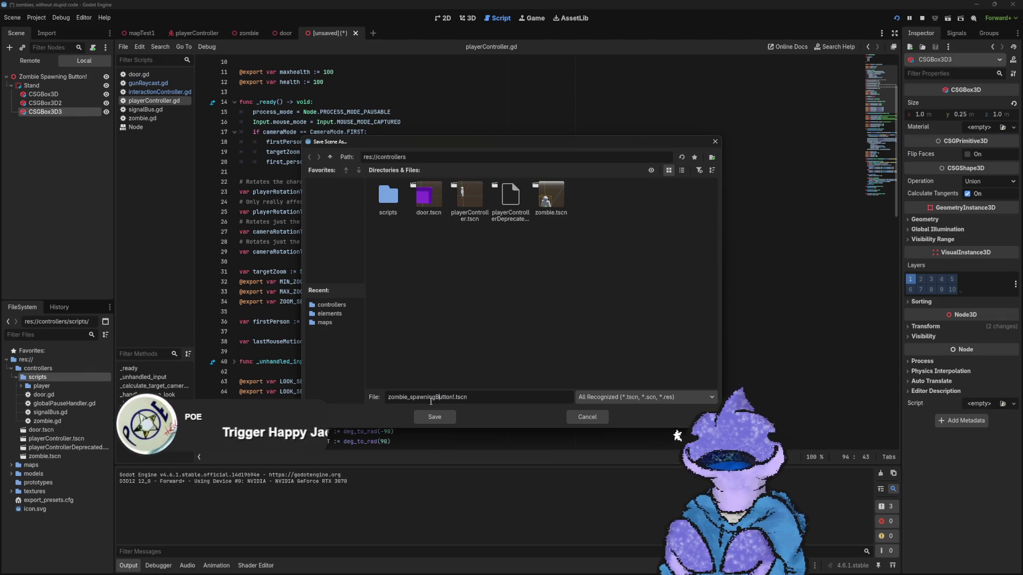
left_click_drag(410, 399, 407, 400)
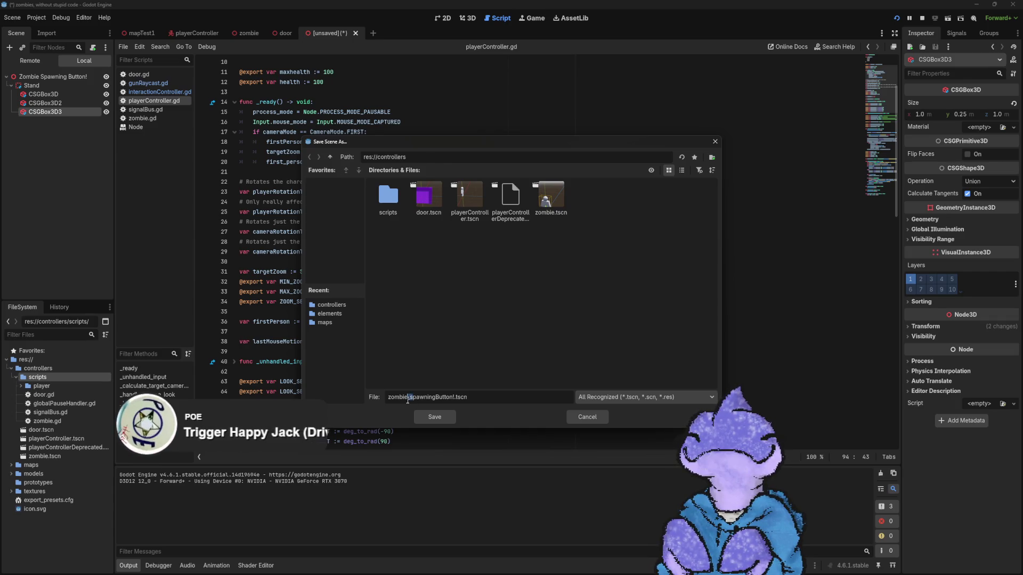
type("S")
key("Return")
key("alt+Tab")
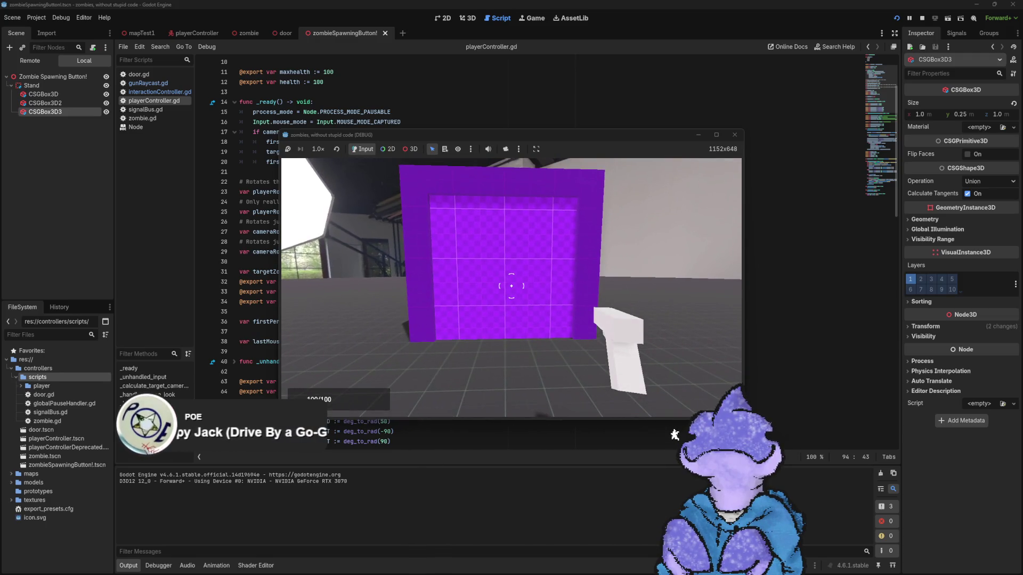
Step: Walk toward and away from the purple door twice to check its prompt, then stop with F8
key("w")
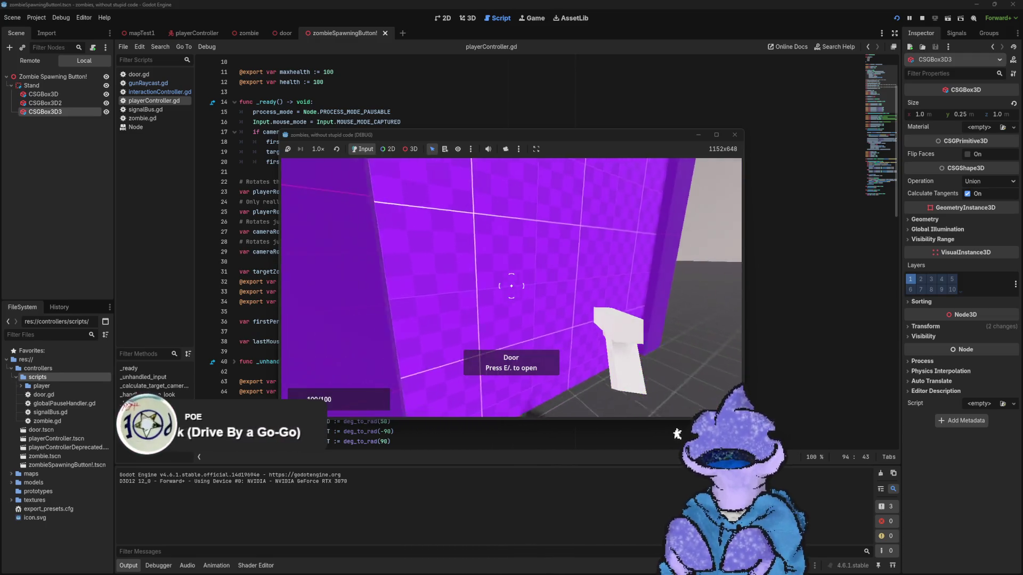
key("s")
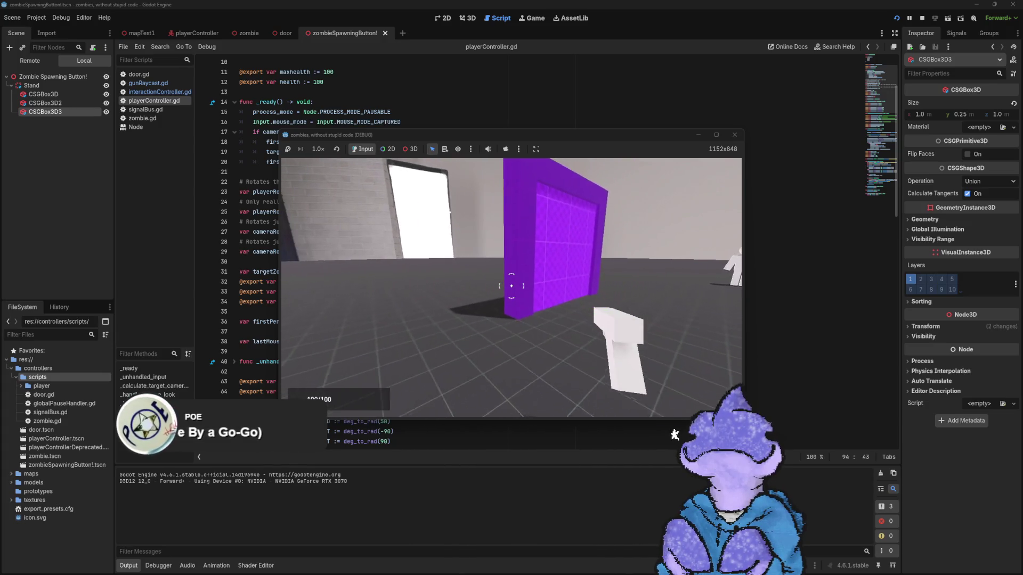
key("w")
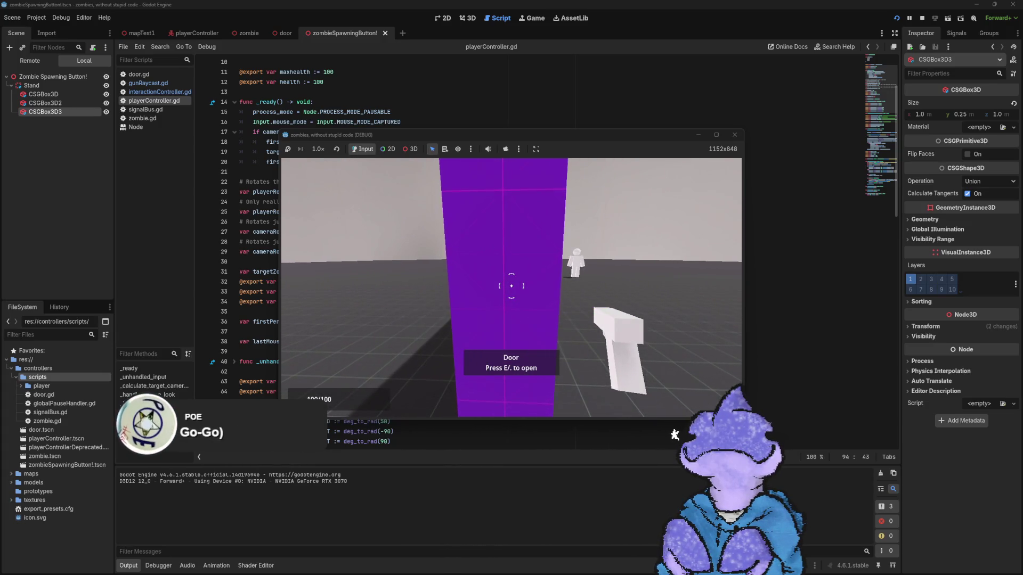
key("w")
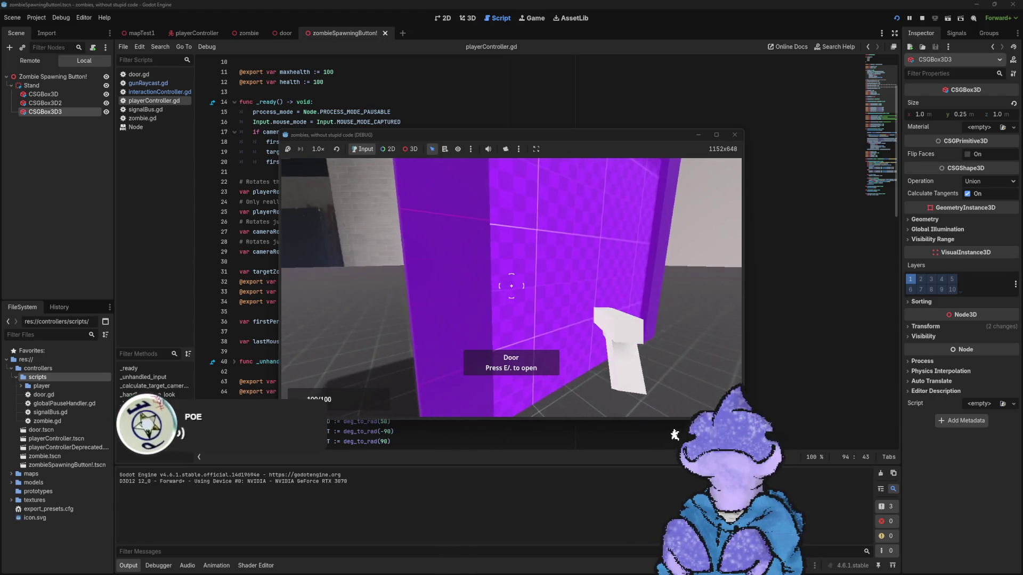
key("s")
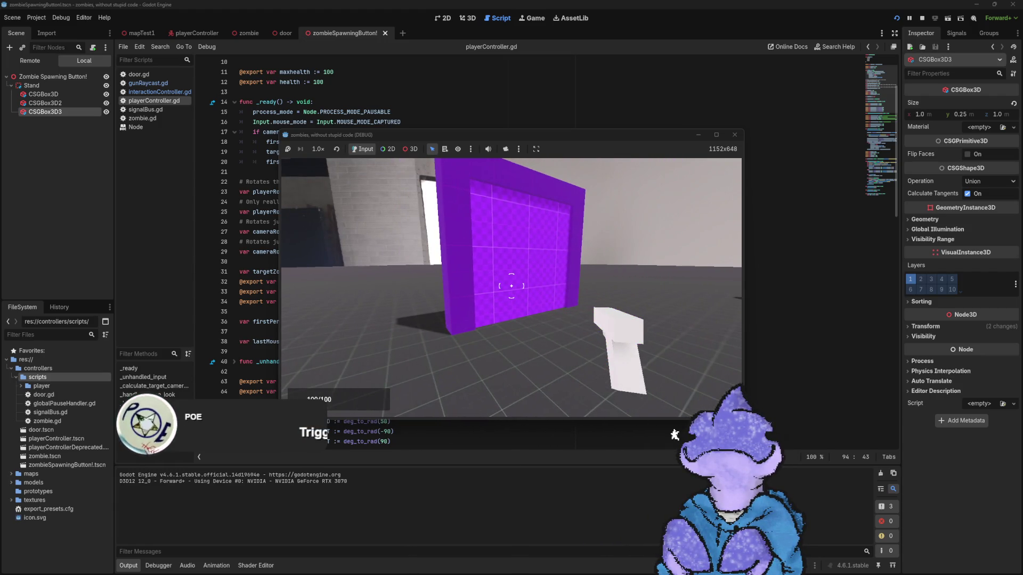
key("F8")
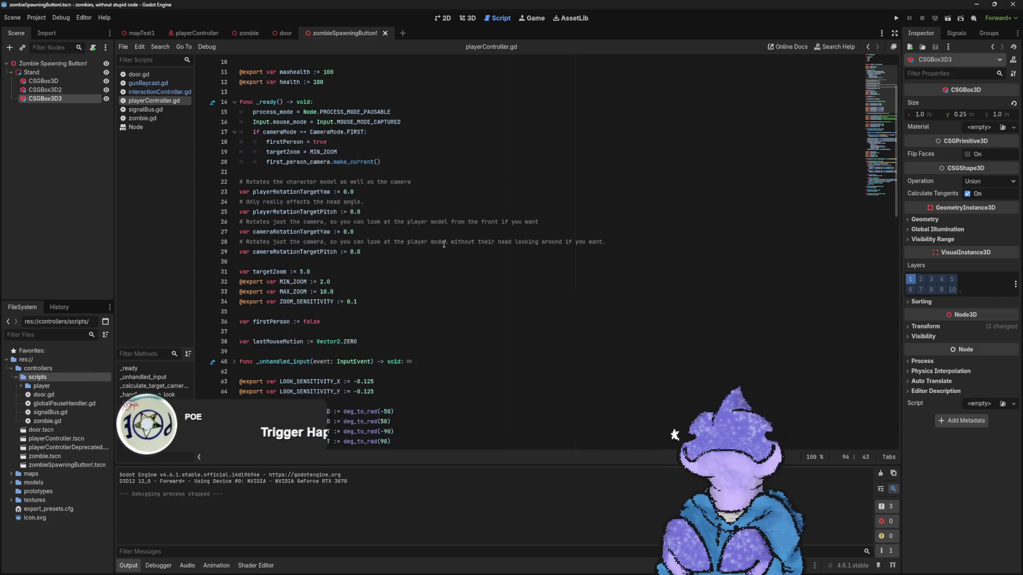
Step: Switch from the door scene to playerController and bring up interactionController.gd in the script editor
left_click(277, 33)
left_click(202, 33)
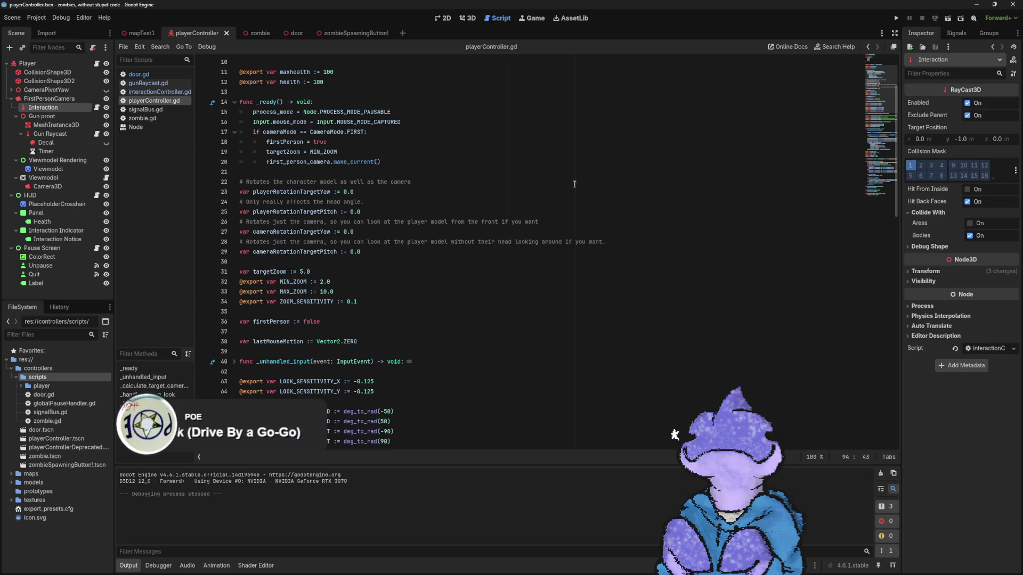
left_click(160, 91)
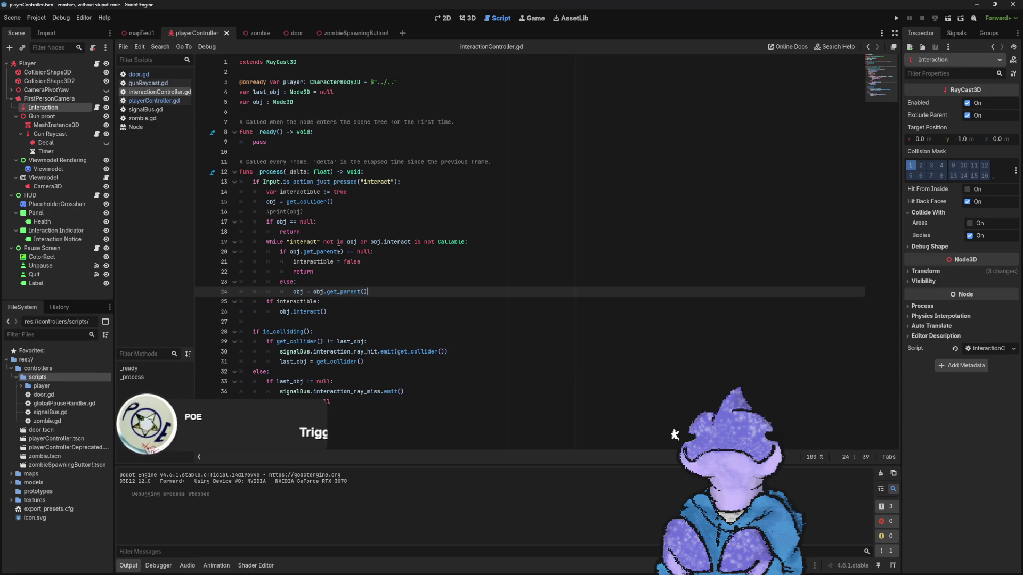
Step: Undo the stray '3' and replace 'pass' in _ready with 'add_exception(player)'
type("3")
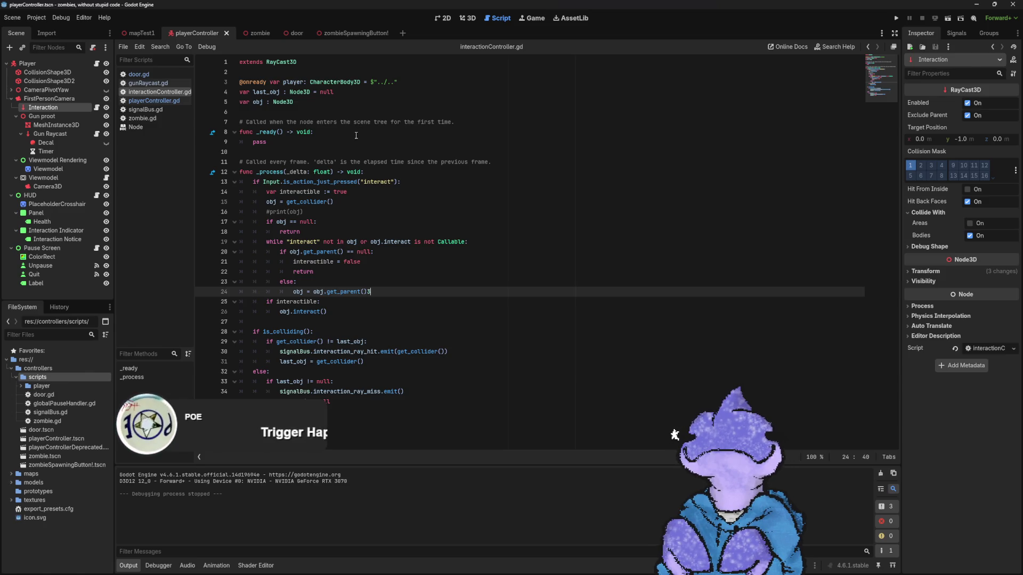
left_click(356, 135)
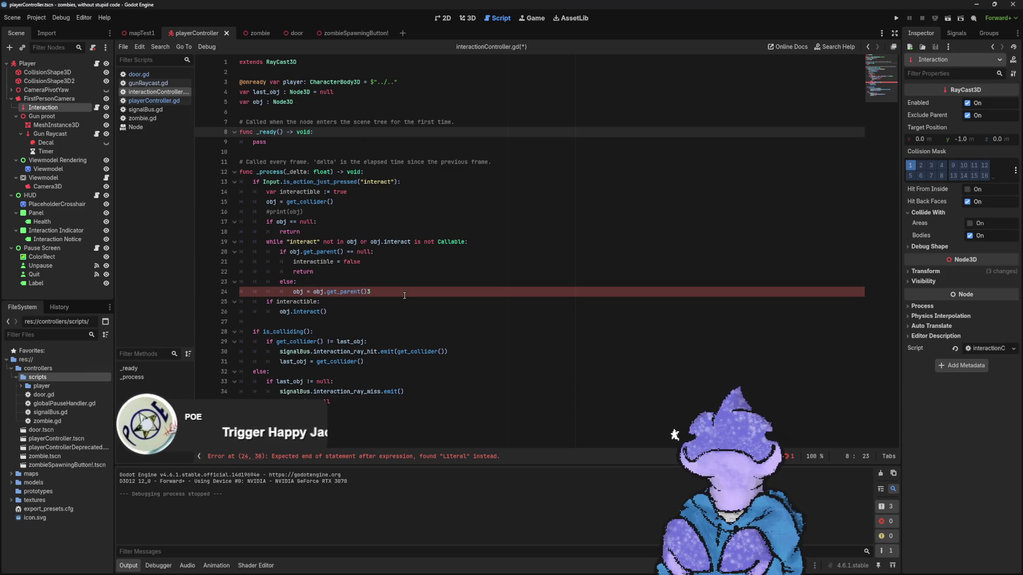
key("ctrl+z")
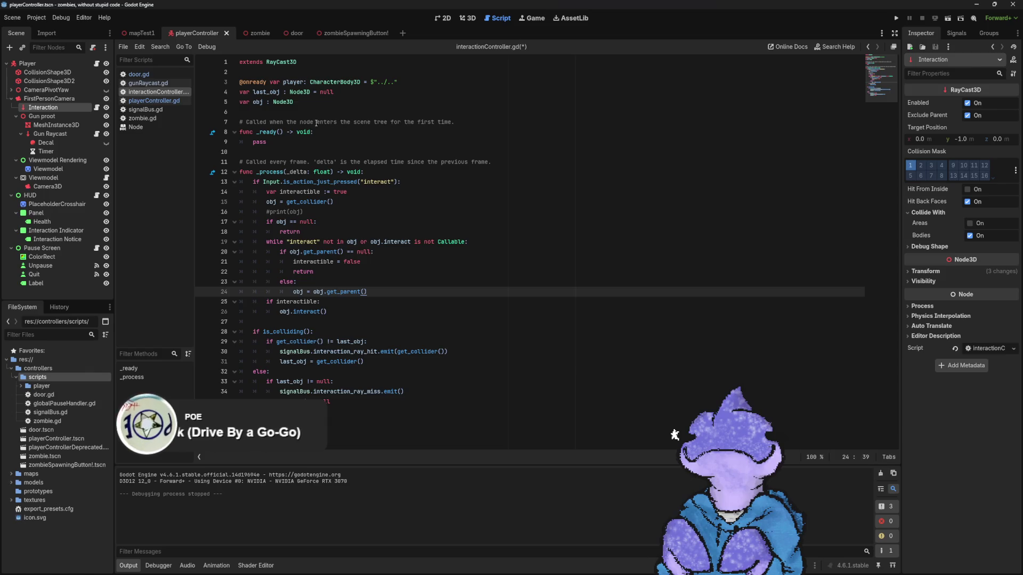
left_click(358, 131)
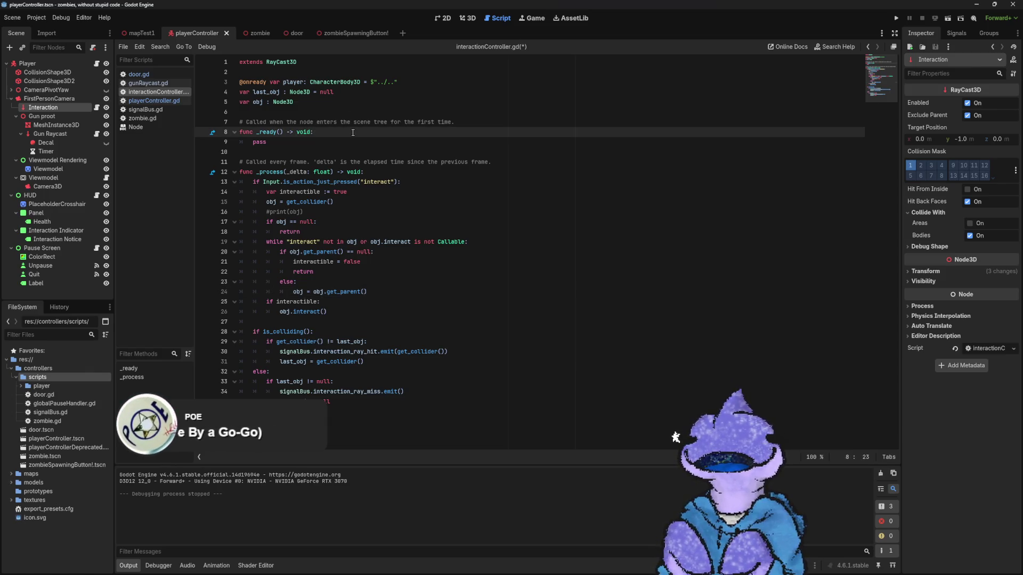
key("Return")
type("add")
key("Return")
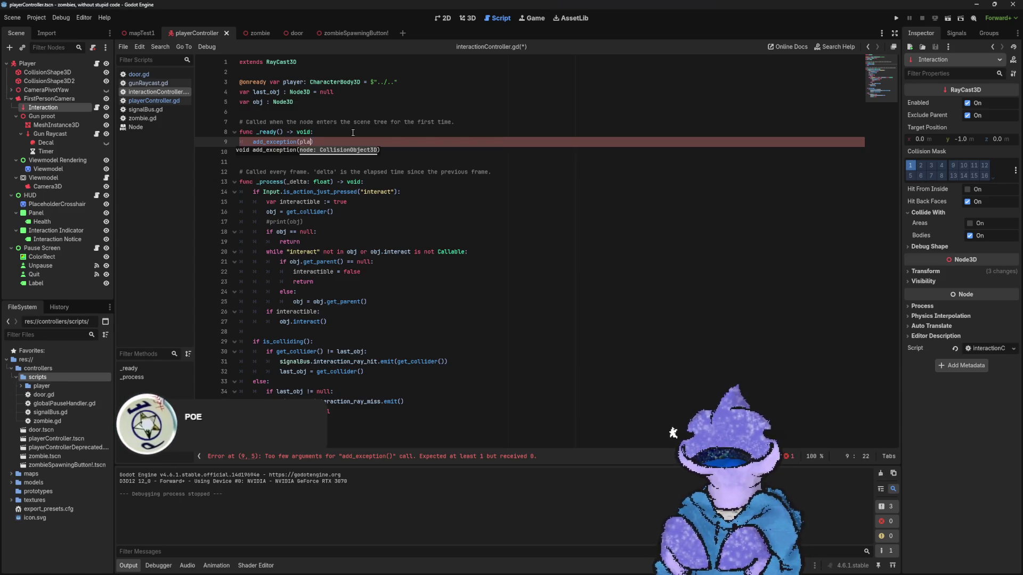
type("player")
key("Escape")
key("Down")
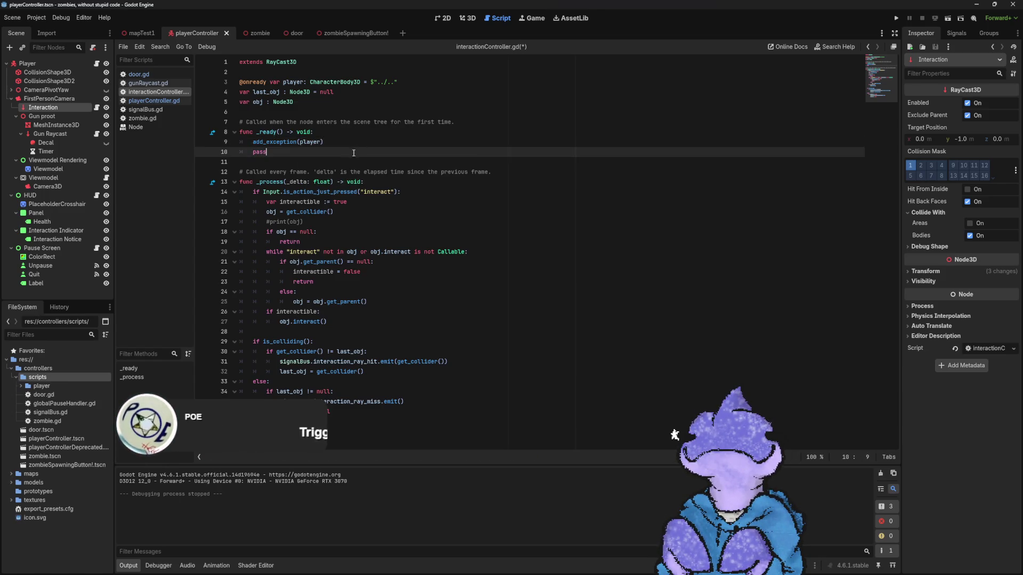
left_click_drag(354, 154, 364, 145)
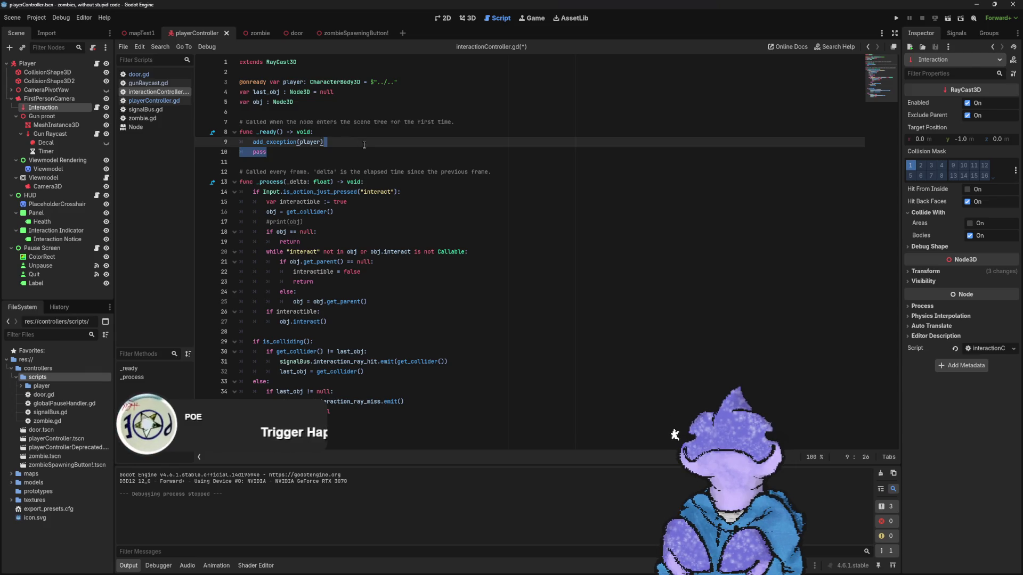
key("BackSpace")
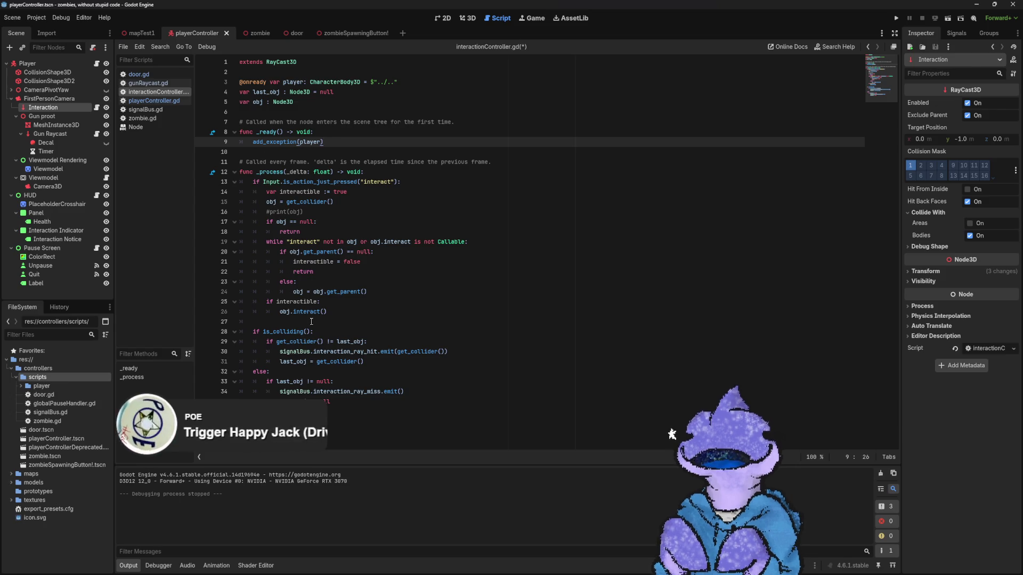
Step: Review the is_colliding block on lines 28-29, then save and run the game with F5
left_click(262, 333)
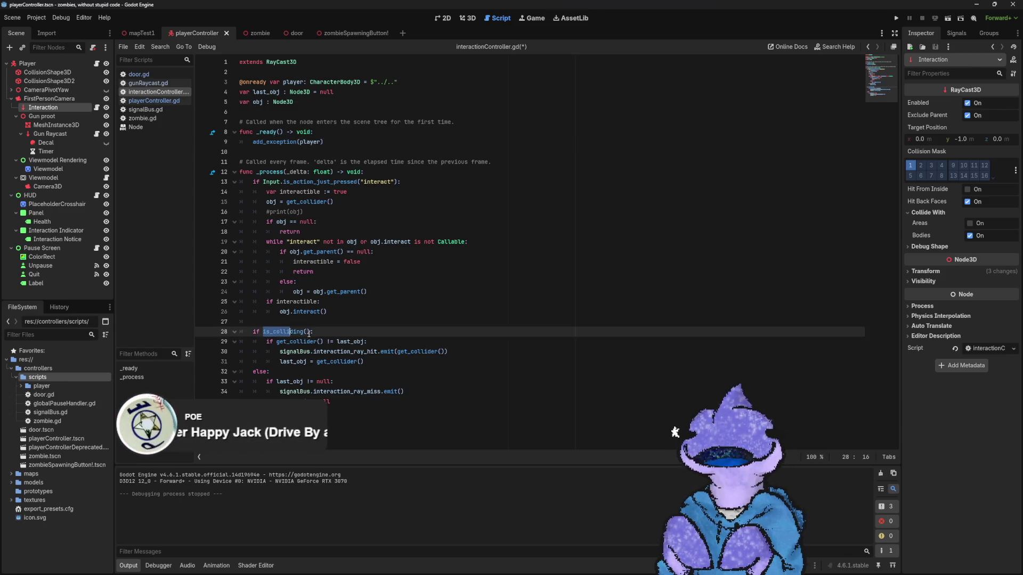
left_click(318, 341)
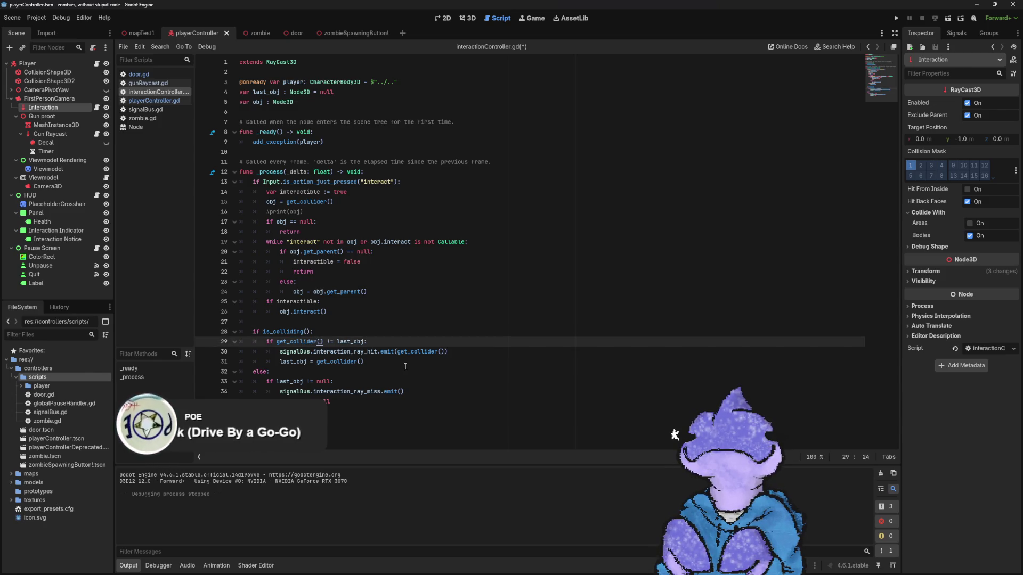
mouse_move(308, 354)
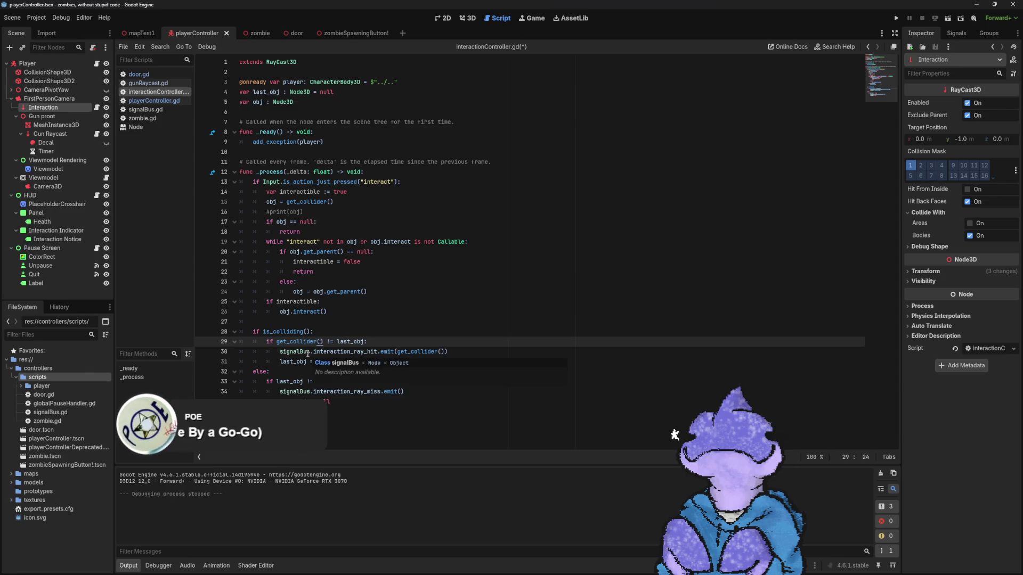
left_click(402, 331)
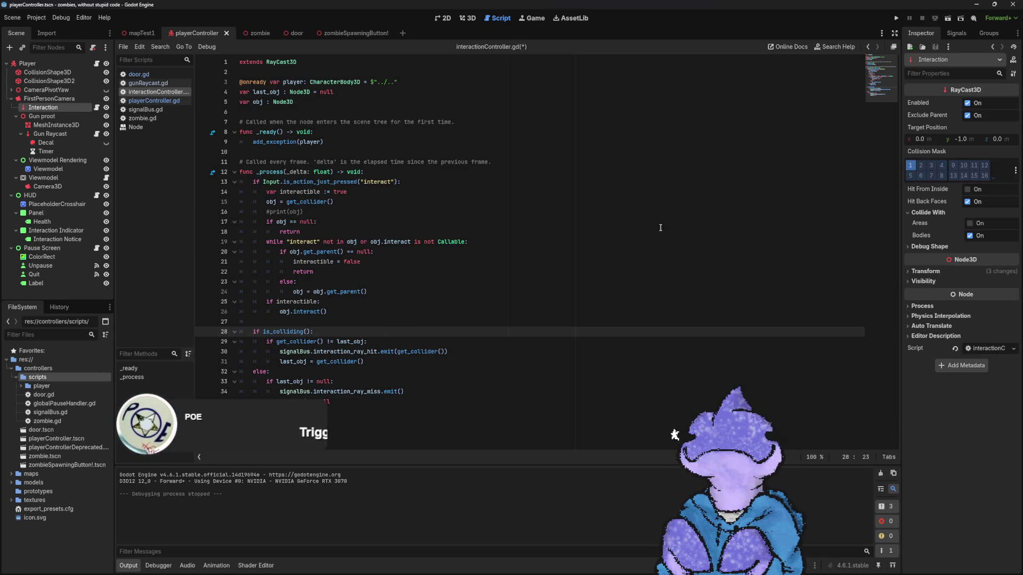
key("F5")
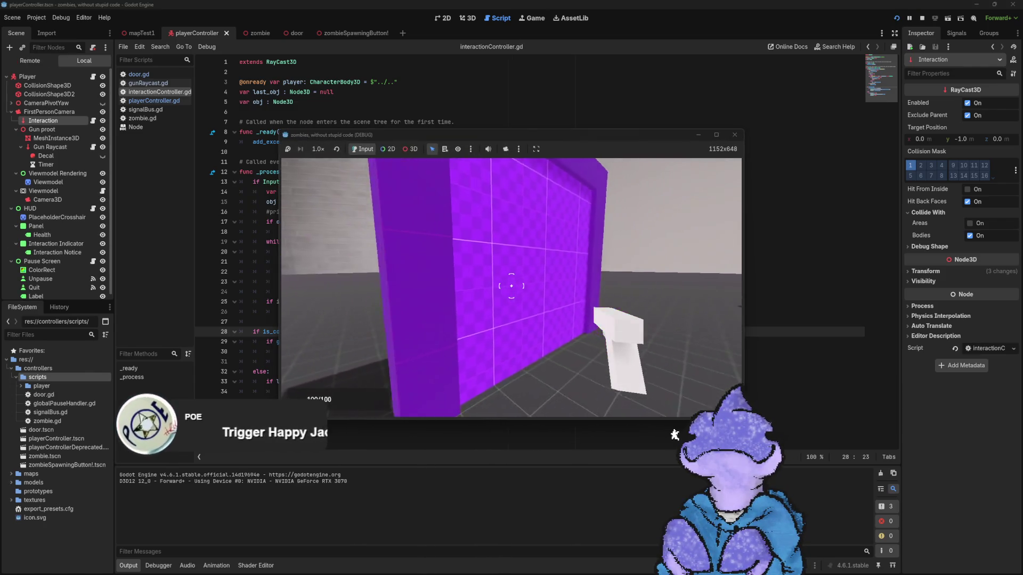
Step: Walk around the purple door with WASD, pressing E to open and close it, until line 24 errors
key("a")
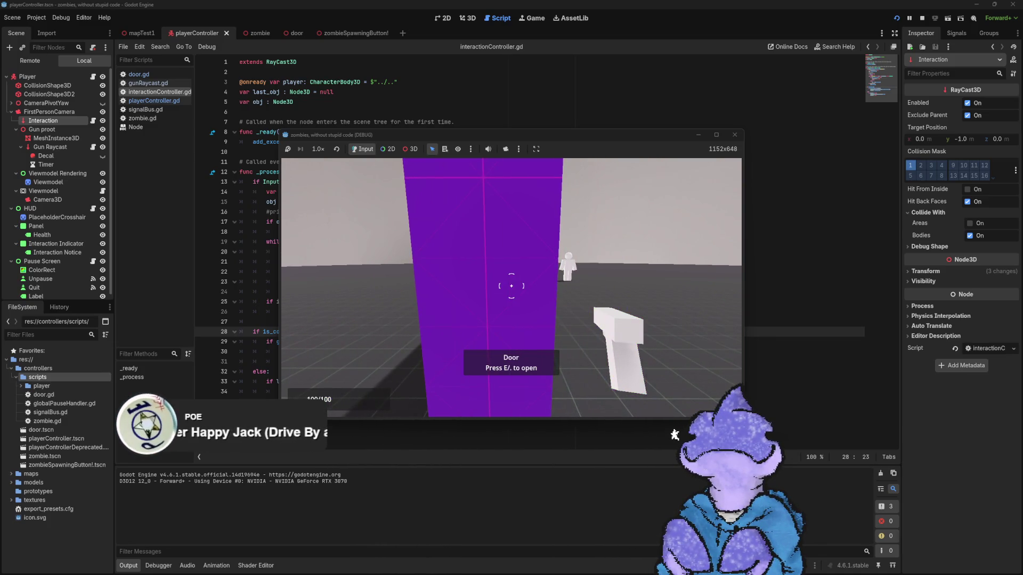
key("e")
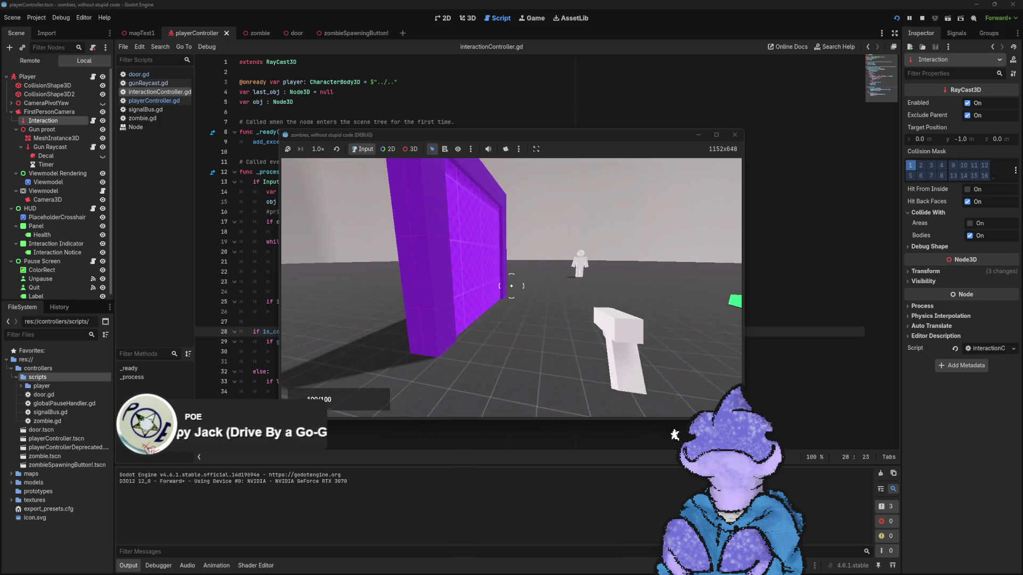
key("e")
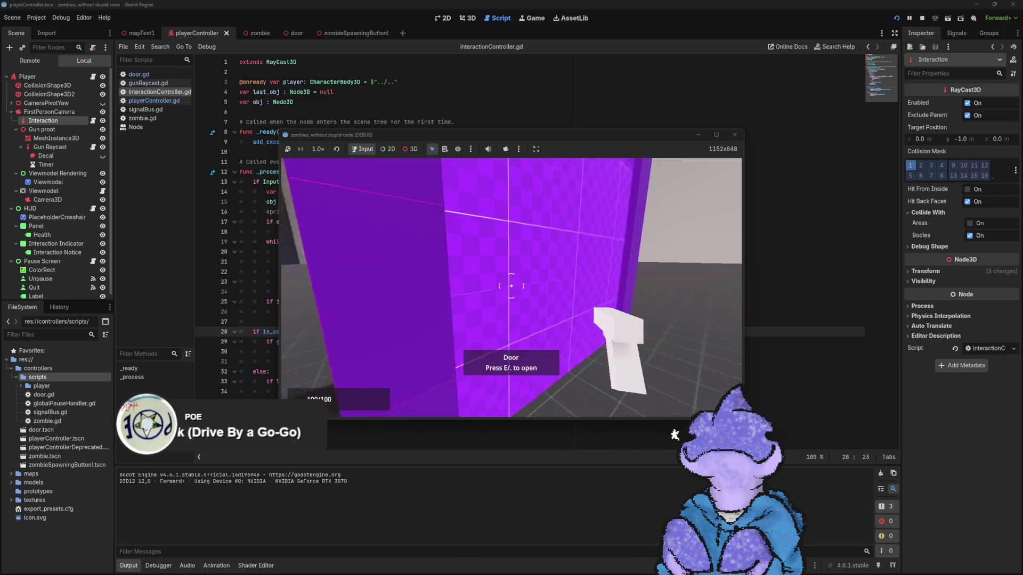
key("s")
key("w")
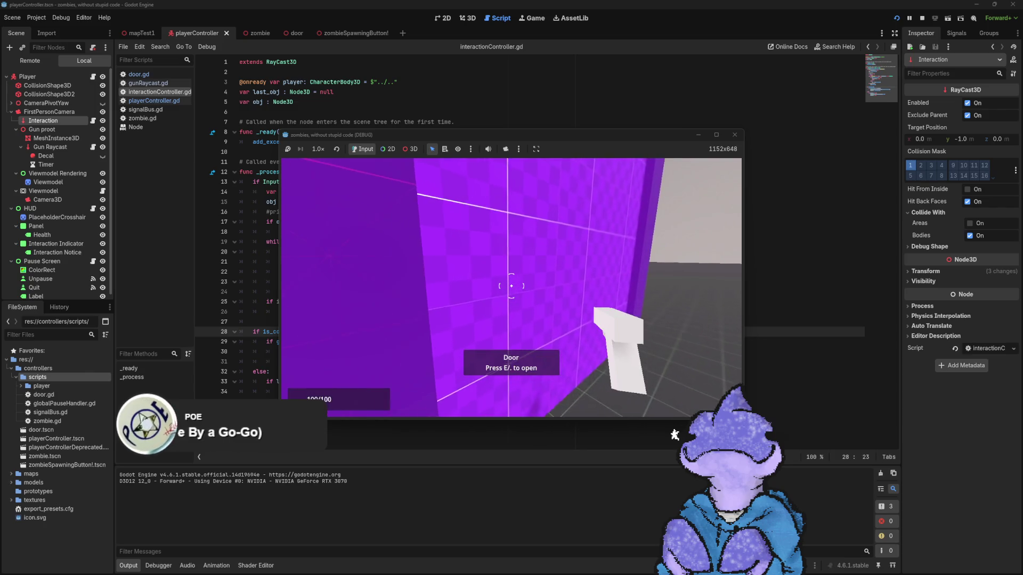
key("s")
key("w")
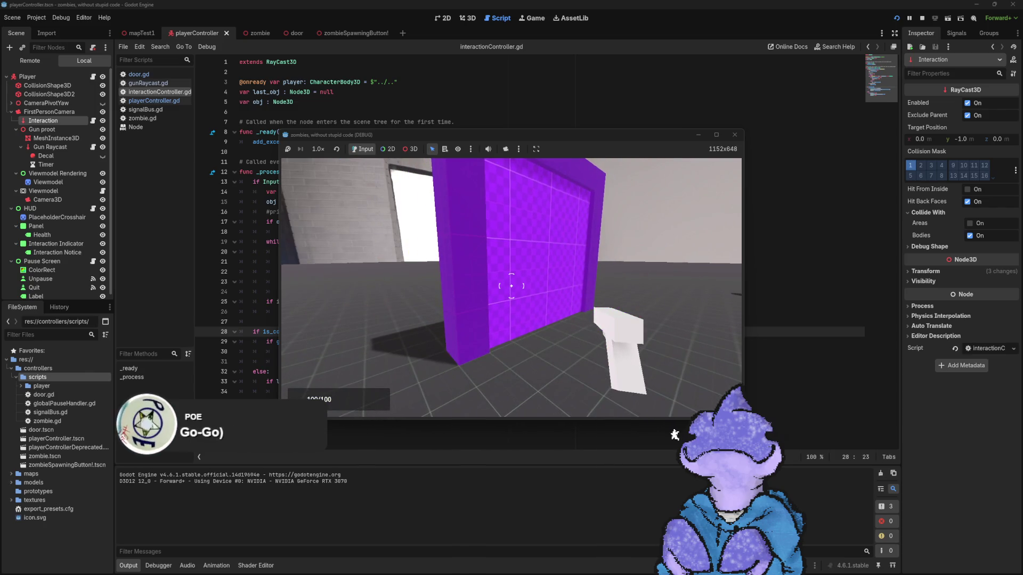
key("s")
key("w")
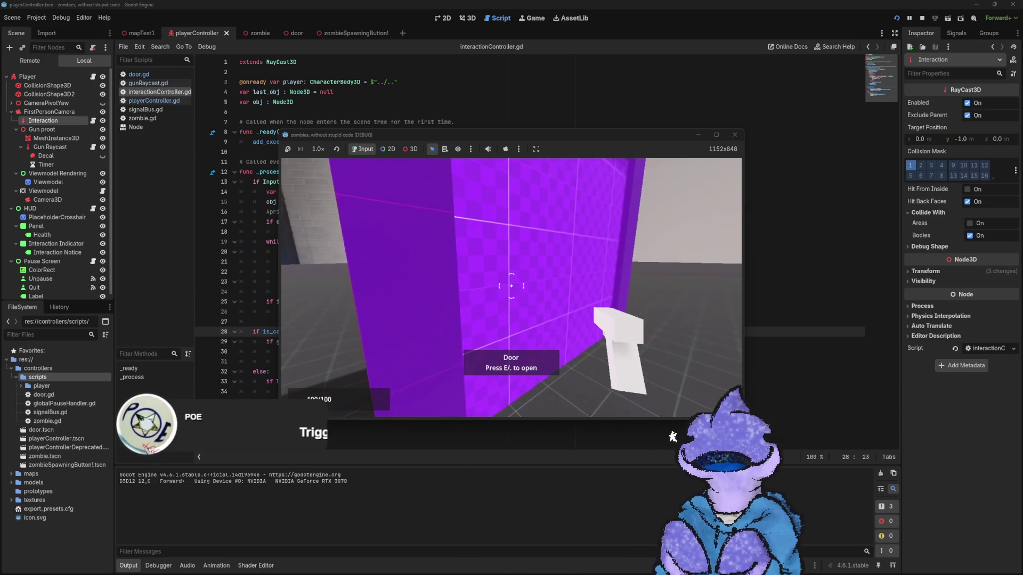
key("a")
key("w")
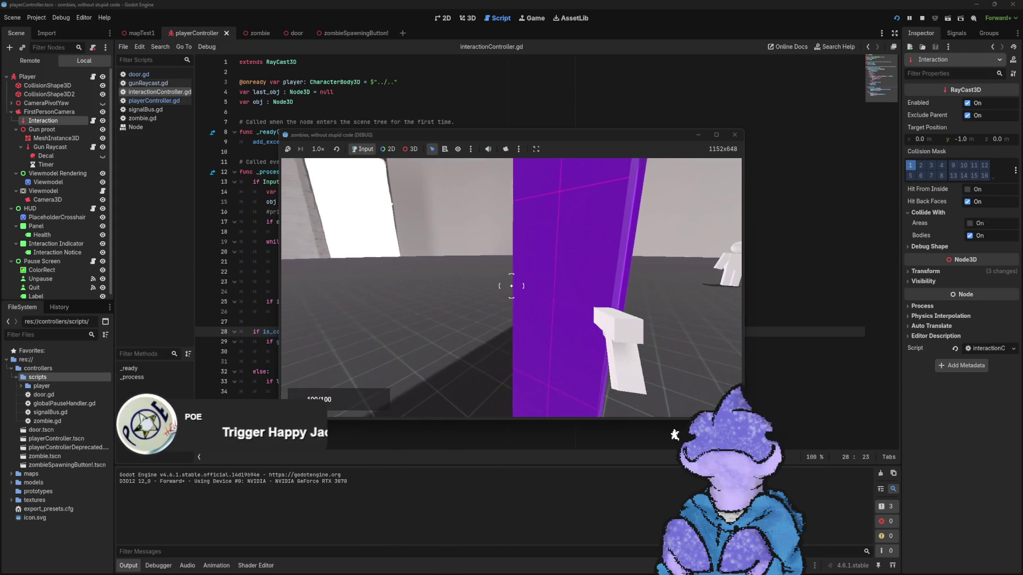
key("e")
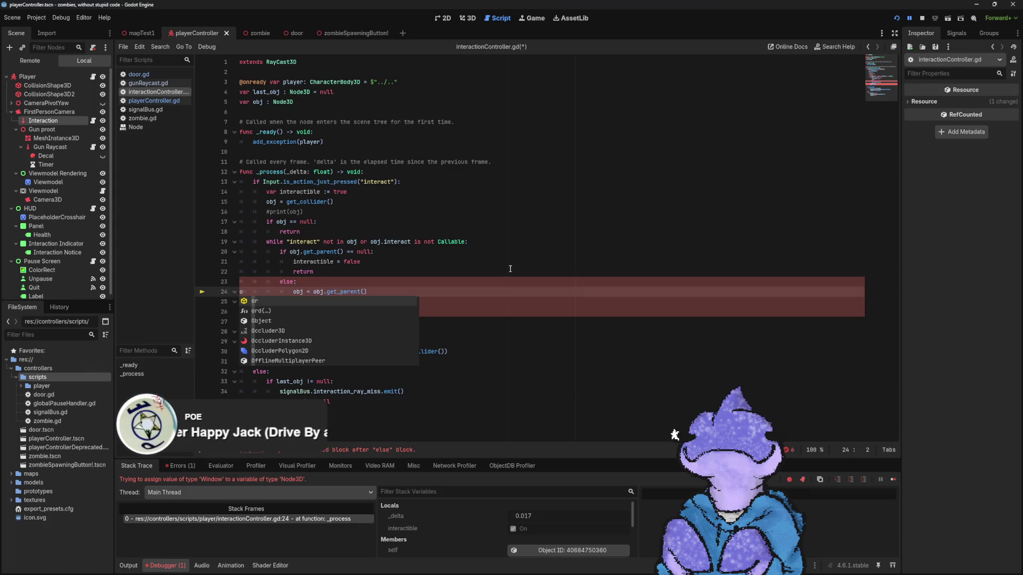
Step: Remove the stray character on line 24 and expand the runtime error in the Errors tab
key("BackSpace")
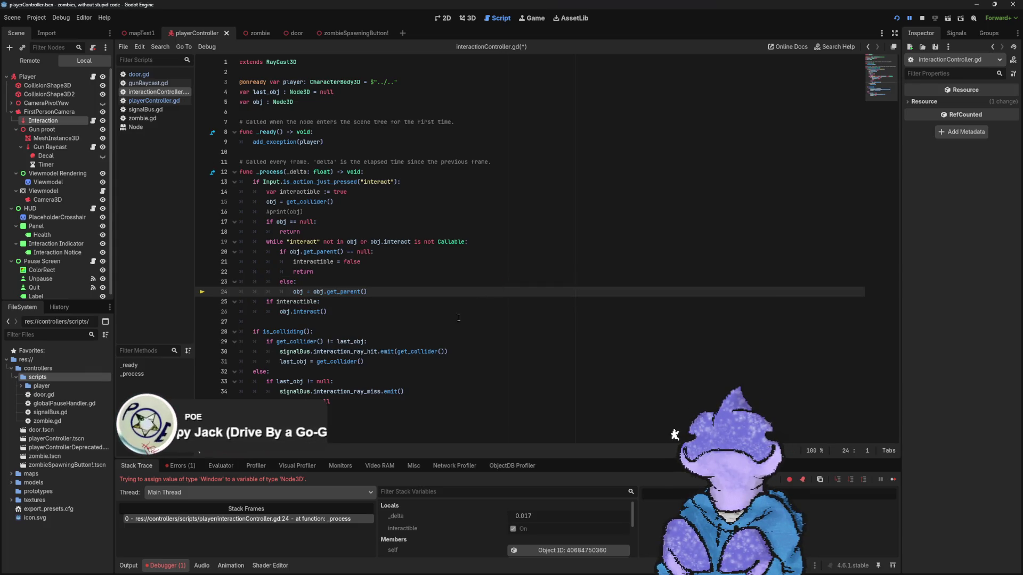
left_click(180, 465)
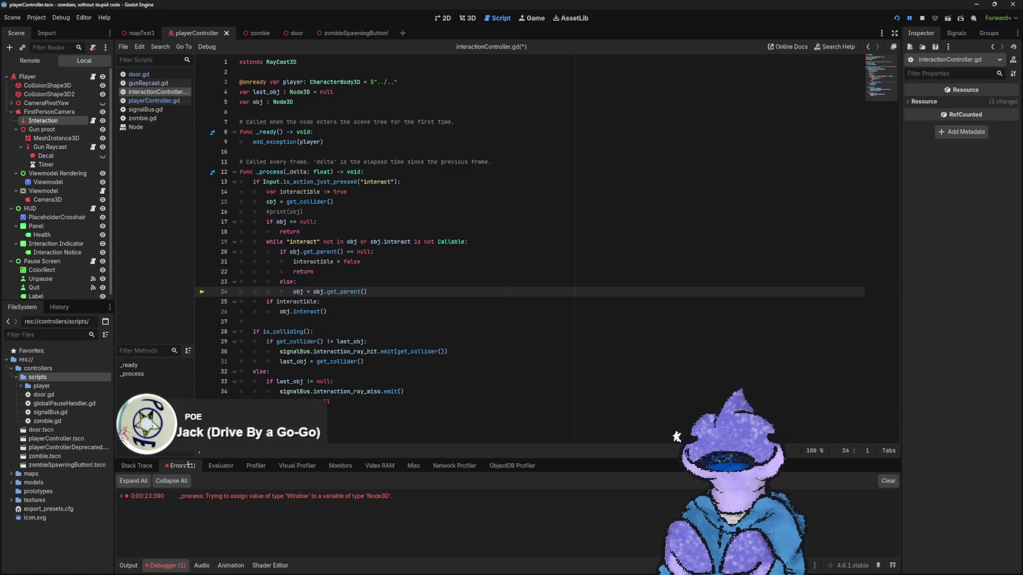
left_click(215, 500)
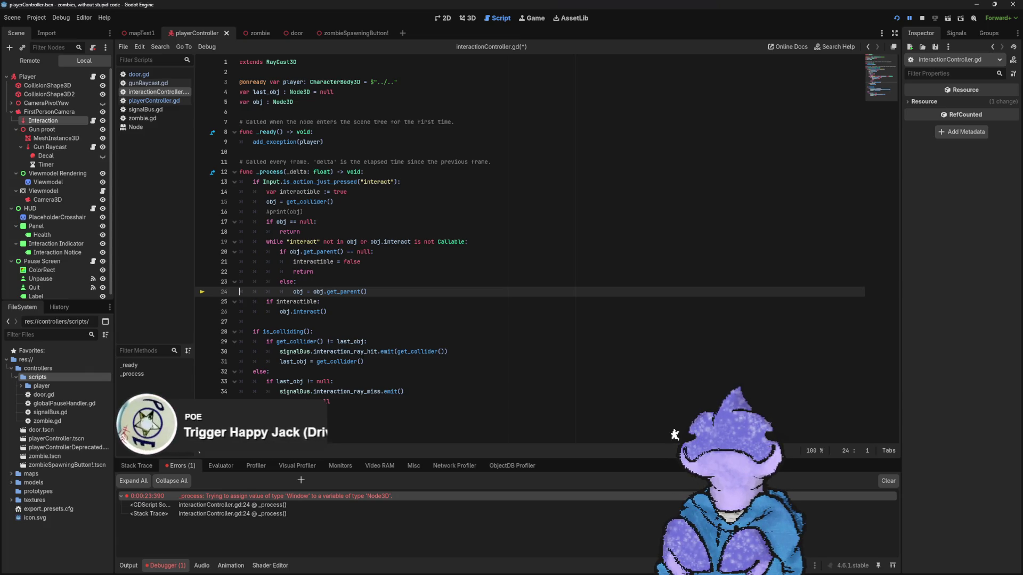
Step: Delete ': Node3D' from the obj declaration on line 5 and relaunch the game
left_click_drag(297, 102, 262, 102)
key("BackSpace")
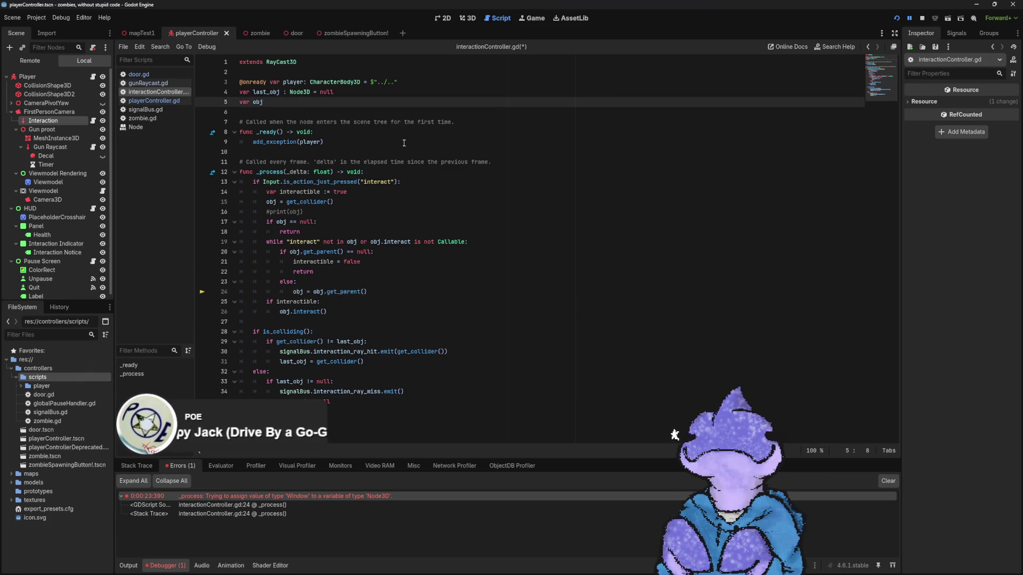
left_click(897, 17)
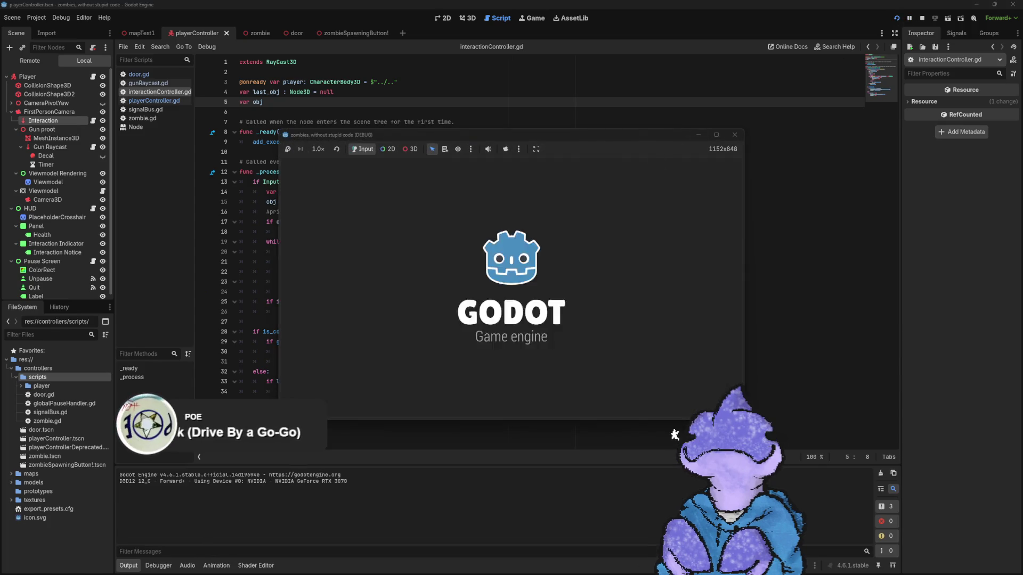
Step: Look at the door until it shows the Open prompt, open it with E, then stop the run
mouse_move(511, 286)
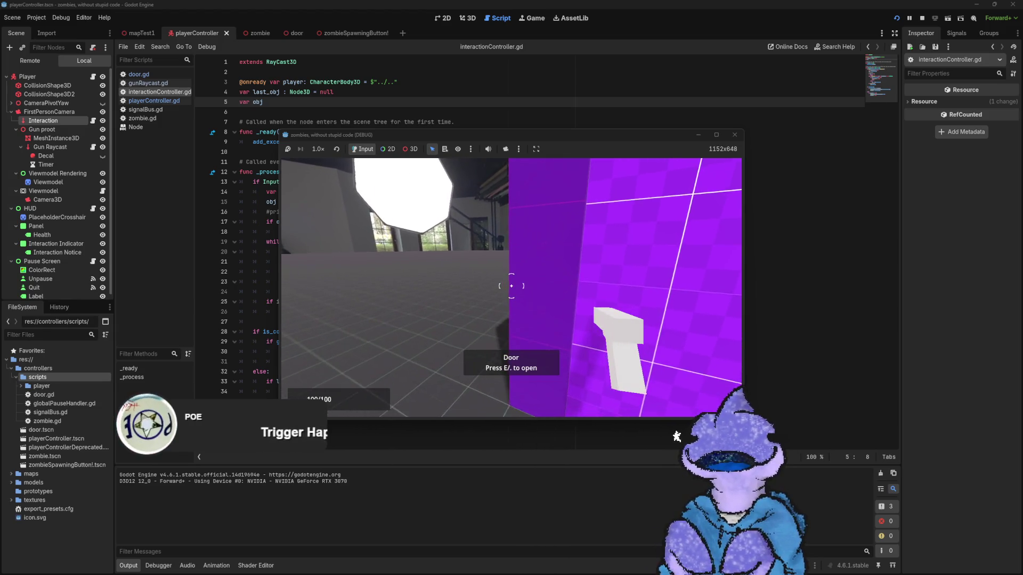
key("e")
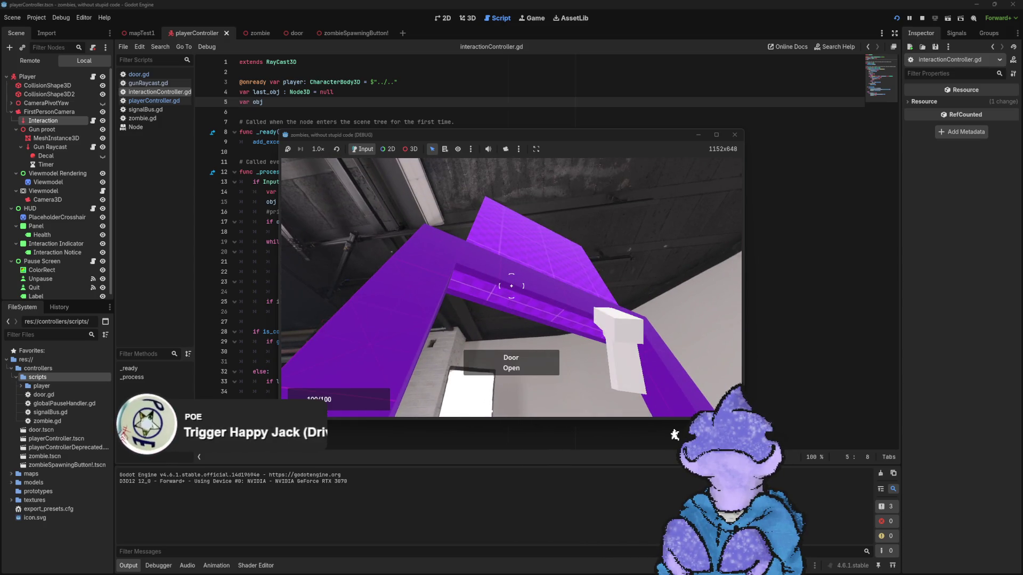
key("F8")
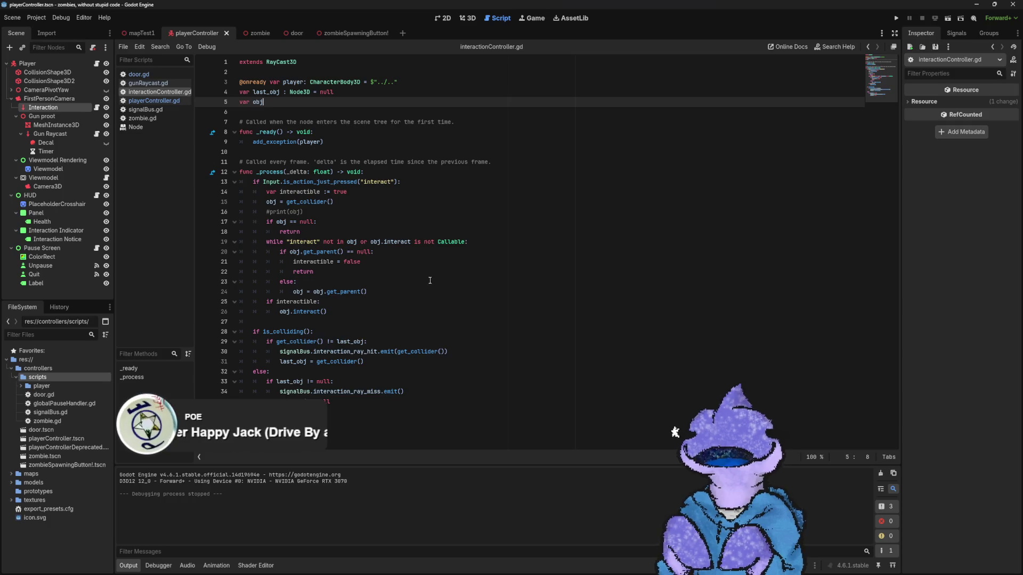
Step: Switch from the zombie scene to the door scene and bring up the Door proot node's options
left_click(349, 204)
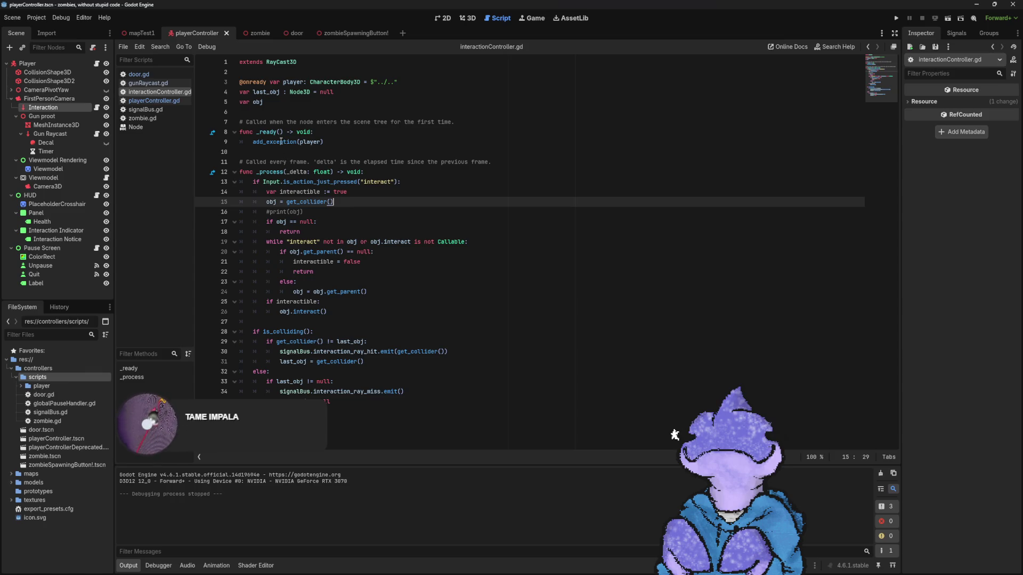
mouse_move(281, 141)
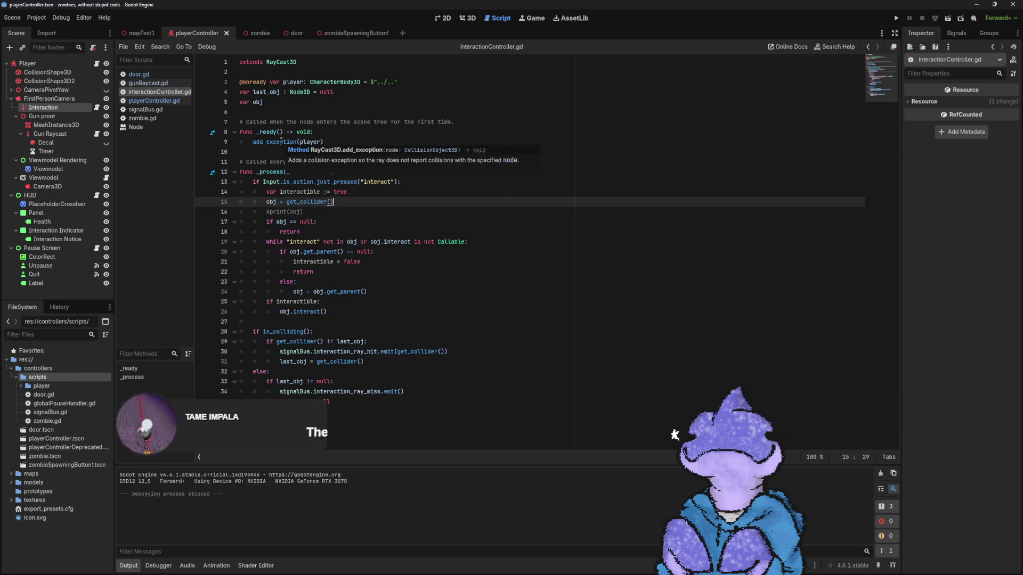
left_click(259, 33)
left_click(288, 33)
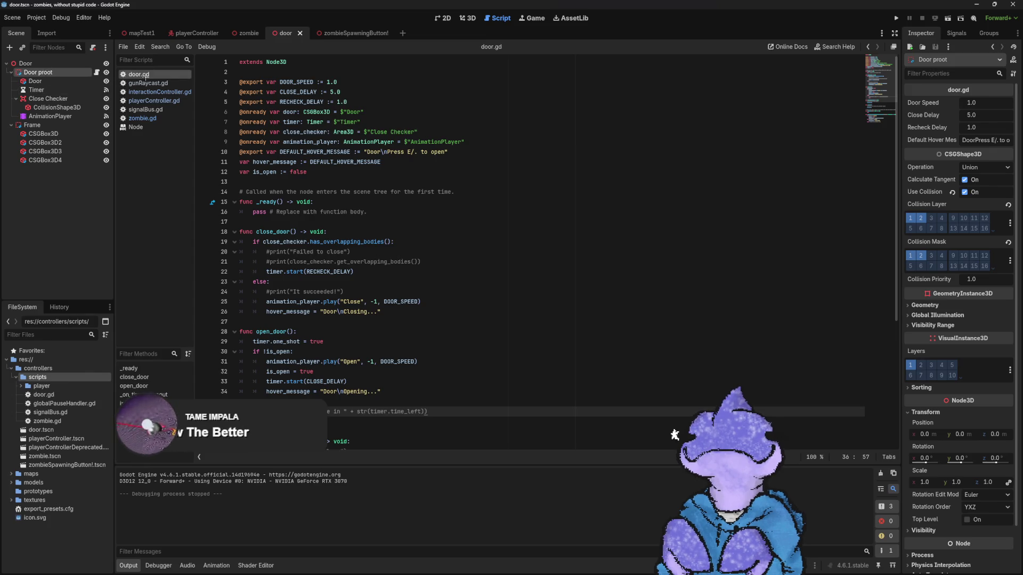
right_click(79, 72)
Step: Move door.gd from Door proot onto the Door root and reparent Timer, Close Checker, AnimationPlayer under it
left_click(122, 183)
left_click_drag(136, 74, 49, 65)
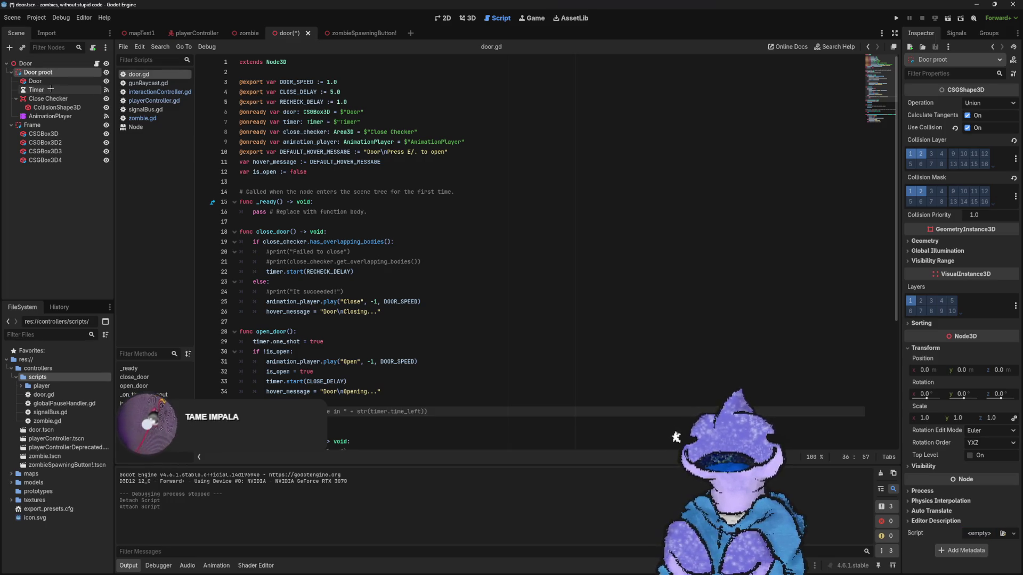
left_click(69, 90)
left_click(57, 98, "shift")
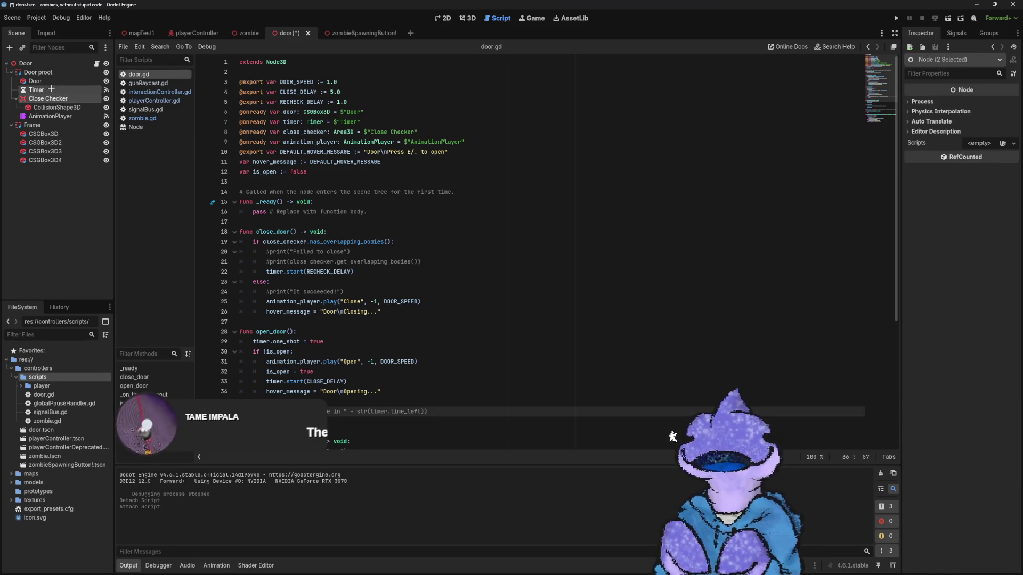
left_click(44, 117, "ctrl")
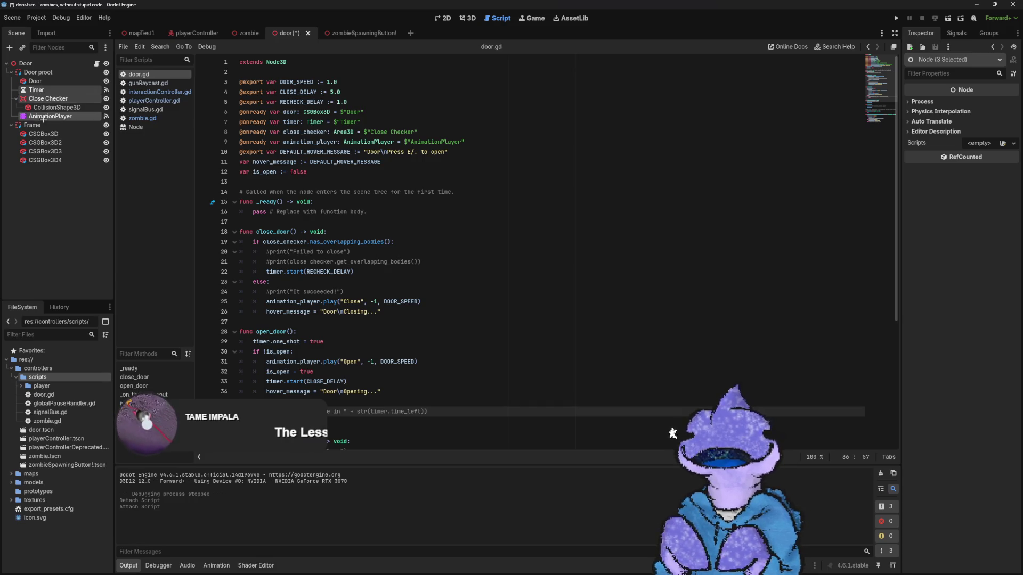
left_click_drag(45, 89, 32, 64)
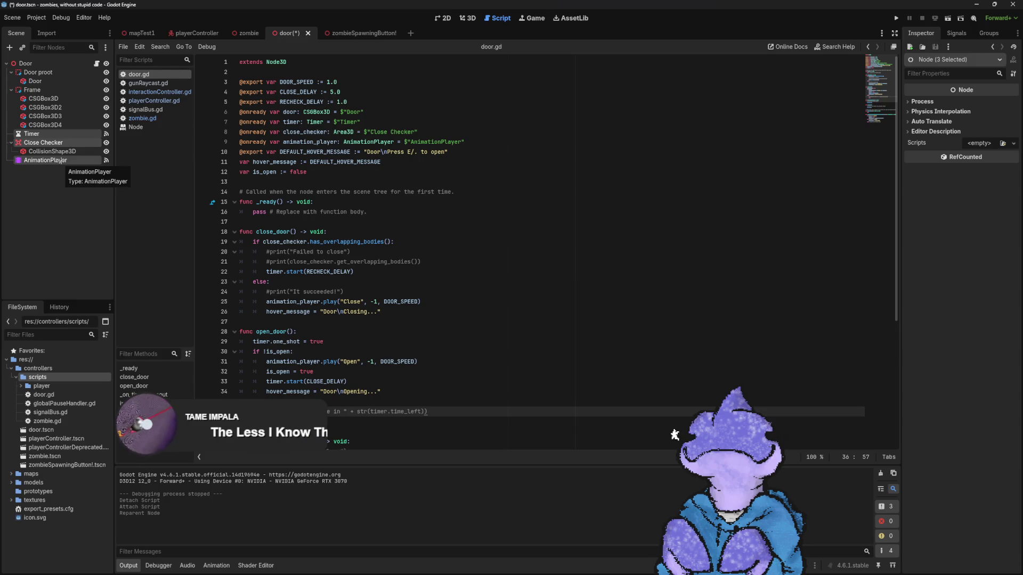
left_click(60, 160)
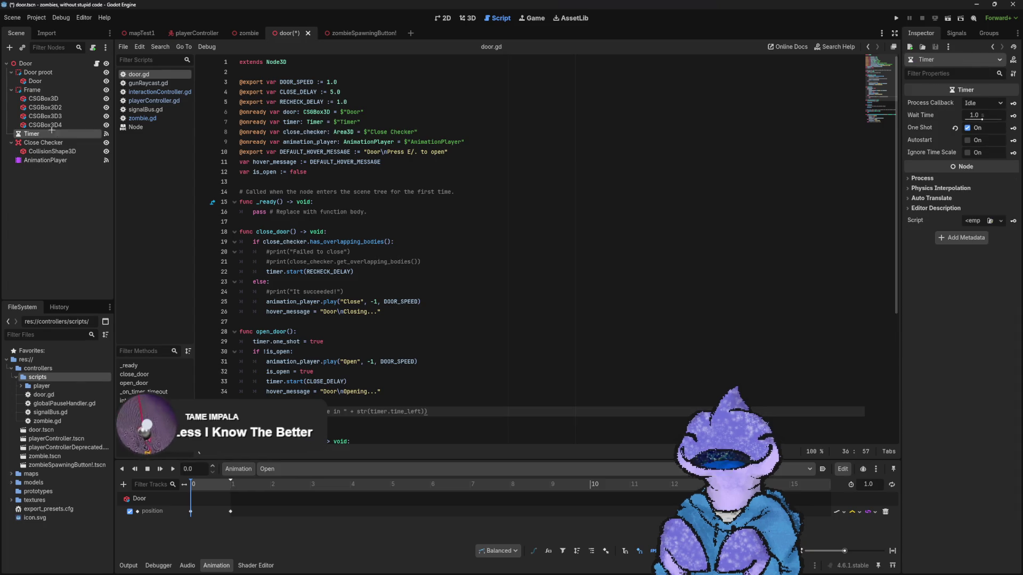
left_click(48, 64)
left_click(49, 73)
left_click(31, 63)
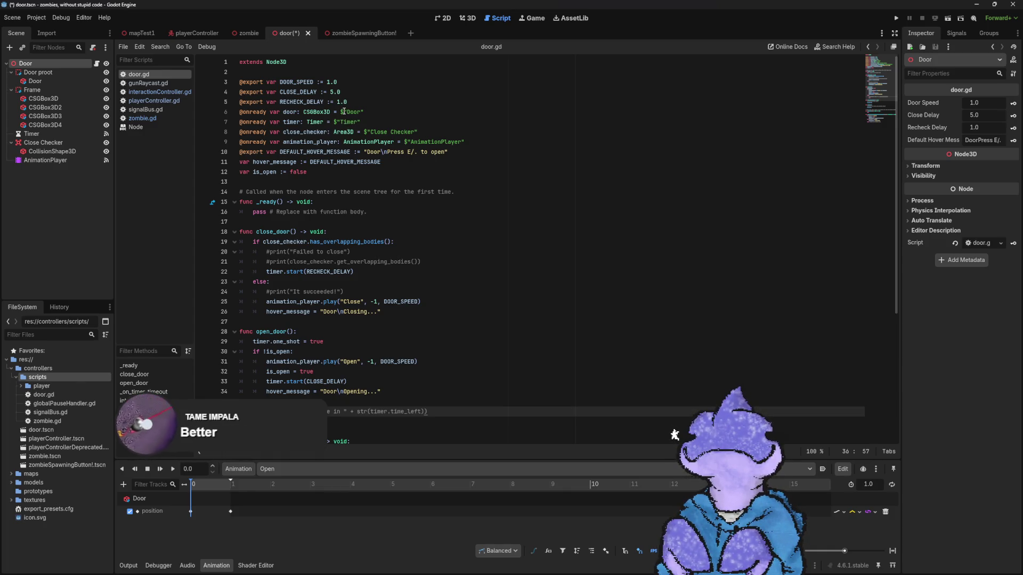
Step: Change the door path on line 6 to $"Door proot/Door" and run the game
left_click(347, 112)
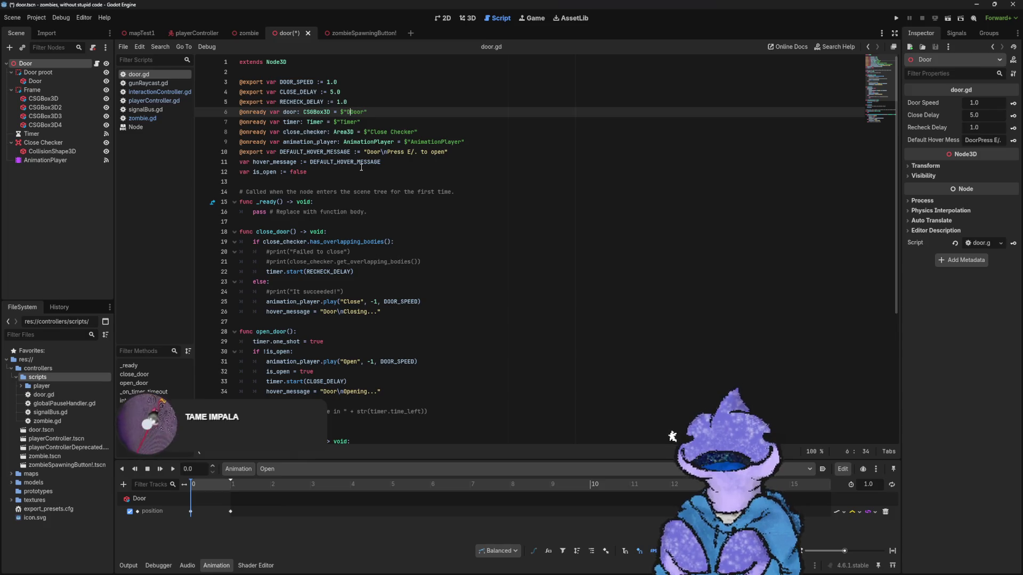
type("DoorProotDoor")
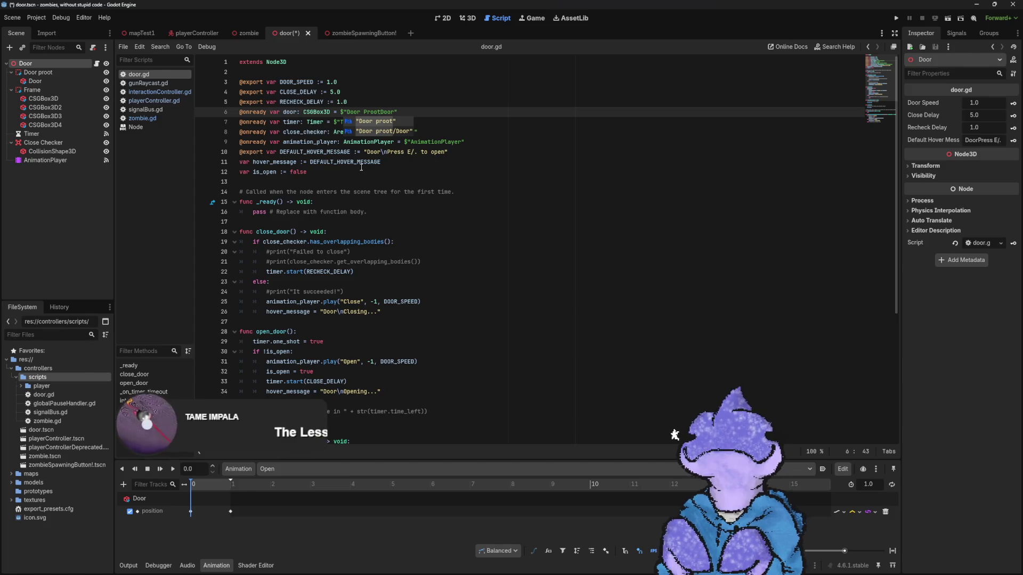
key("BackSpace")
key("BackSpace")
type("proot/")
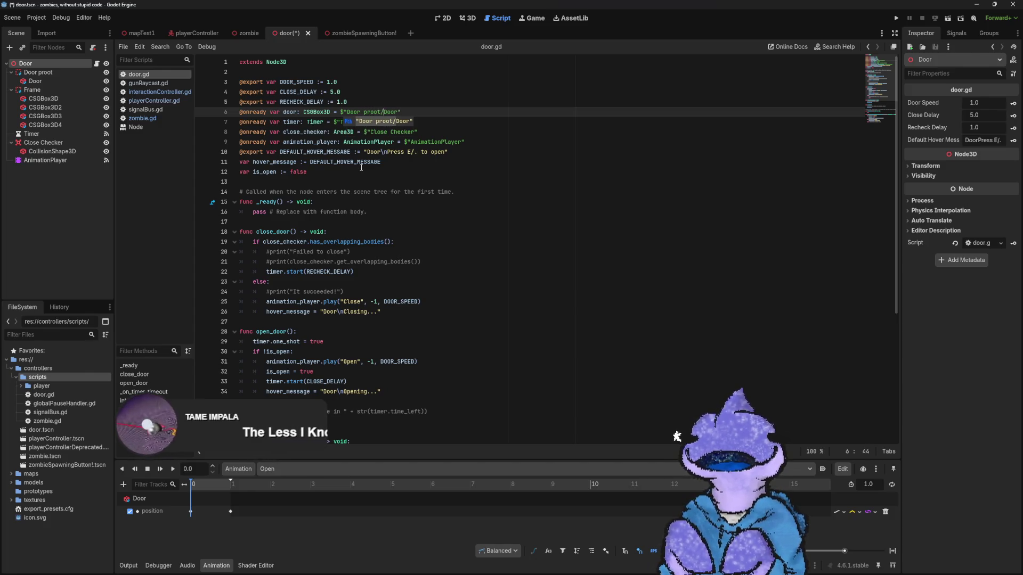
left_click(453, 251)
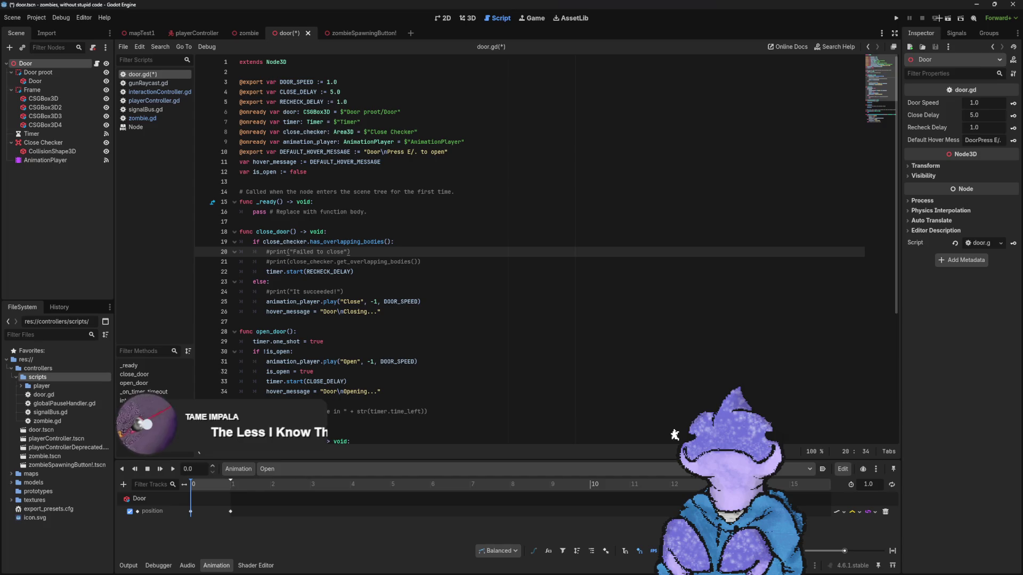
left_click(895, 19)
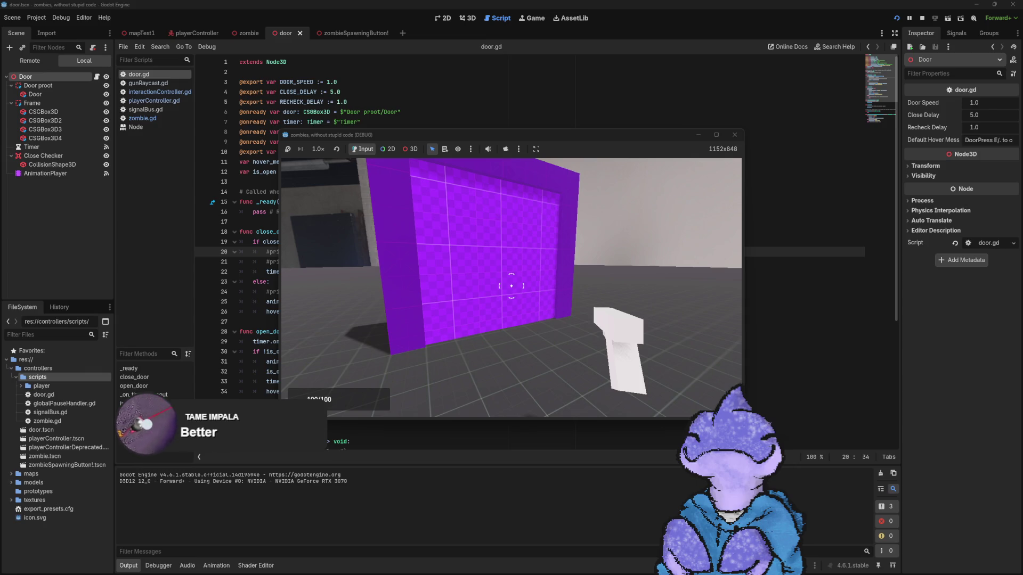
Step: Stop the running game after confirming the purple door stands intact
key("F8")
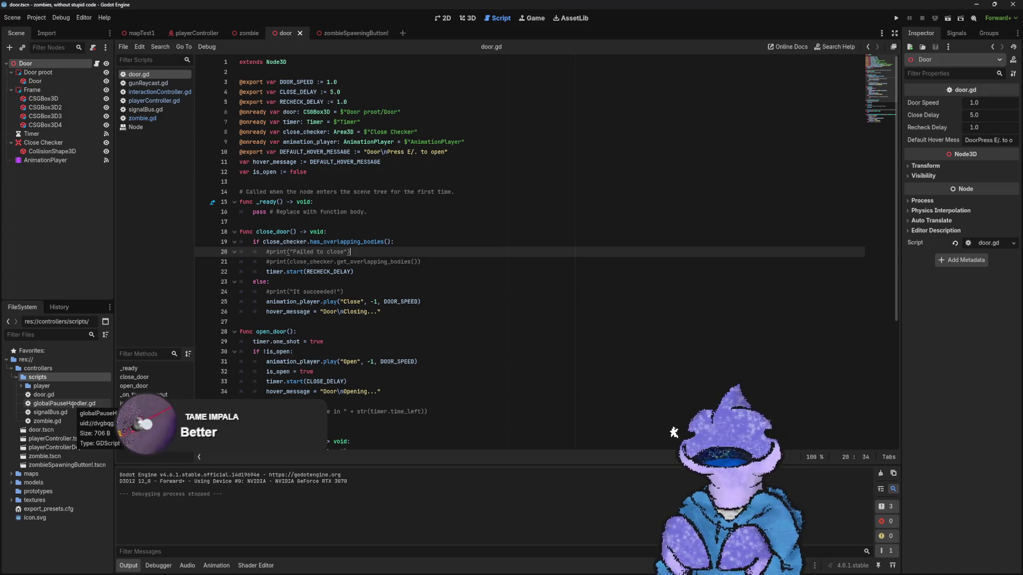
Step: Open hudController.gd and cut the if/elif/else hover_message checks out of _process
left_click(21, 386)
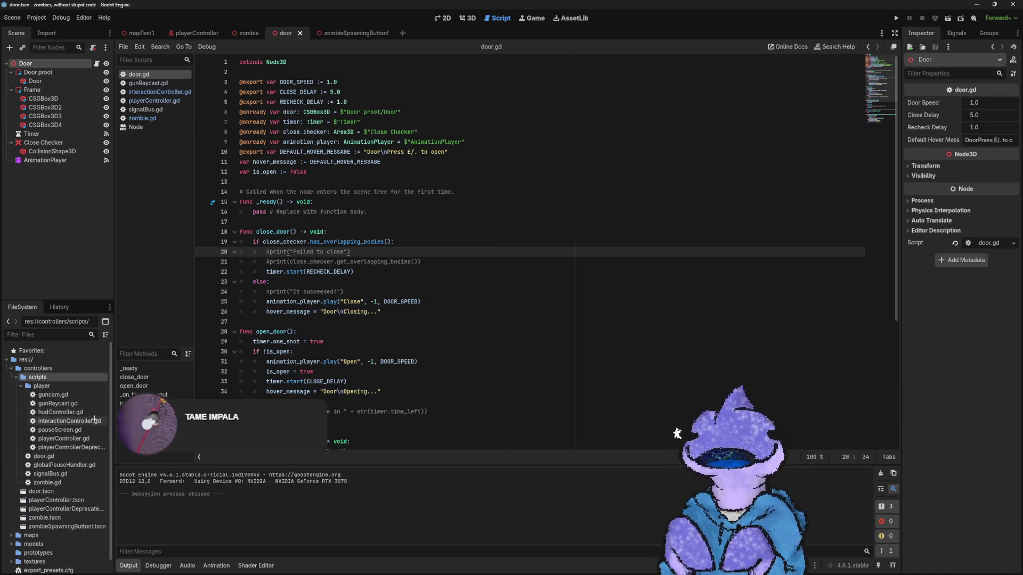
double_click(94, 414)
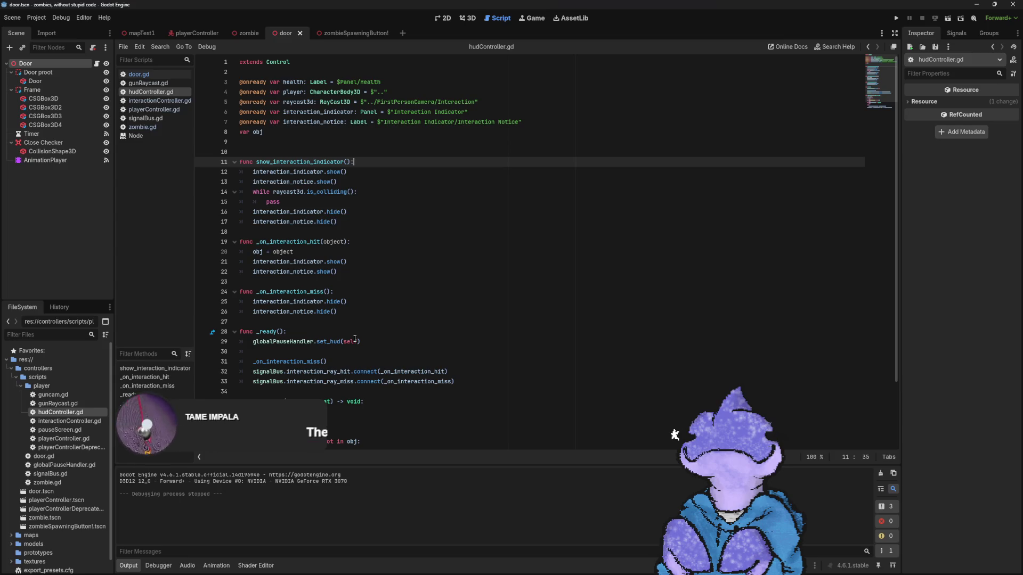
scroll(355, 339, "down", 3)
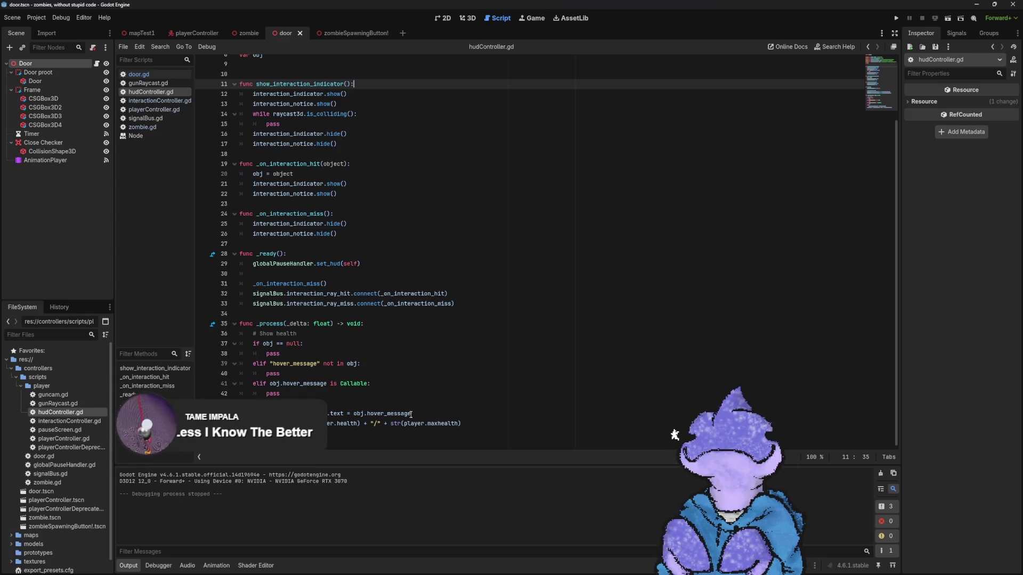
mouse_move(419, 415)
left_mouse_down()
mouse_move(282, 373)
mouse_move(240, 343)
left_mouse_up()
right_click(296, 345)
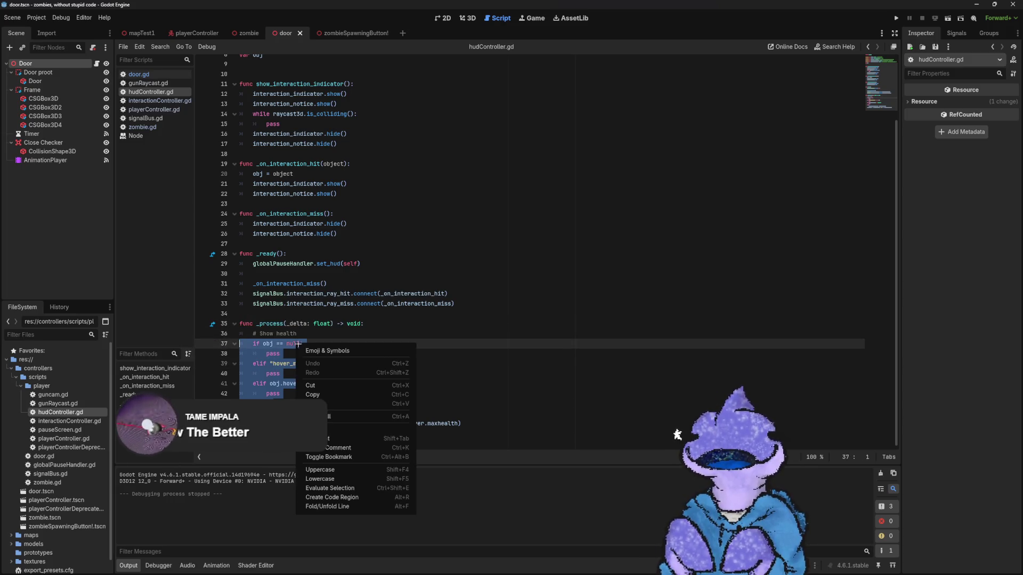
left_click(337, 397)
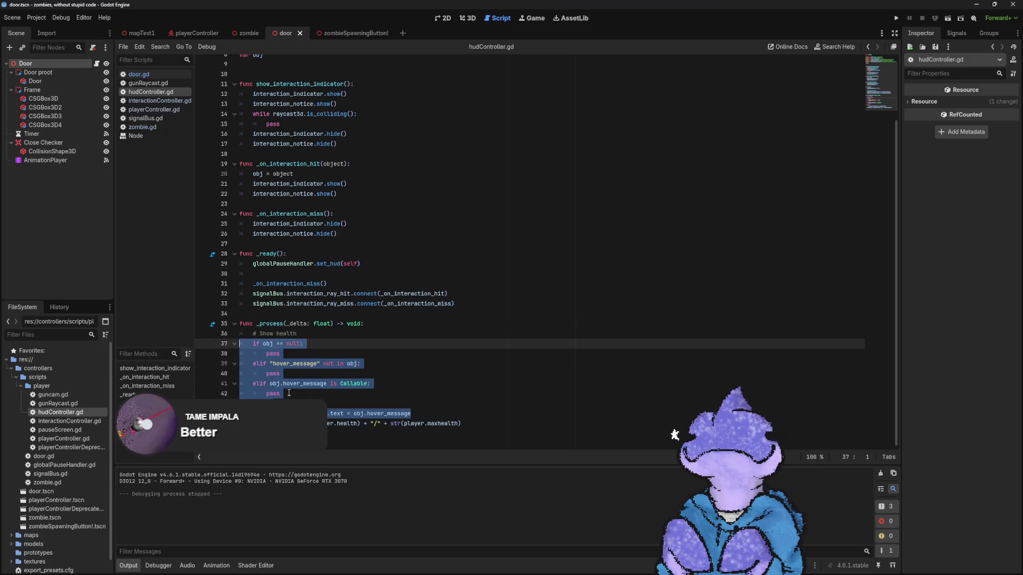
right_click(331, 377)
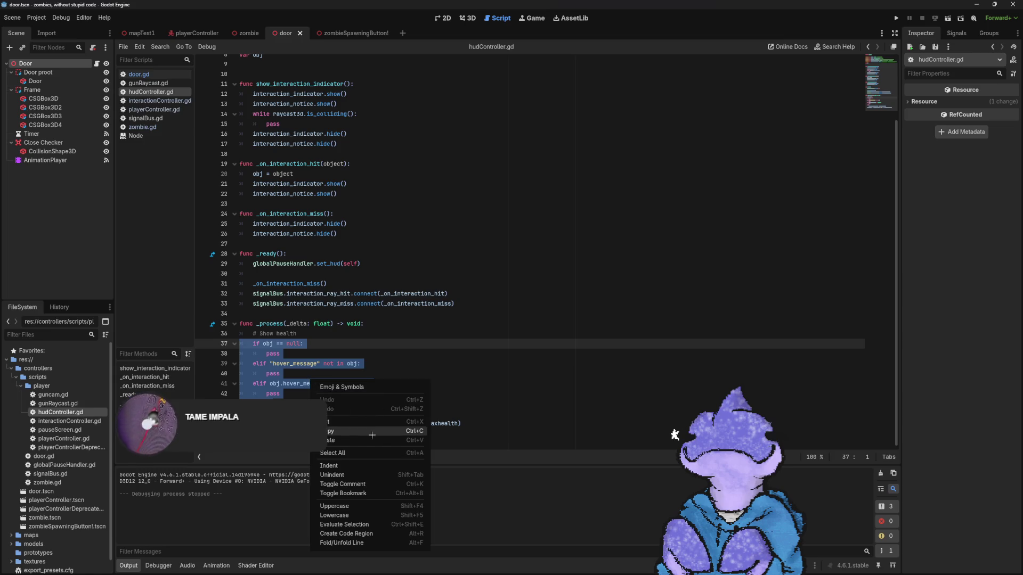
left_click(366, 394)
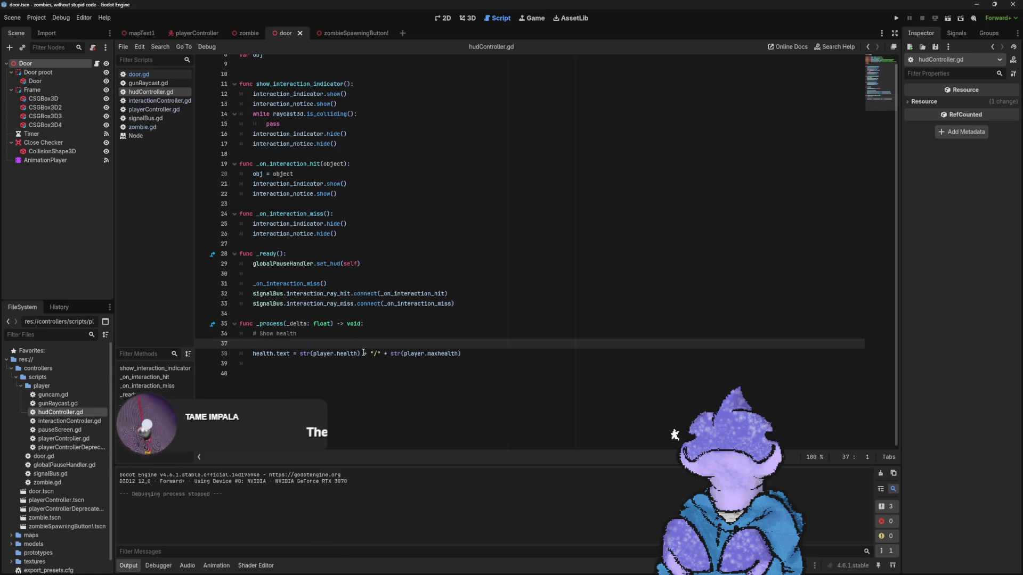
key("BackSpace")
scroll(364, 352, "up", 3)
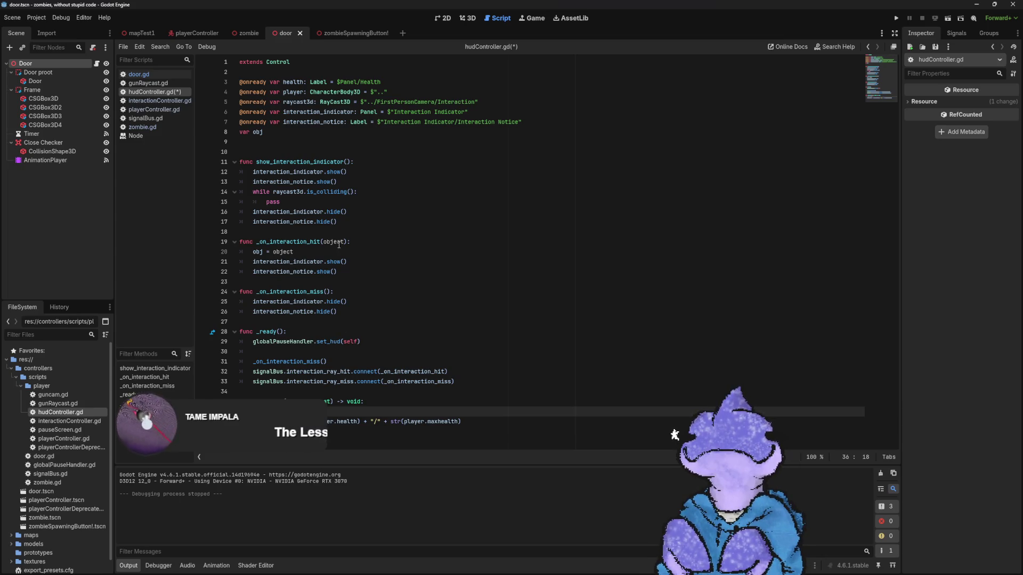
Step: Paste the checks on a new line after obj = object in _on_interaction_hit
left_click(312, 254)
left_click(356, 274)
left_click(344, 251)
key("Return")
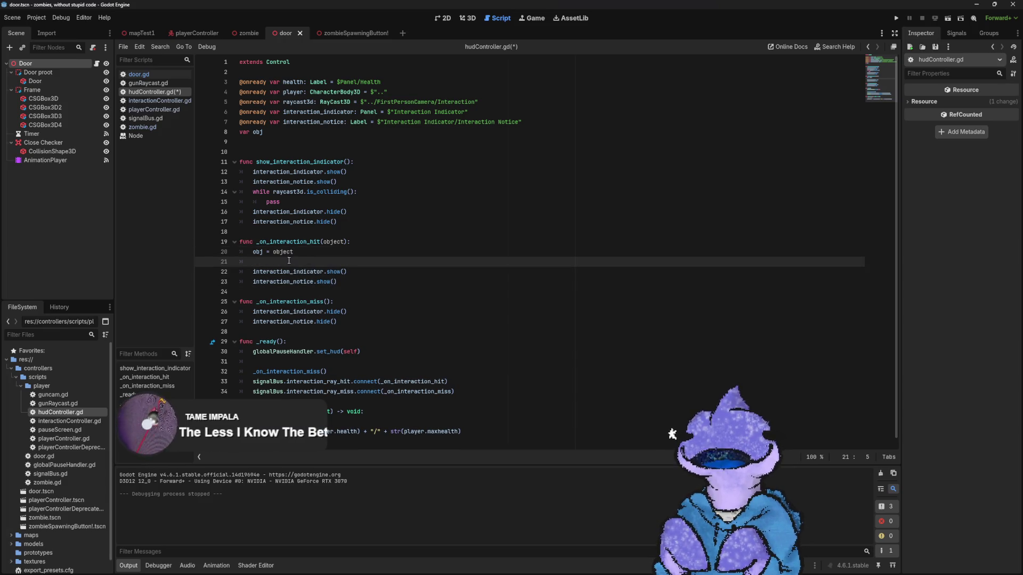
right_click(274, 262)
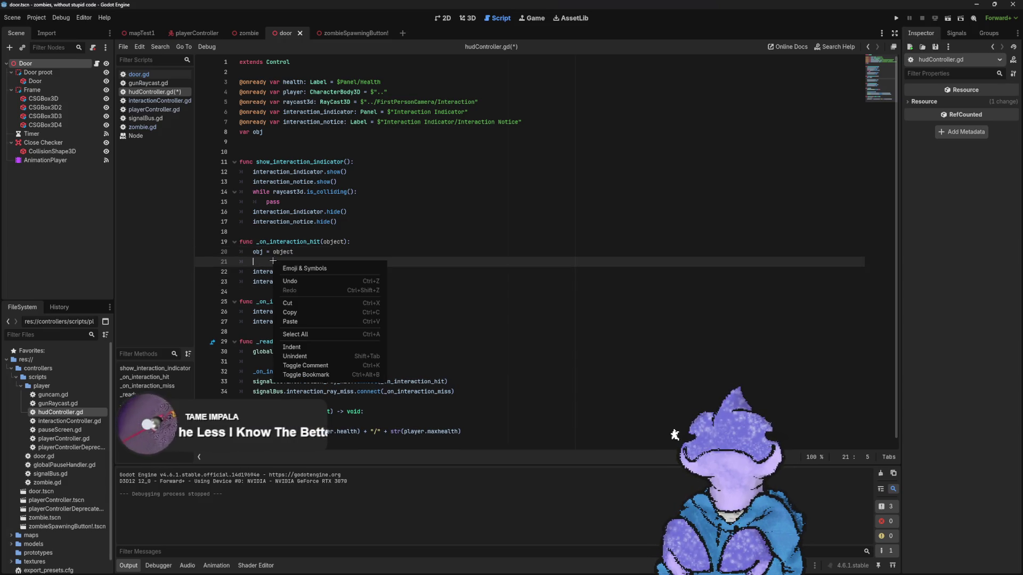
left_click(318, 322)
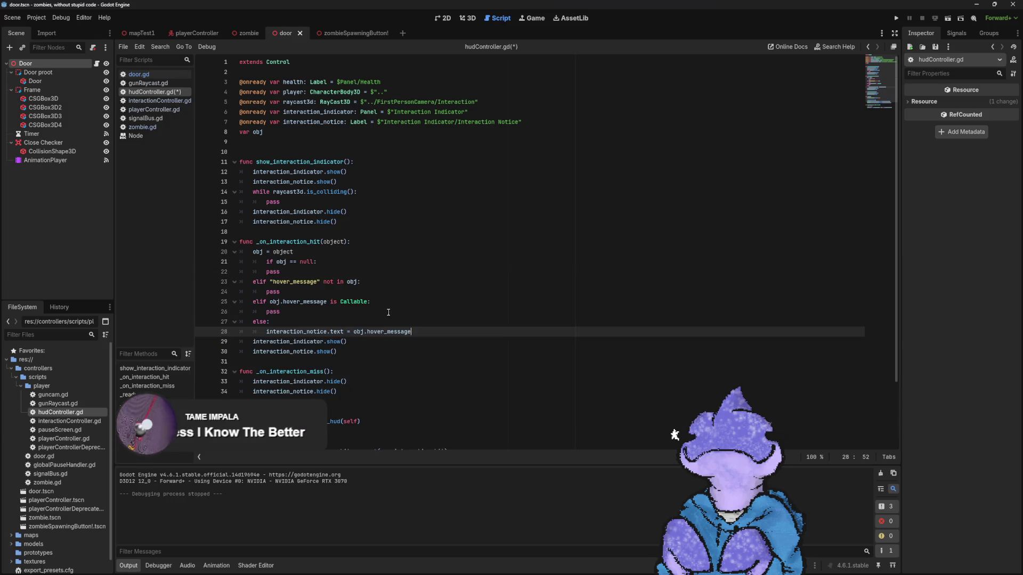
Step: Fix the pasted block's indentation and delete the if obj == null check
left_click(433, 273)
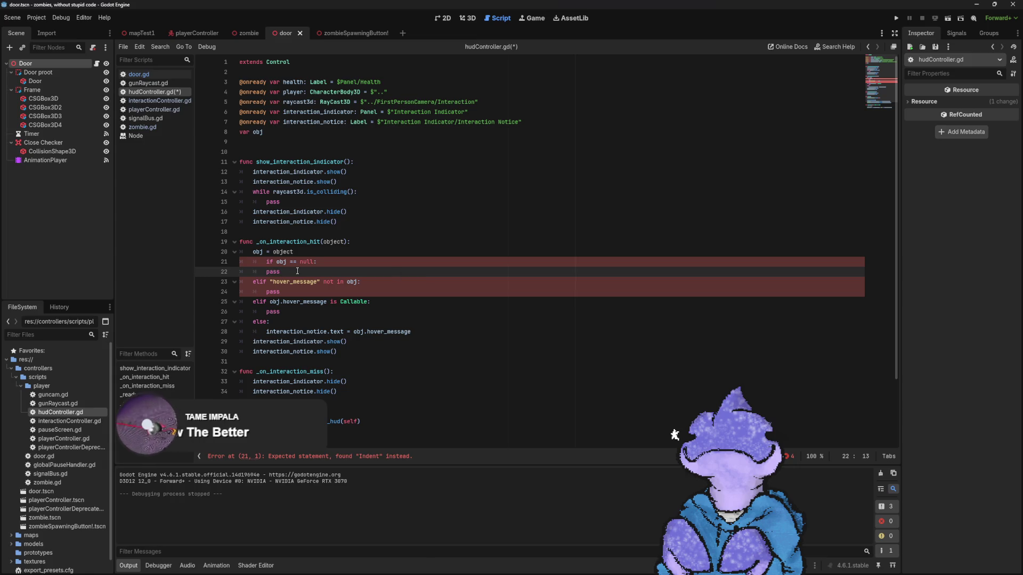
left_click(265, 263)
key("Return")
key("Up")
key("BackSpace")
key("BackSpace")
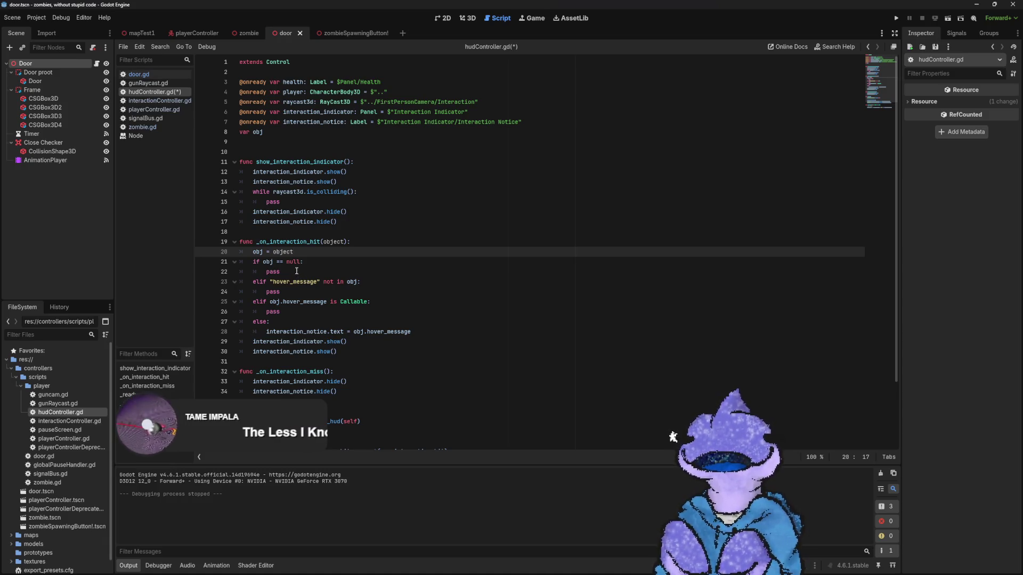
left_click_drag(296, 271, 307, 254)
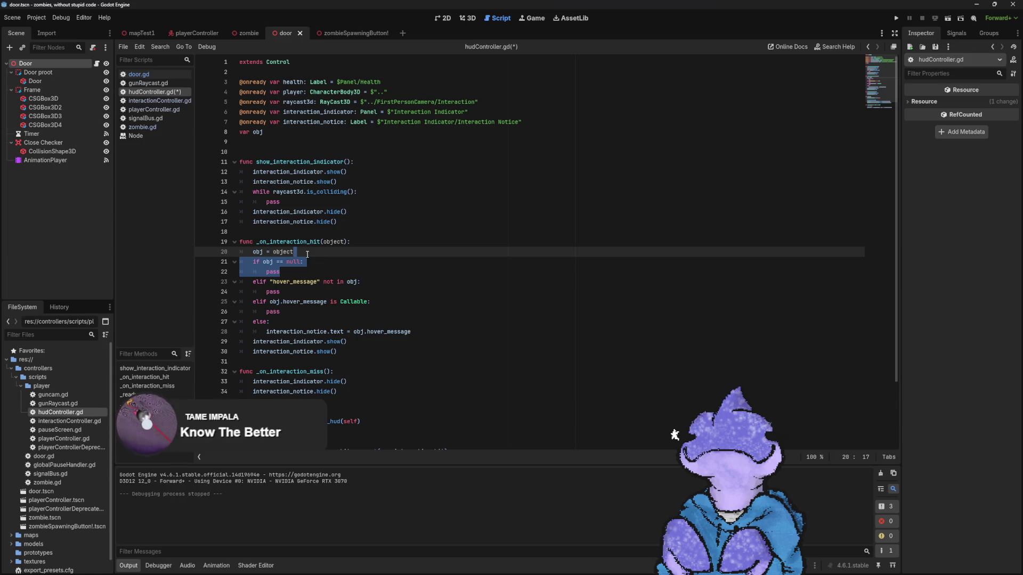
key("Delete")
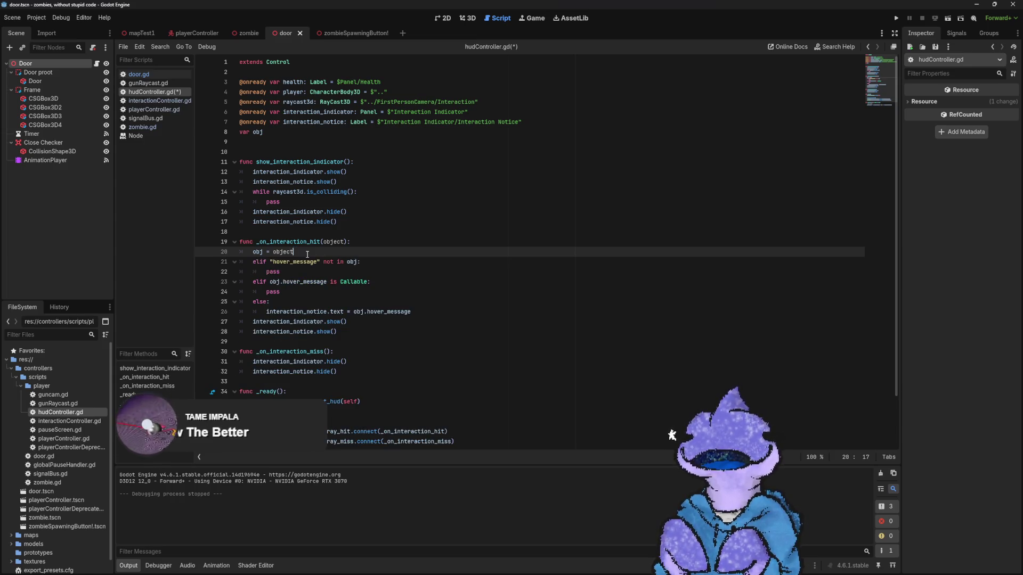
Step: Replace a pass with 'retu' and delete the remaining elif checks, leaving an empty indented line
left_click(292, 271)
left_click_drag(268, 273, 267, 272)
type("retu")
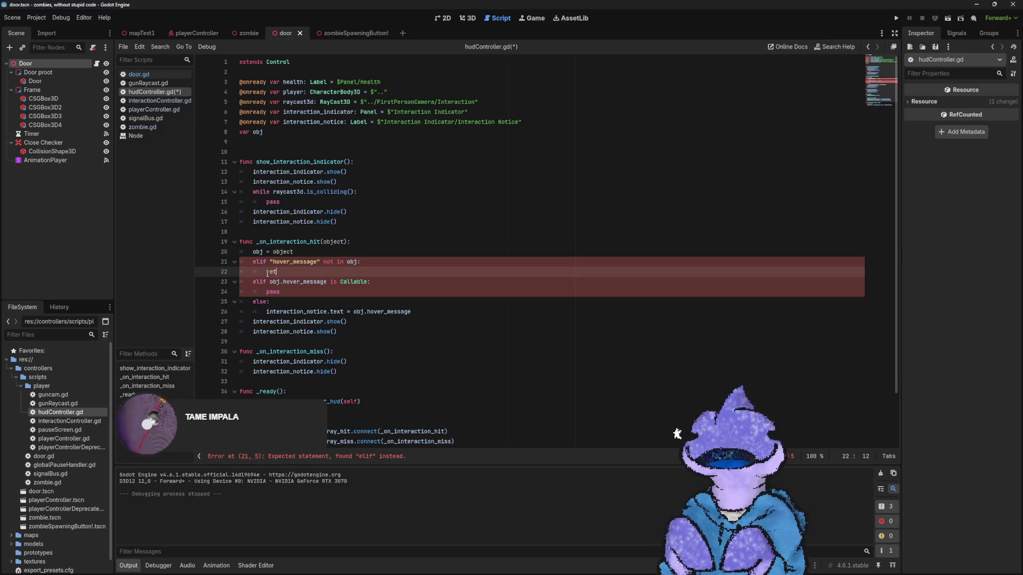
left_click(301, 295)
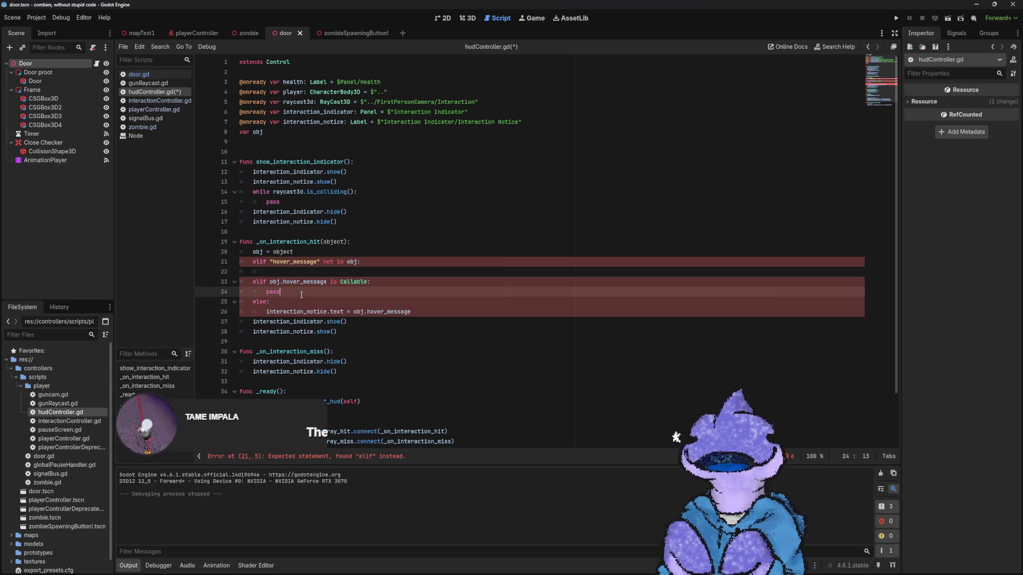
left_click_drag(293, 293, 252, 261)
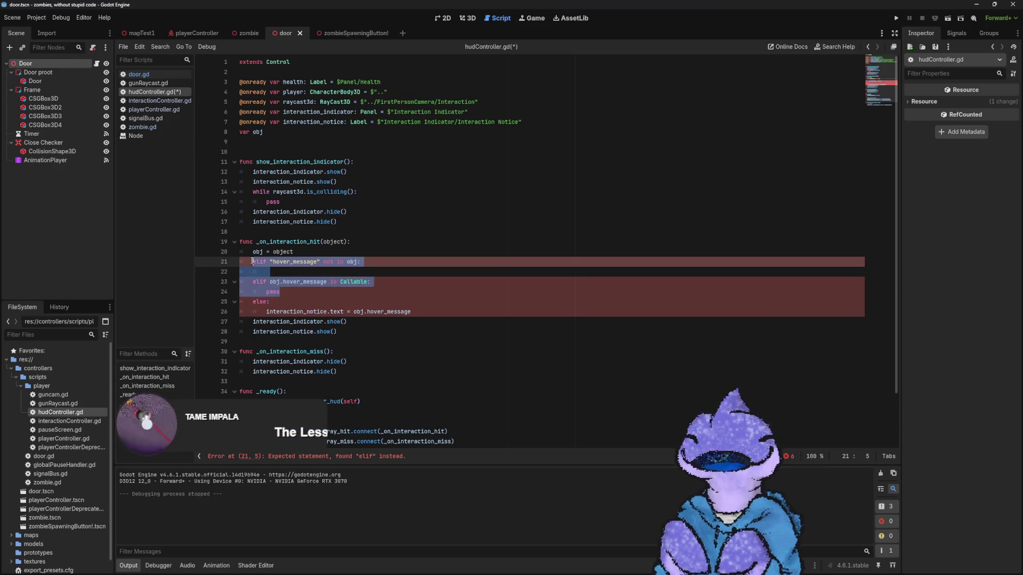
scroll(298, 301, "down", 2)
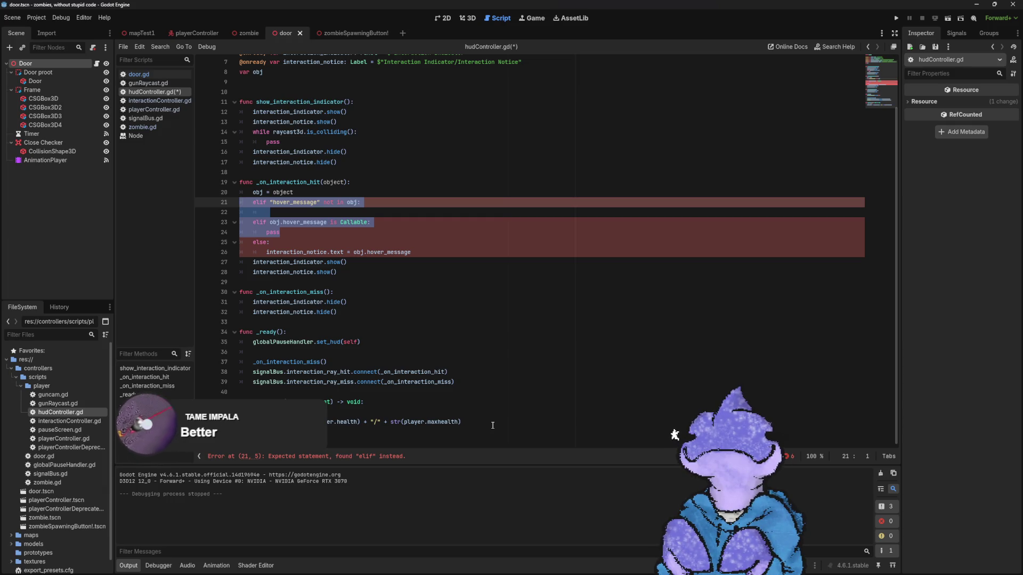
scroll(484, 424, "up", 1)
scroll(484, 424, "up", 2)
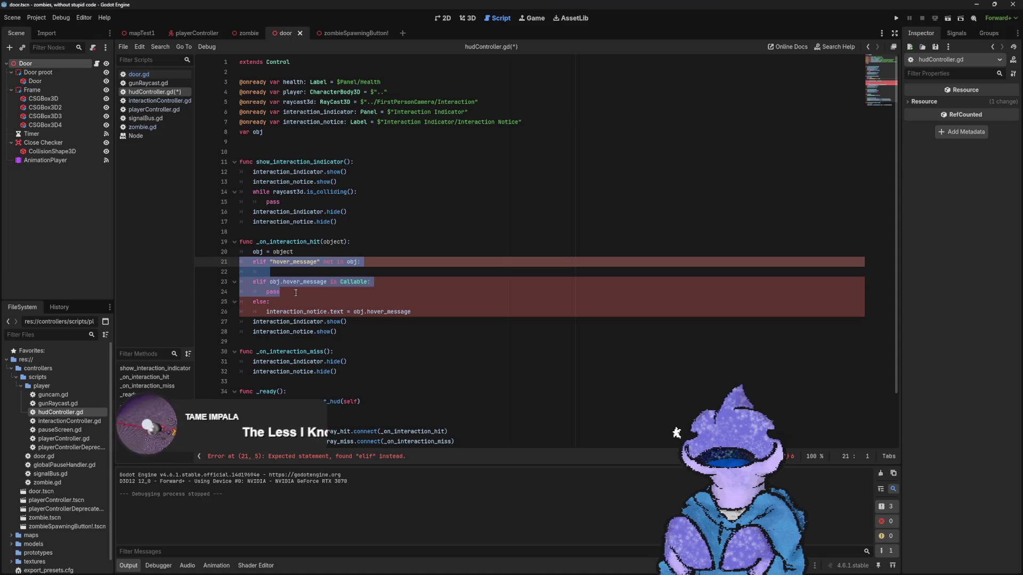
key("Tab")
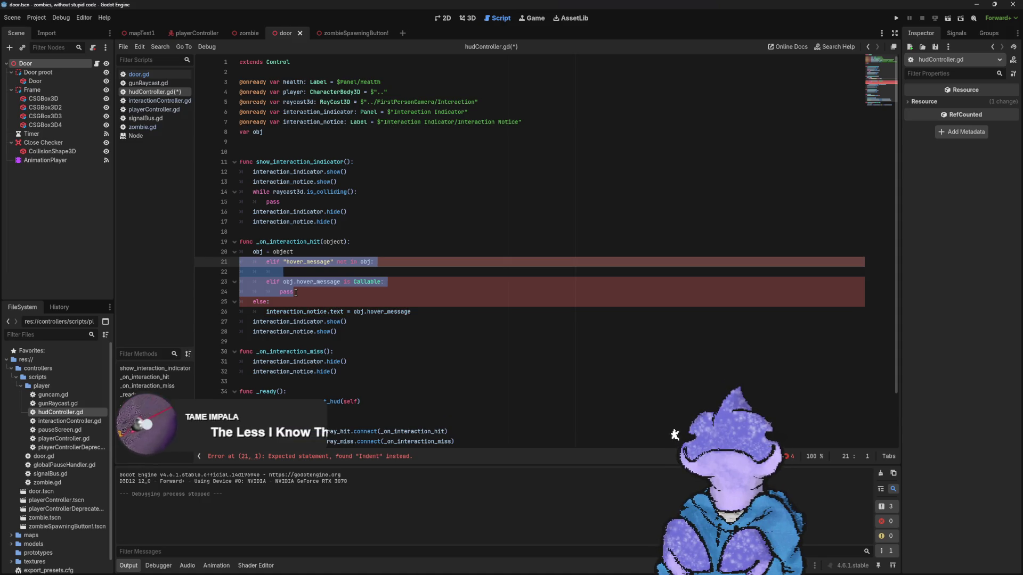
key("BackSpace")
key("Tab")
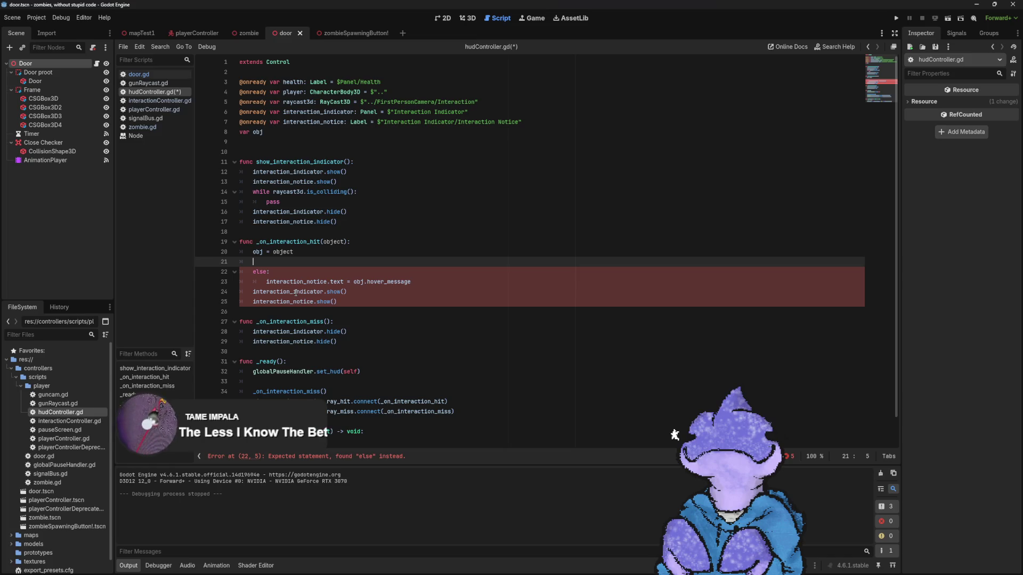
Step: Write 'while "hover_message" not in obj or obj.hover_message is Callable:' and start its indented body
type("whe")
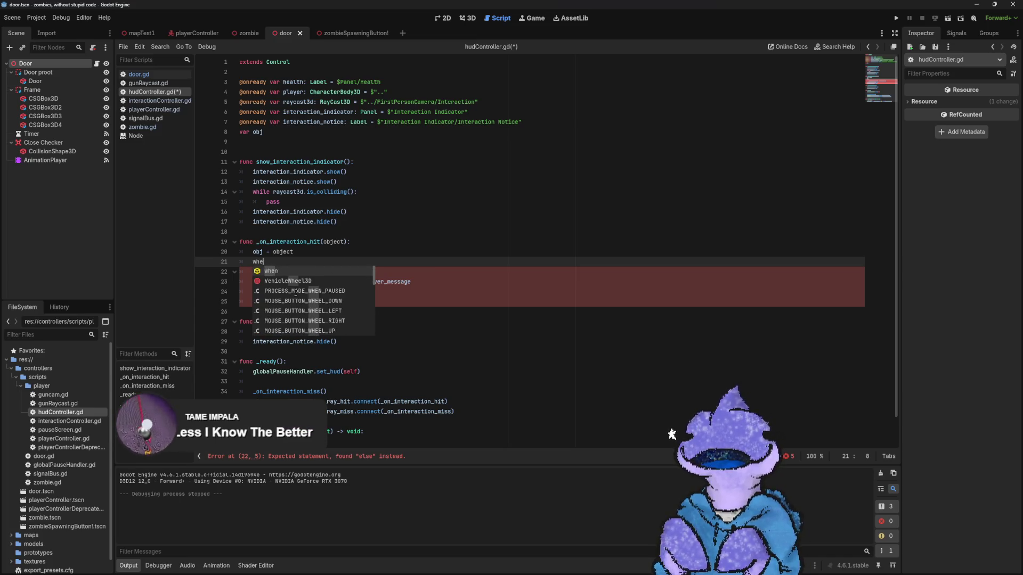
key("BackSpace")
key("BackSpace")
type("le")
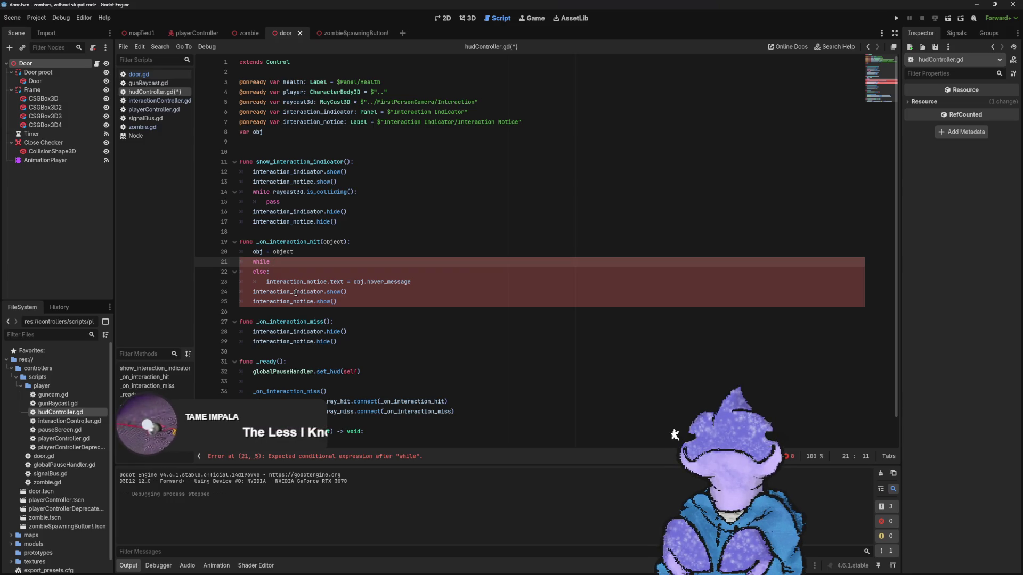
type("hover")
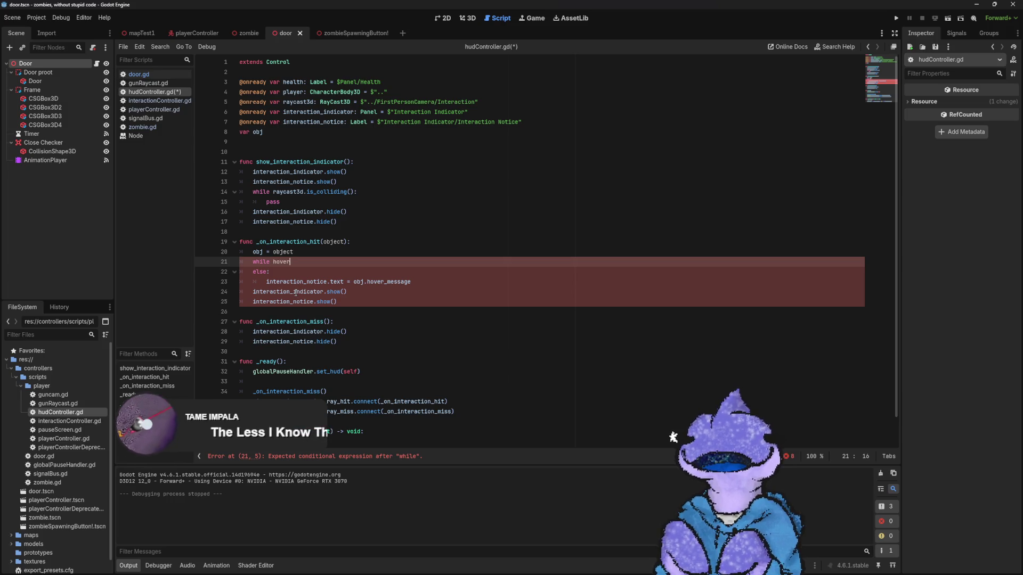
key("BackSpace")
key("BackSpace")
type("\"hover_message\" not in obj or obj.hov")
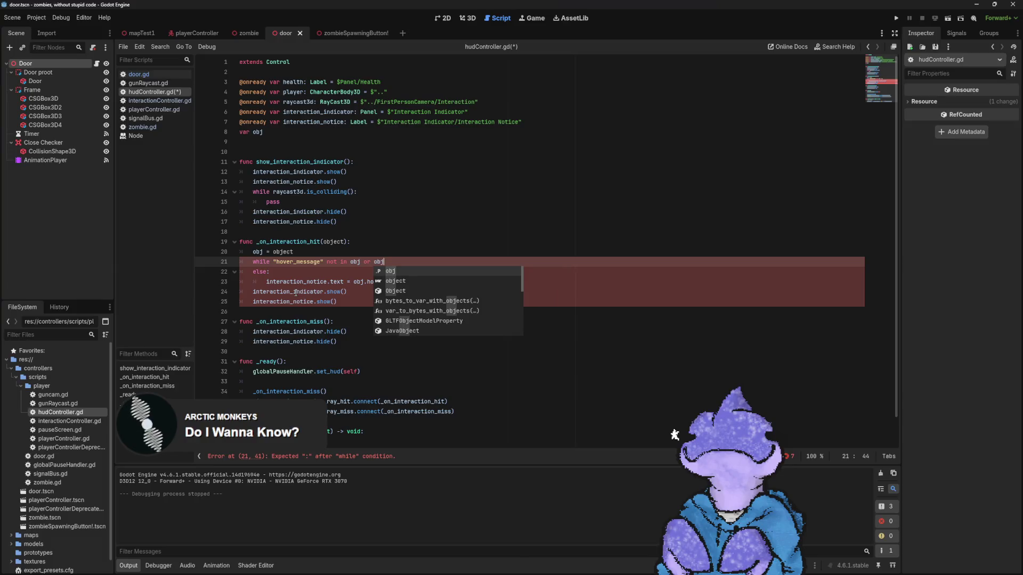
type("er_")
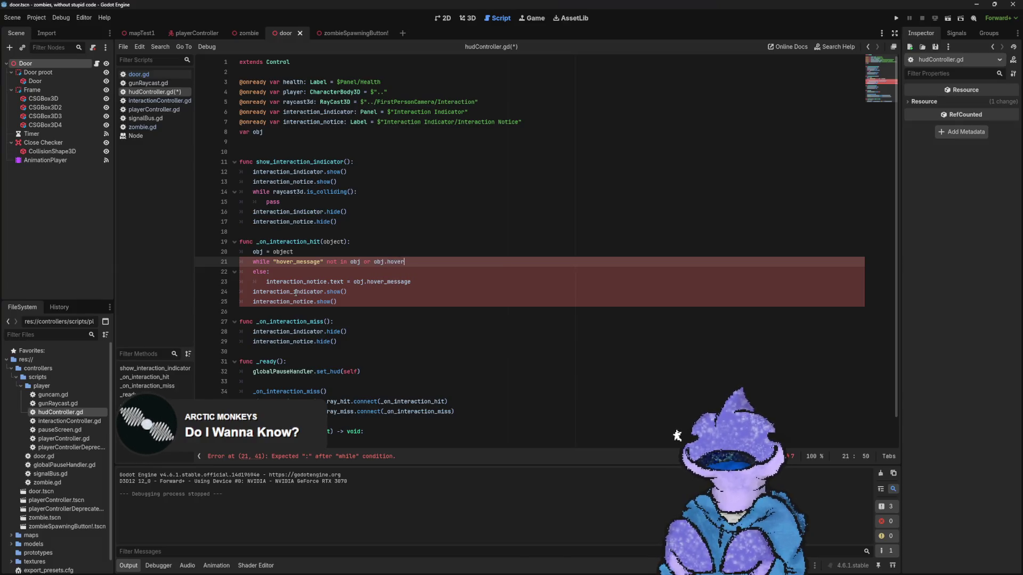
type("mes")
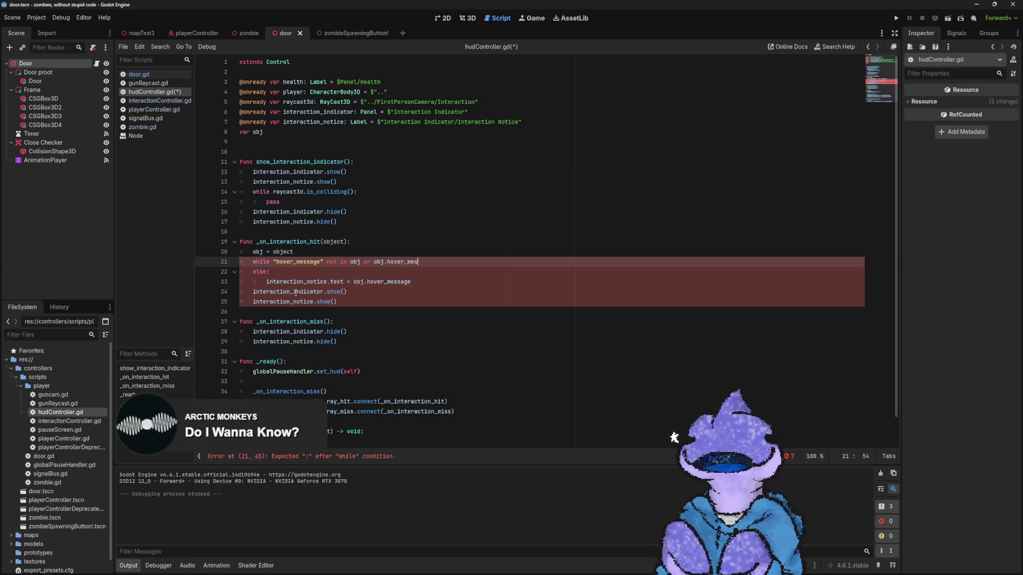
type("sage is Callabs")
key("BackSpace")
type("le:")
key("Return")
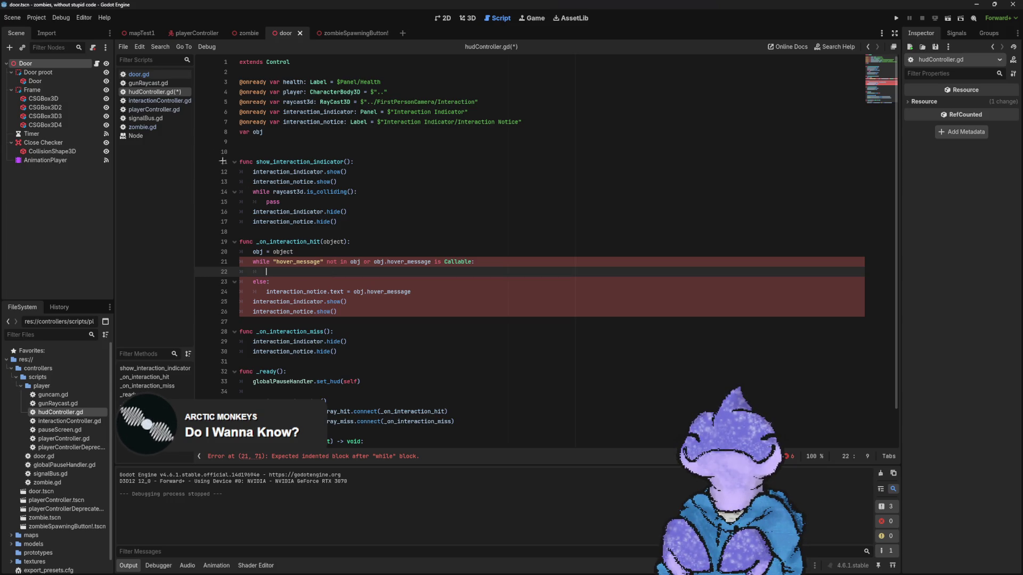
left_click(158, 100)
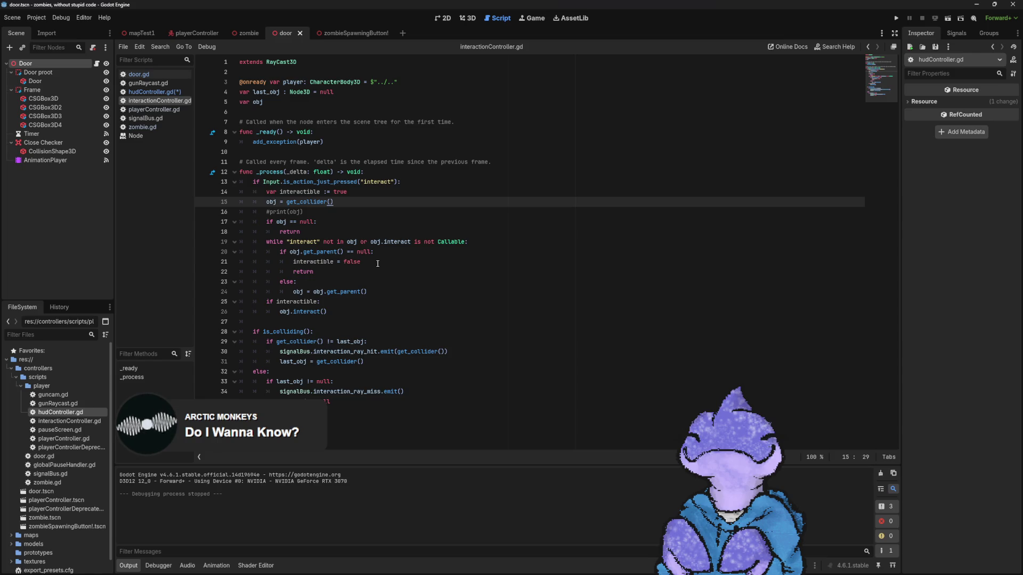
Step: Review interactionController.gd's interact and is_colliding blocks, then select the var keyword on line 14
left_click(280, 191)
Step: Delete var from line 14 and declare 'var interactible : bool' on line 6
key("ctrl+shift+Left")
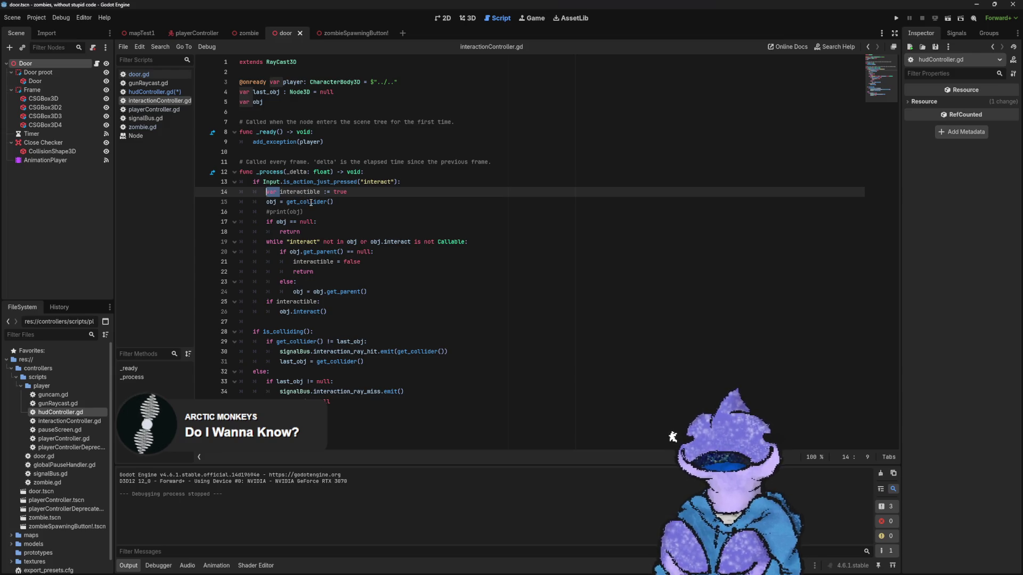
mouse_move(304, 207)
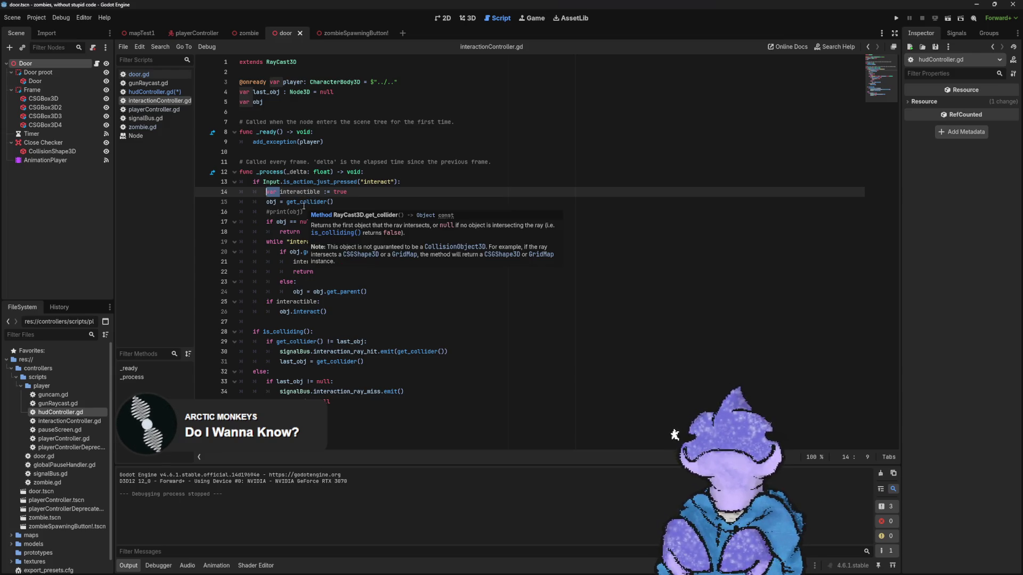
key("BackSpace")
left_click(266, 112)
type("var intera")
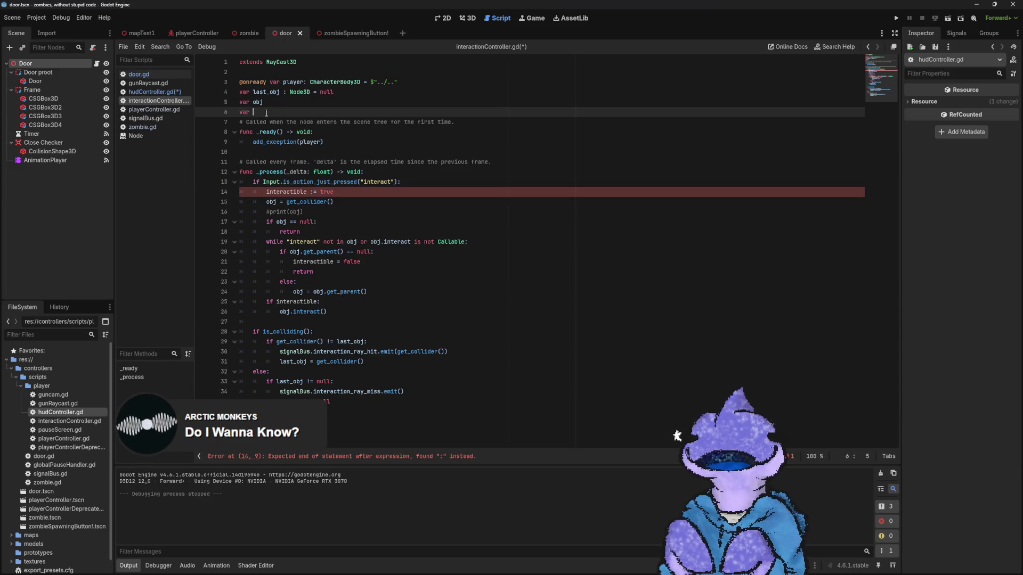
type("ctible ")
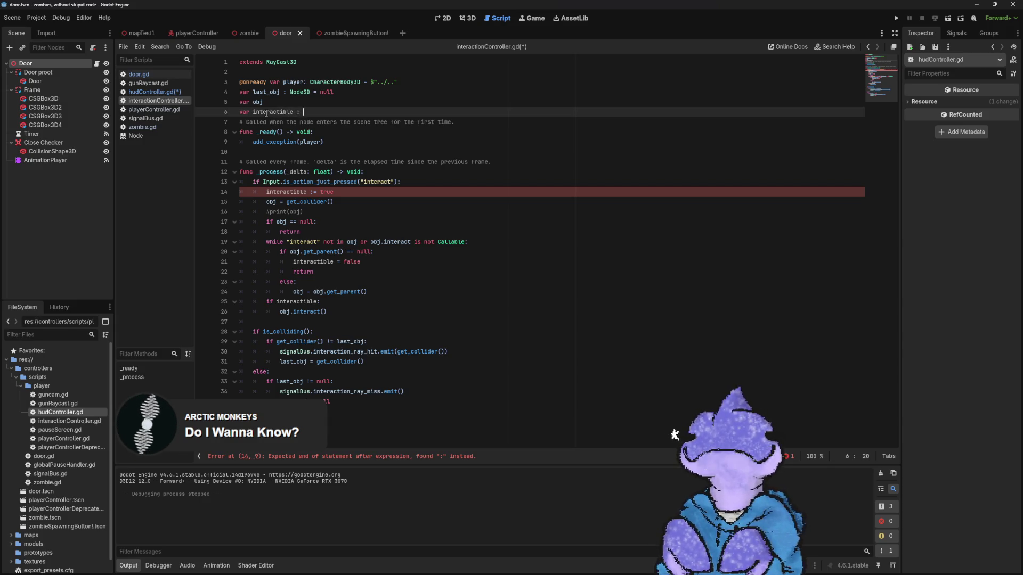
type(": bool")
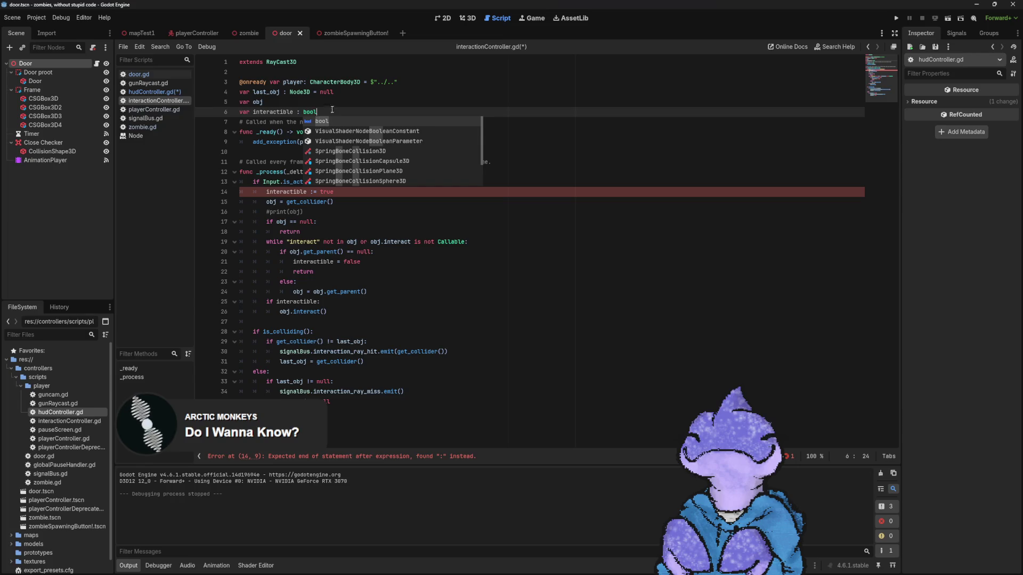
key("Escape")
Step: Default the declaration to '= false' and turn line 14's ':=' into a plain '=' assignment
left_click(347, 192)
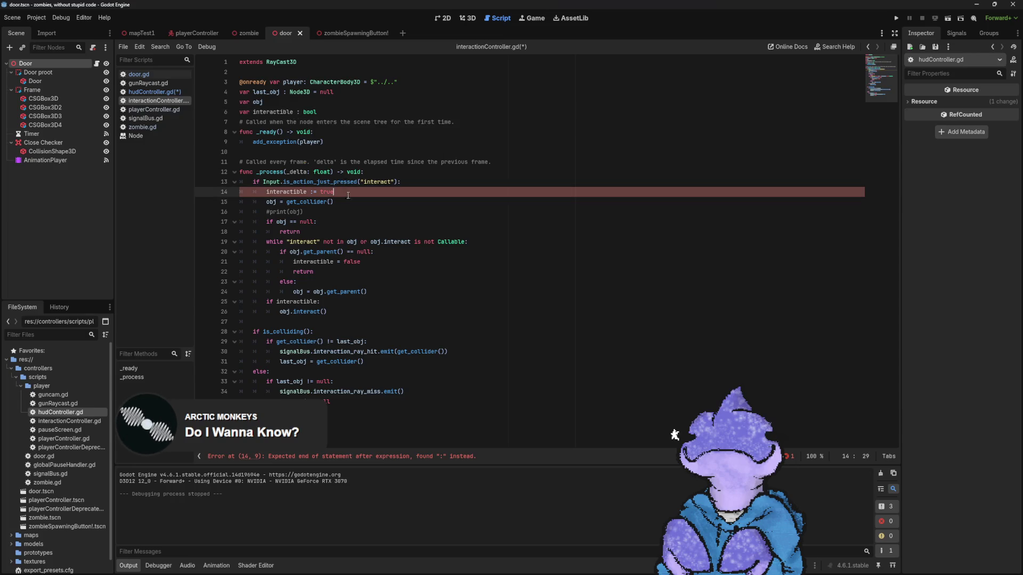
left_click(298, 112)
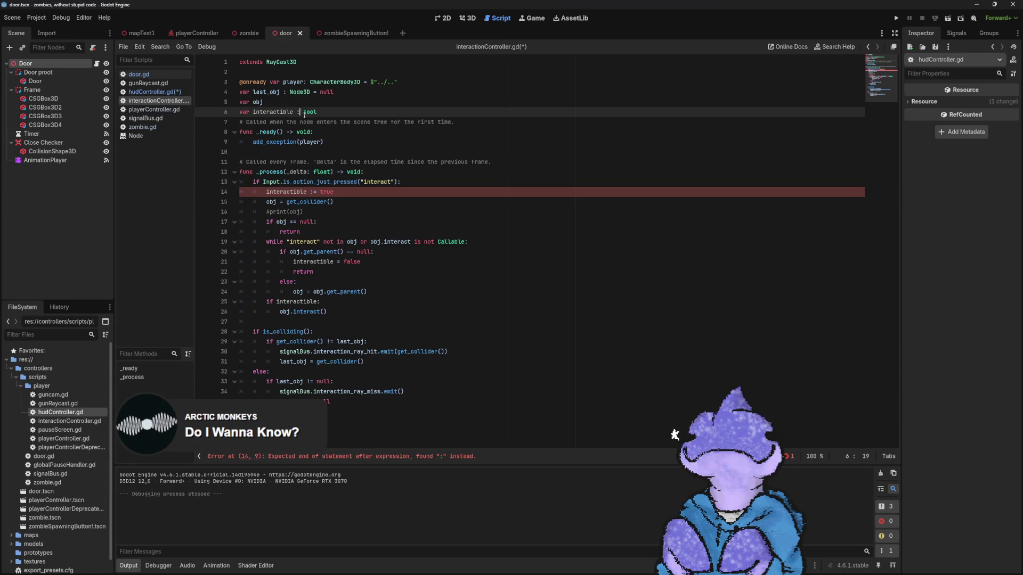
left_click(331, 112)
type("= false")
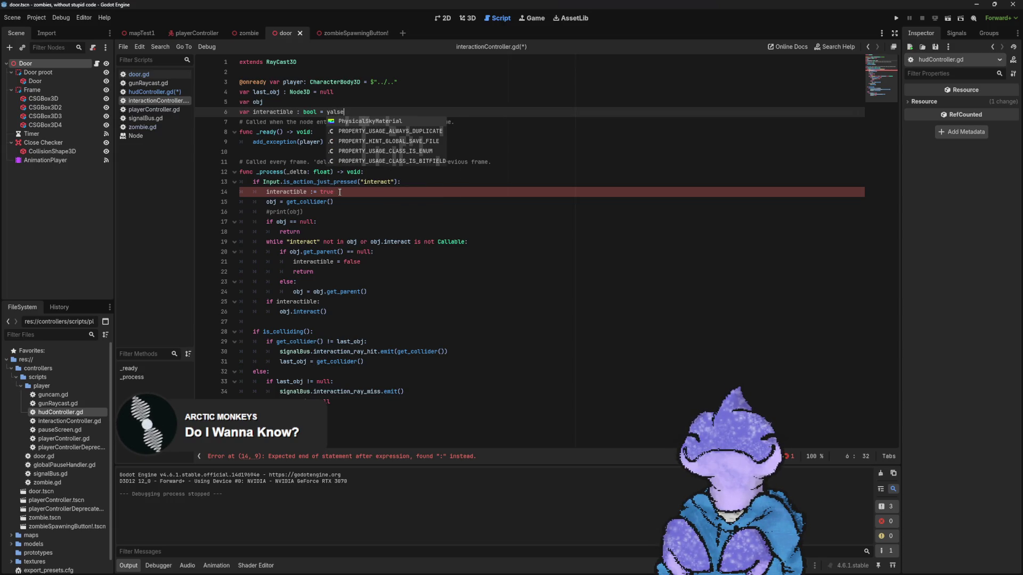
key("Left")
key("Left")
key("Left")
key("BackSpace")
type("f")
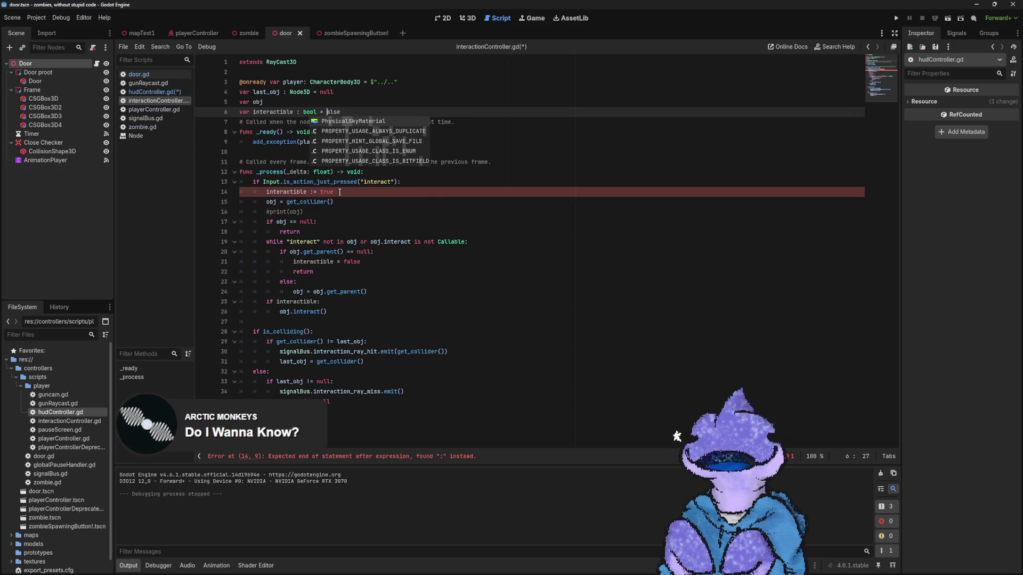
left_click(314, 192)
key("BackSpace")
left_click(367, 203)
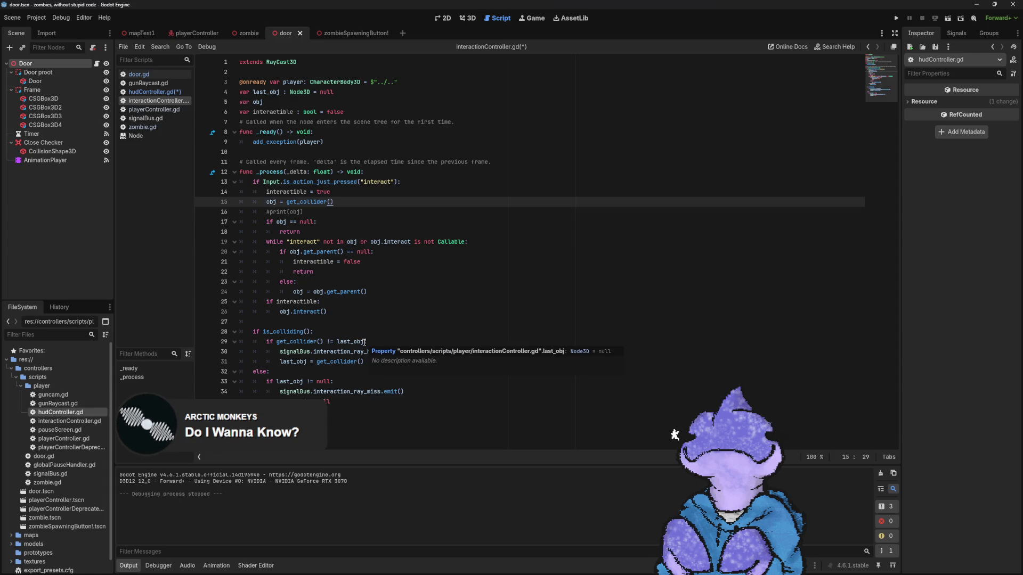
Step: Append 'and interactible' to the line 29 condition
left_click(364, 342)
type("a")
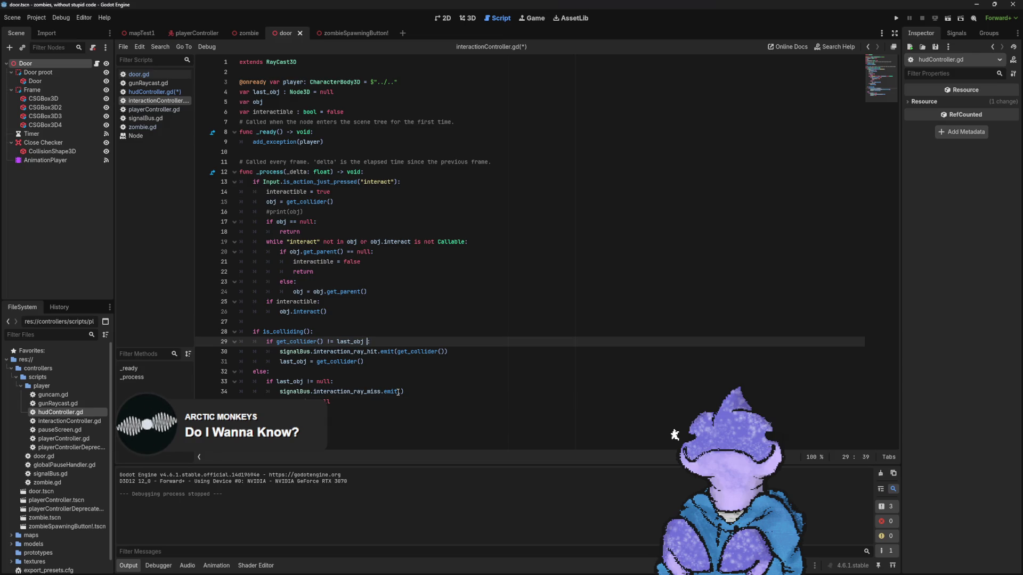
type("nd")
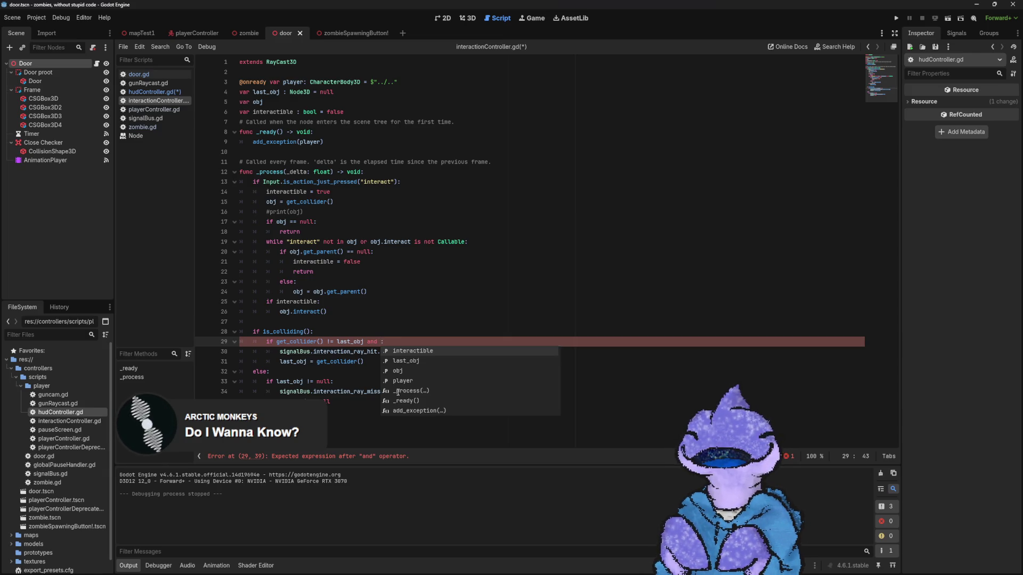
key("Return")
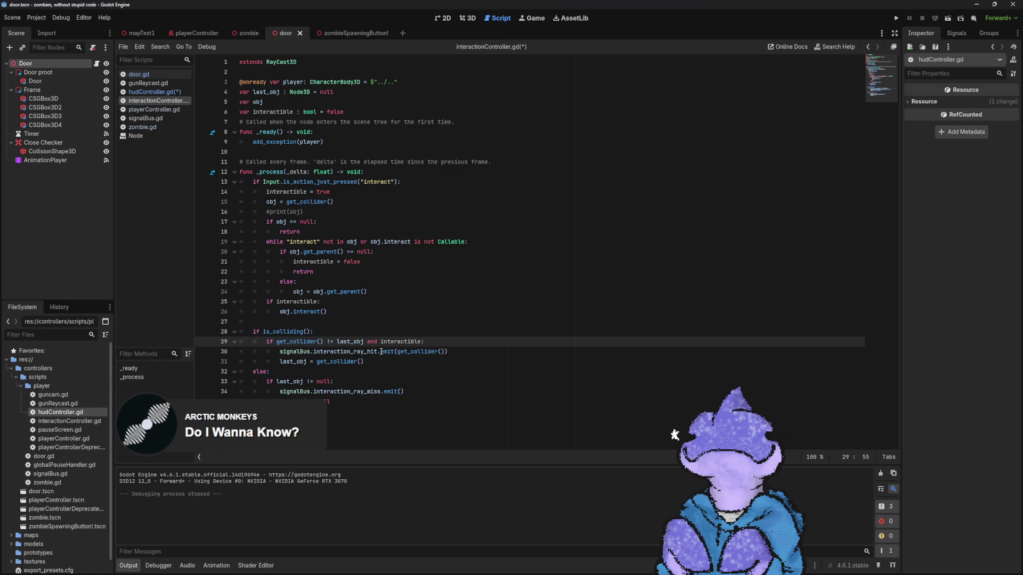
Step: Replace get_collider() with obj in the line 29 condition, giving 'obj != last_obj and interactible'
left_click_drag(323, 341, 279, 343)
type("obk")
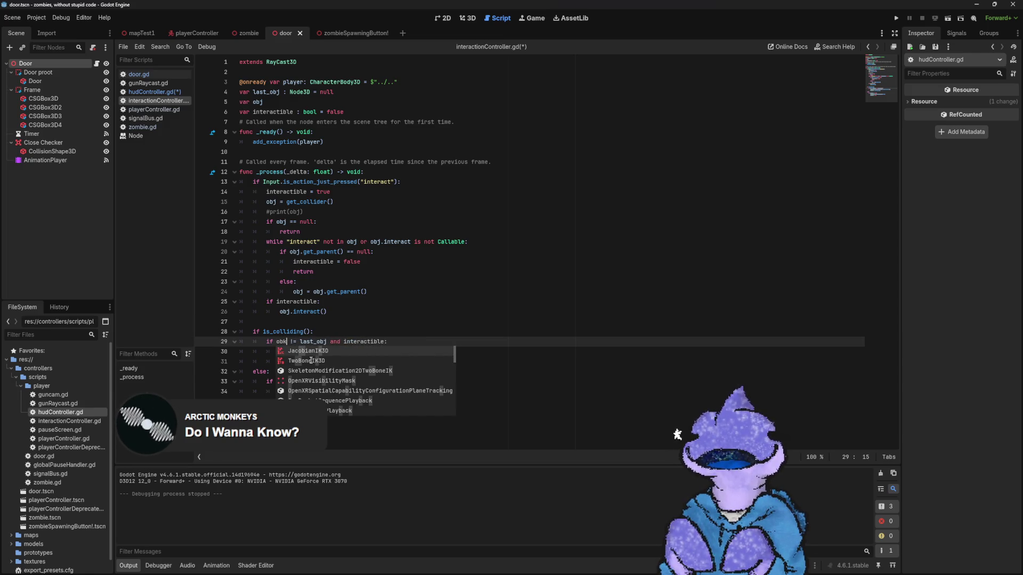
key("BackSpace")
type("j")
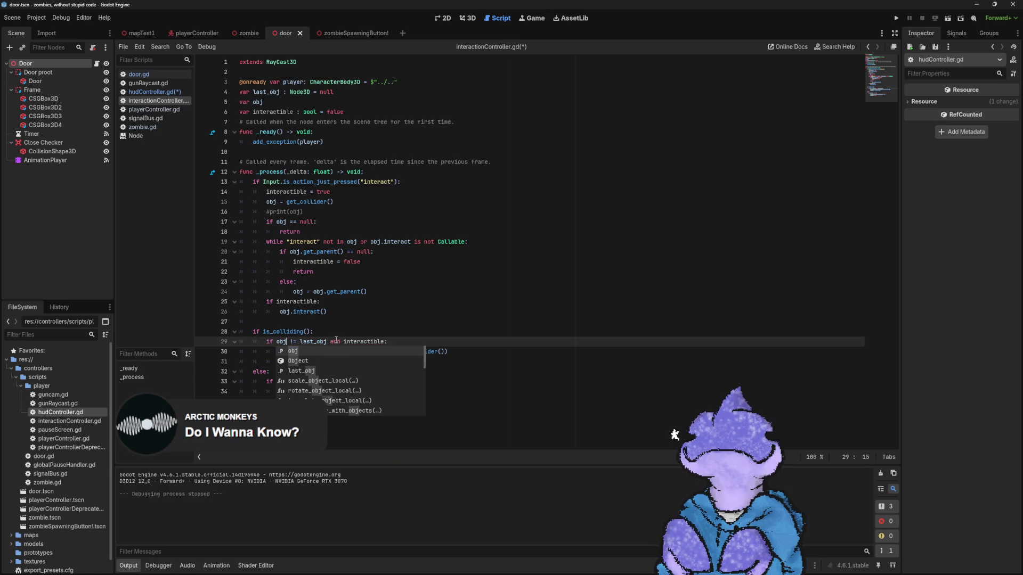
left_click(336, 342)
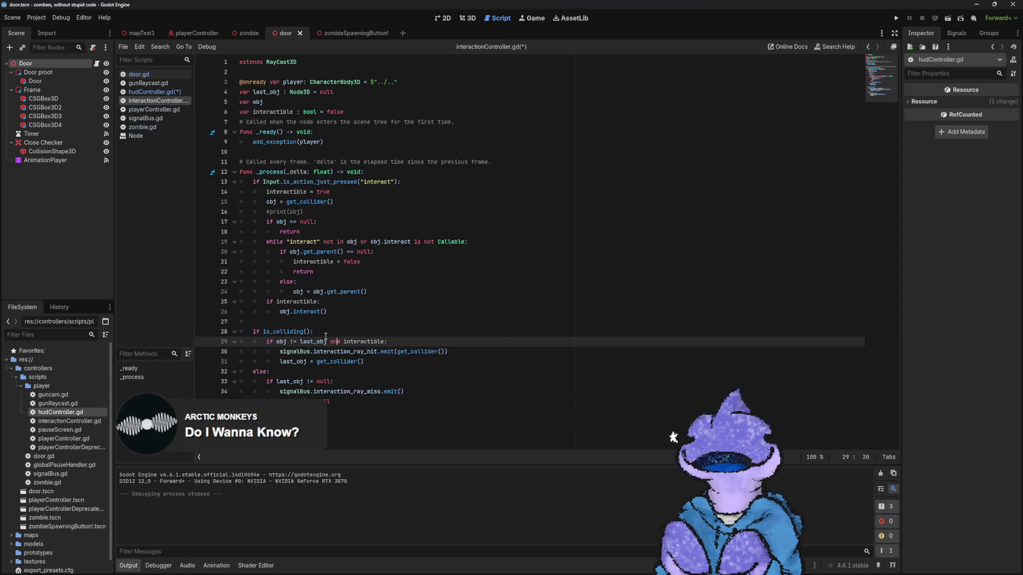
mouse_move(328, 336)
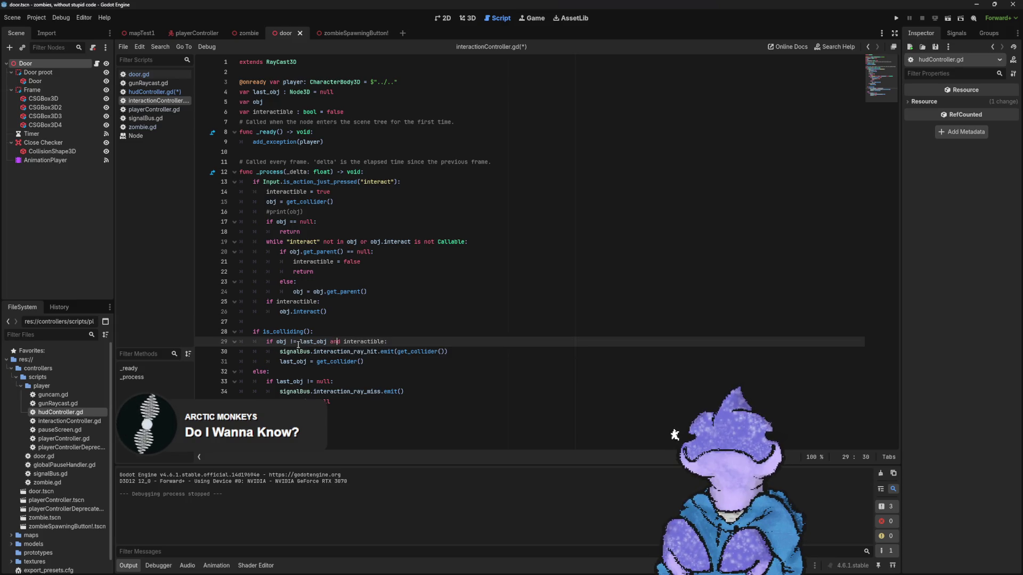
mouse_move(298, 347)
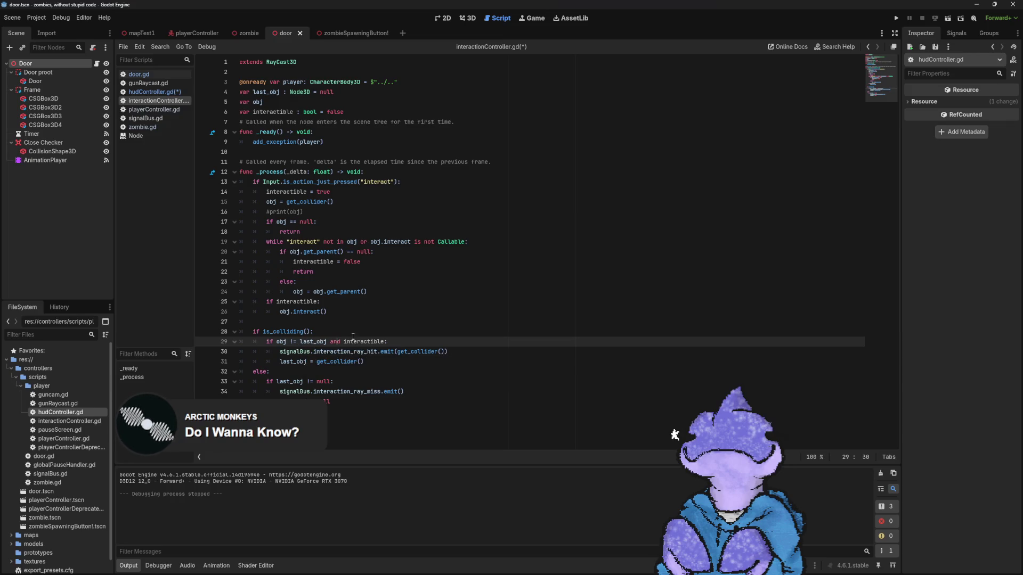
Step: Swap get_collider() for obj in the last_obj assignment and select the line 30 argument
left_click_drag(317, 362, 365, 362)
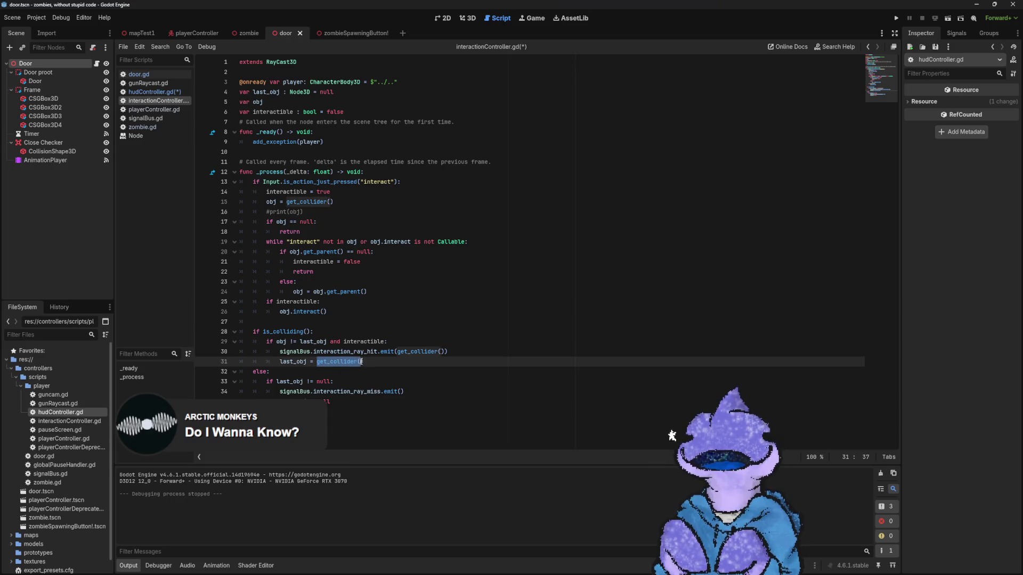
type("obj = ob")
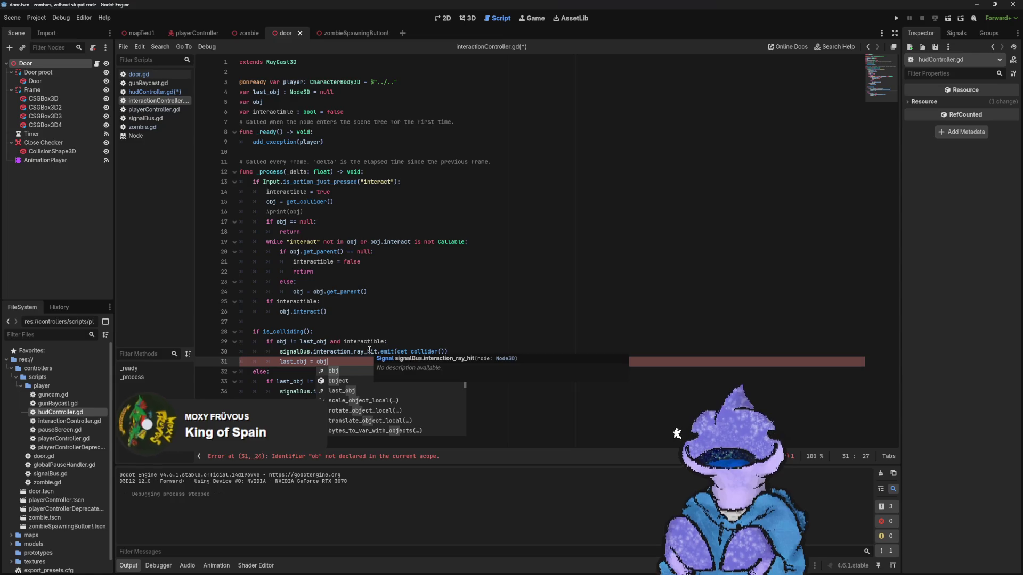
type("j")
left_click(363, 343)
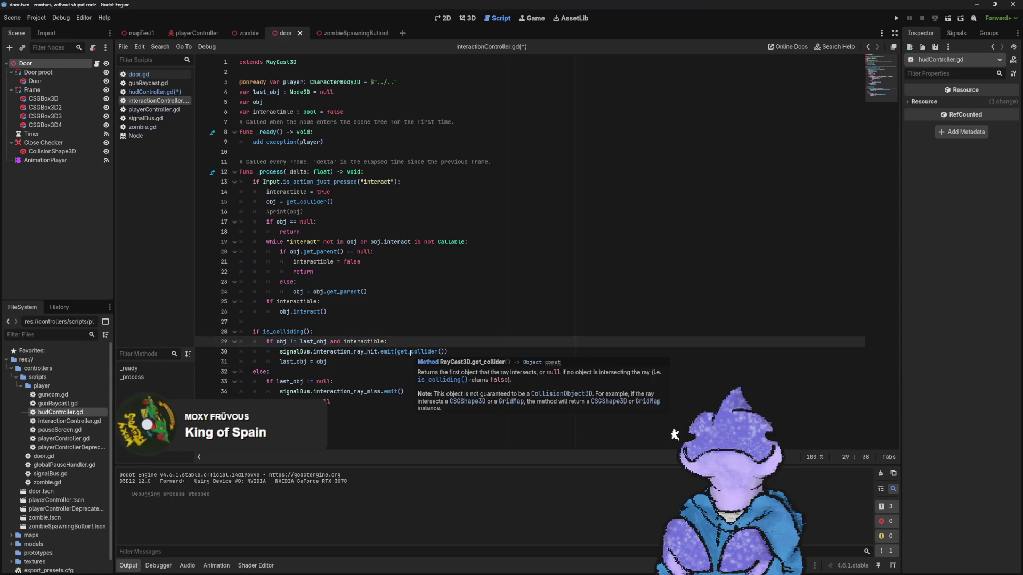
left_click(410, 353)
left_click_drag(396, 353, 441, 353)
type("obj")
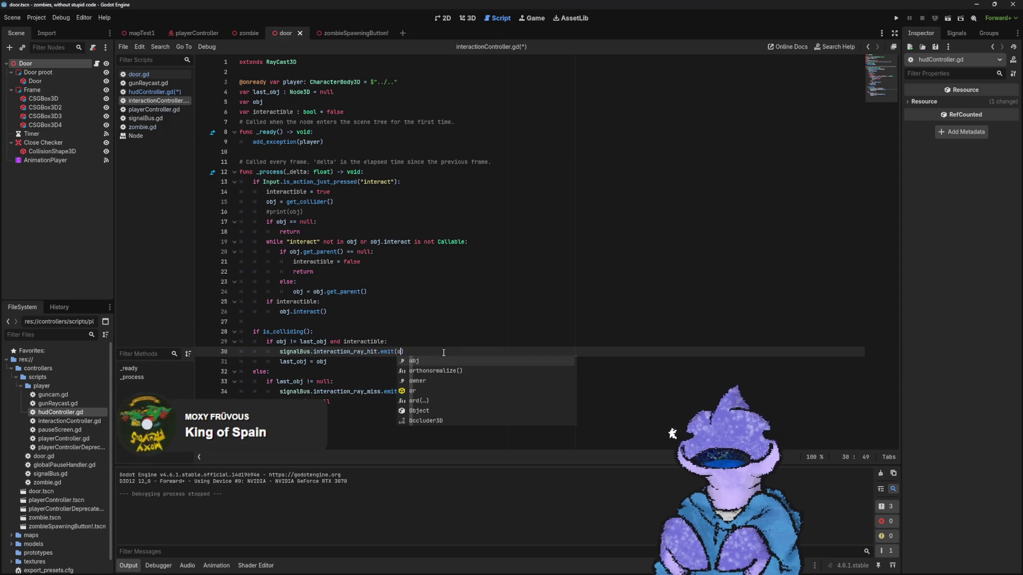
left_click(384, 392)
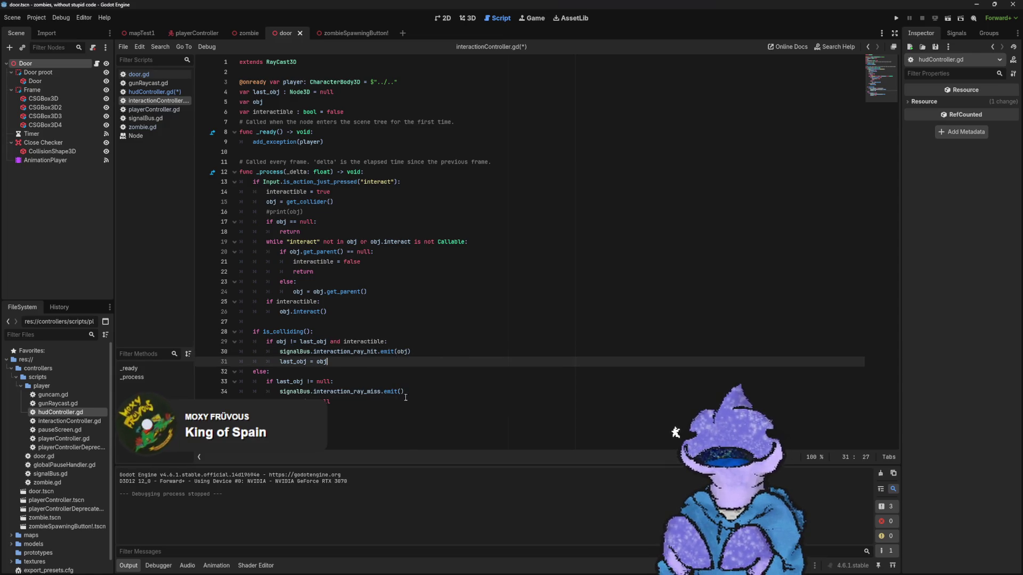
key("Left")
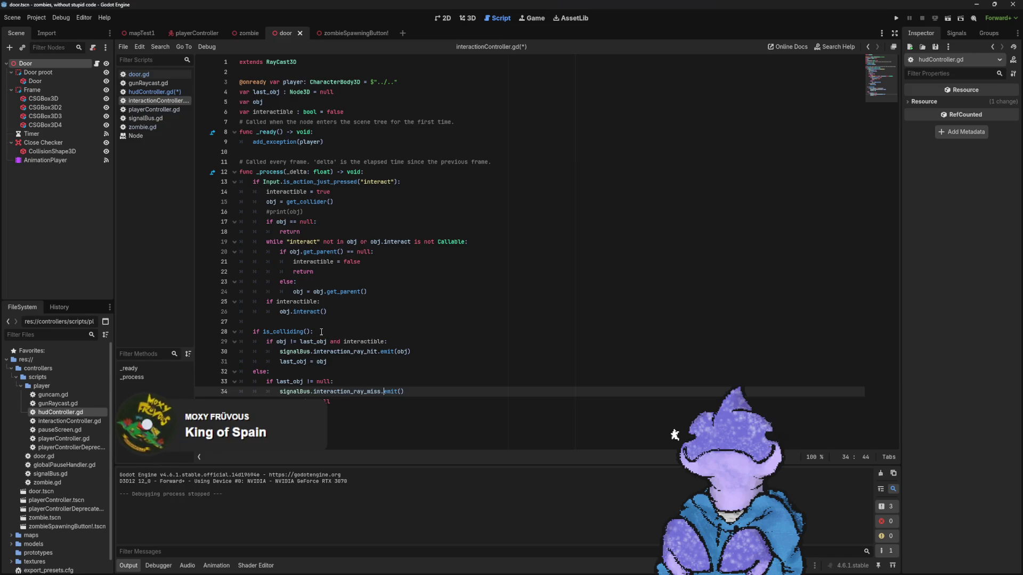
Step: Delete the existing is_colliding() line
left_click_drag(321, 331, 240, 332)
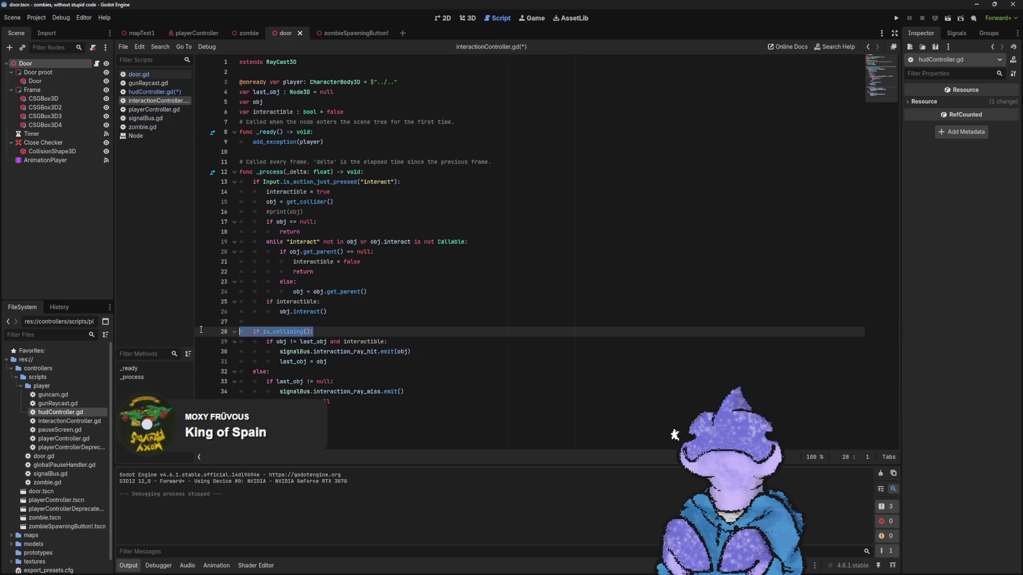
right_click(264, 335)
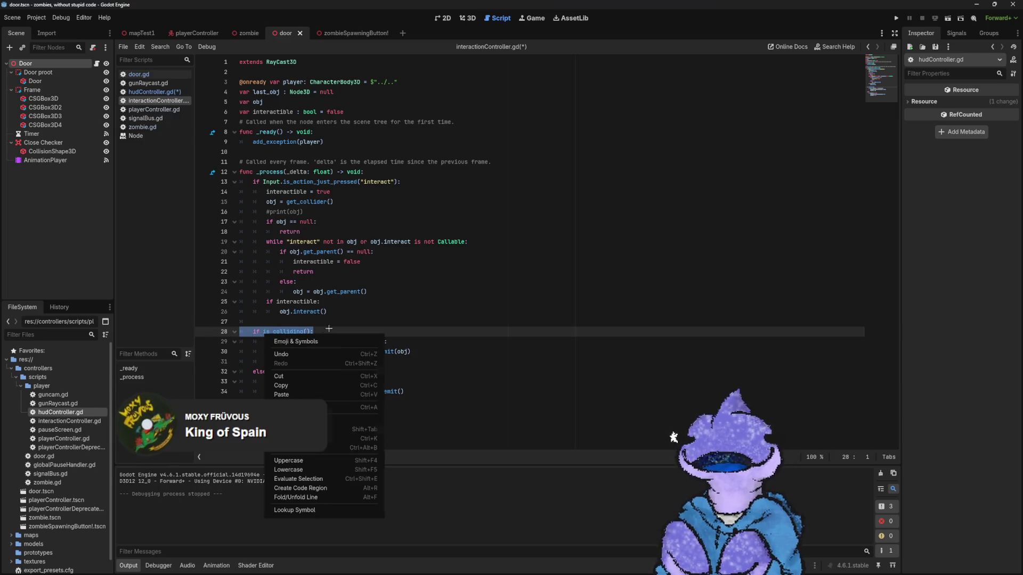
left_click(307, 395)
left_click_drag(323, 332, 239, 331)
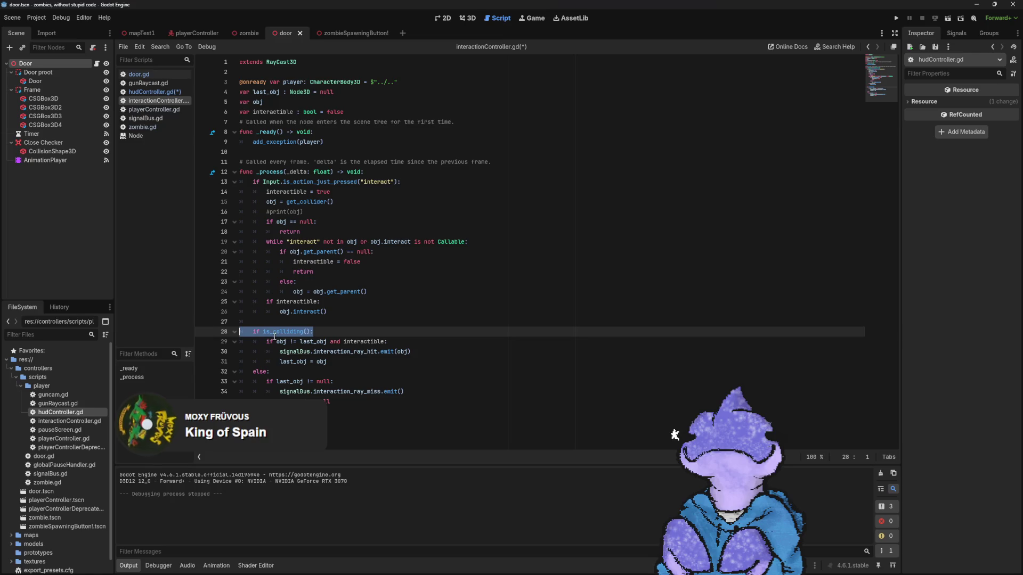
key("BackSpace")
key("BackSpace")
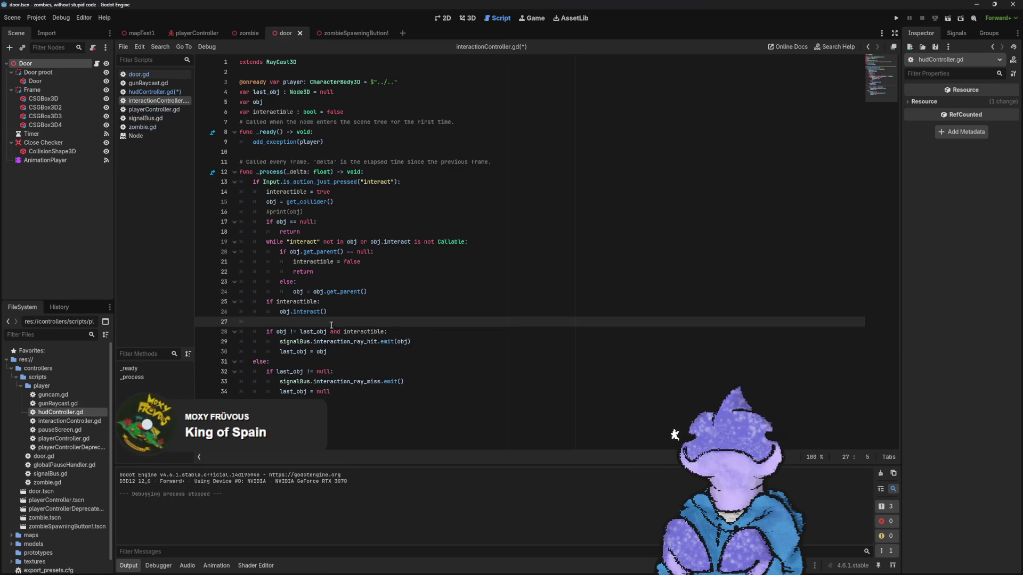
Step: Add 'if is_colliding():' on a new line below the interact check on line 13
left_click(413, 183)
key("Return")
type("if is_colliding():")
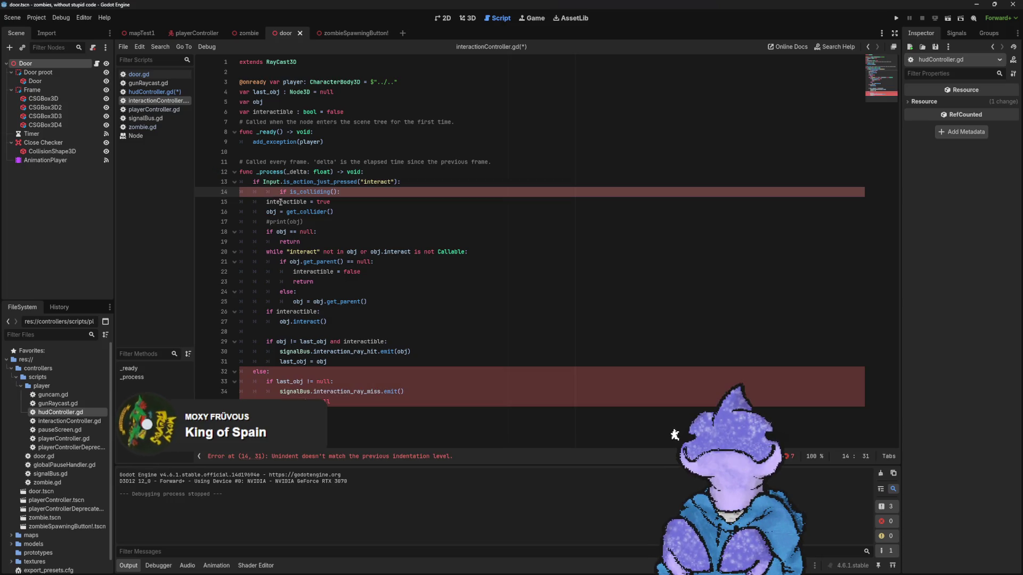
key("BackSpace")
Step: Indent the interactible, get_collider and lines 17–19 one level under the collision check
left_click(251, 203)
key("Tab")
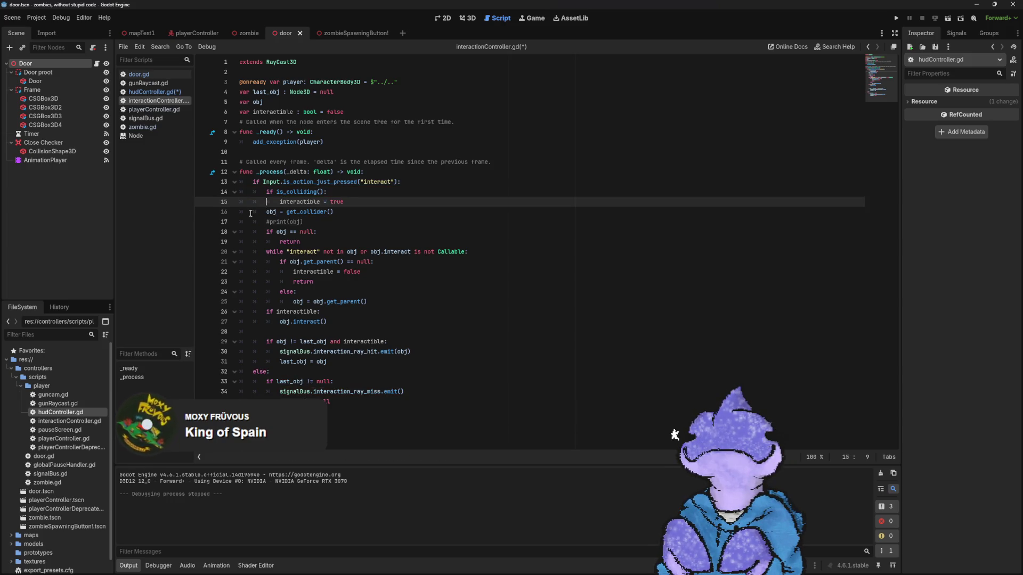
left_click(251, 213)
key("Tab")
key("Down")
key("Tab")
key("Down")
key("Tab")
key("Down")
key("Tab")
Step: Indent the while loop, lines 22–23, the else branch and interactible check one level deeper
key("Down")
key("Tab")
key("Down")
key("Tab")
key("Down")
key("Tab")
key("Down")
key("Tab")
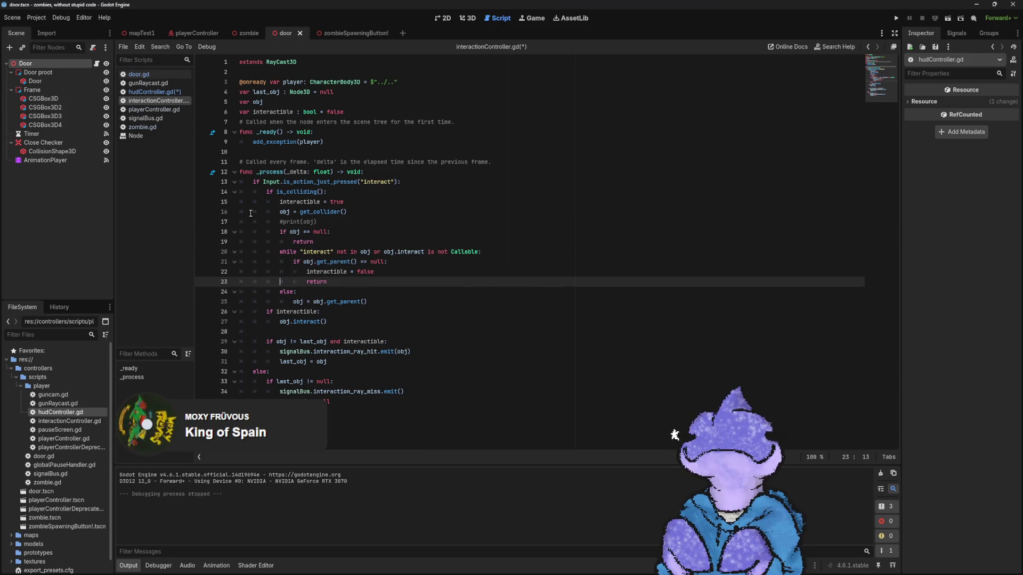
key("Down")
key("Tab")
key("Down")
key("Tab")
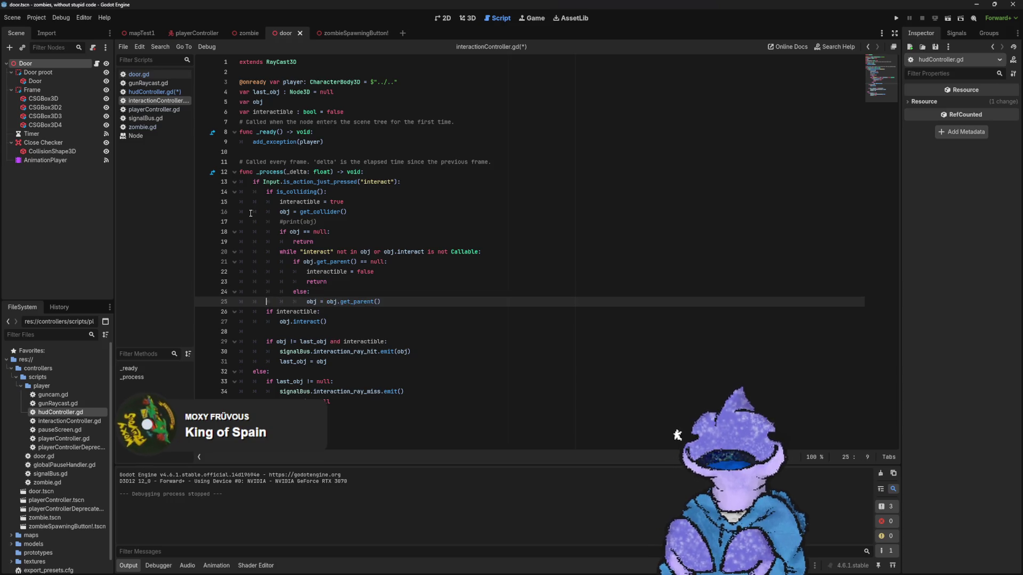
key("Down")
key("Tab")
key("Down")
key("Tab")
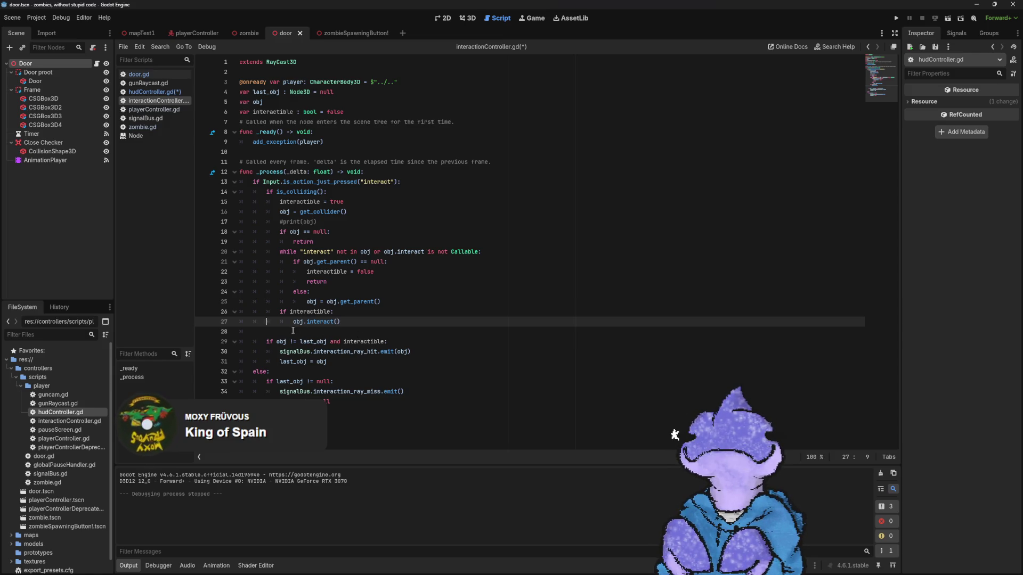
Step: Clear the leftover whitespace on empty line 28, leaving a fresh blank line after obj.interact()
left_click_drag(305, 331, 241, 331)
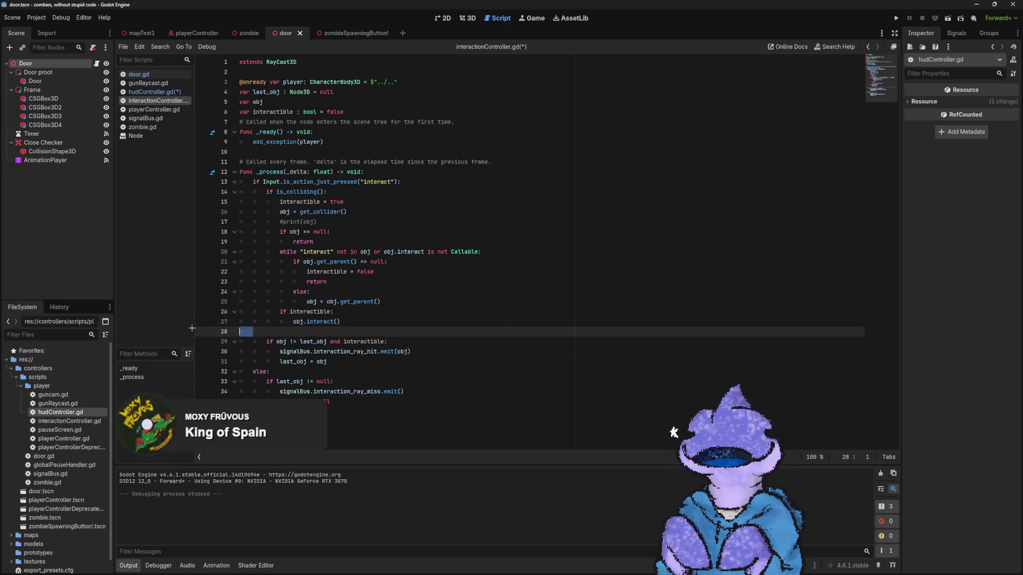
key("BackSpace")
key("BackSpace")
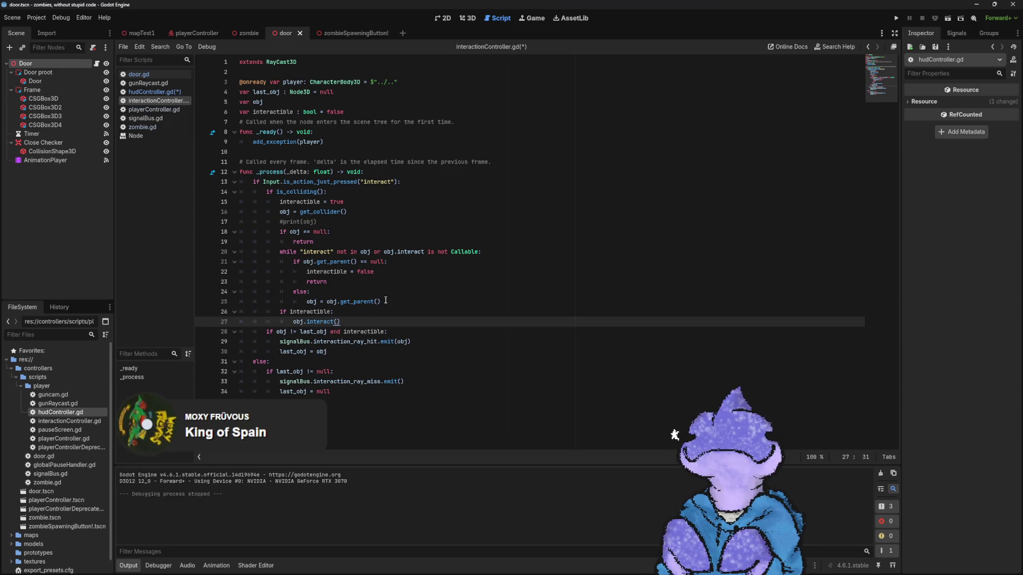
key("Return")
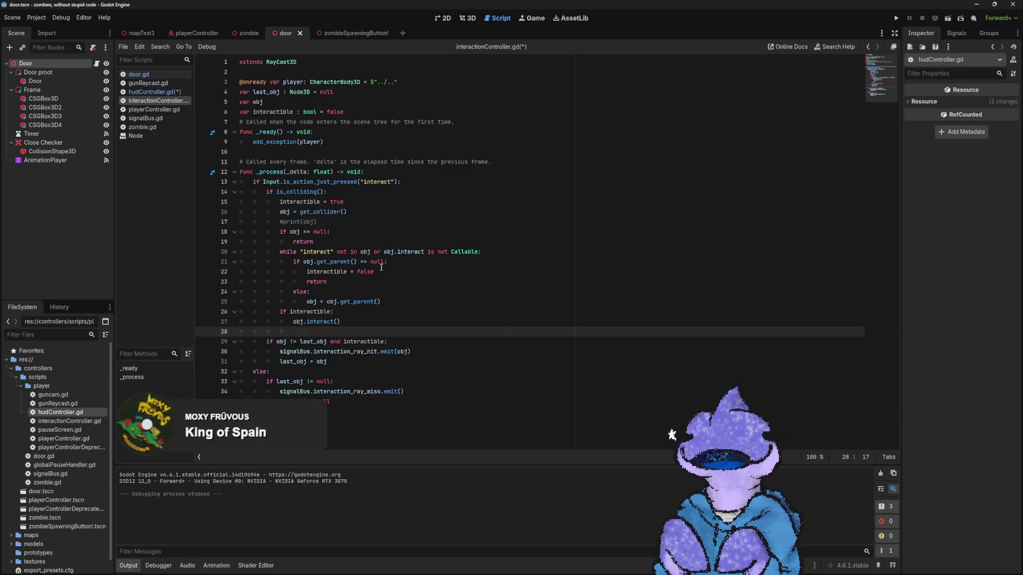
left_click_drag(327, 192, 266, 192)
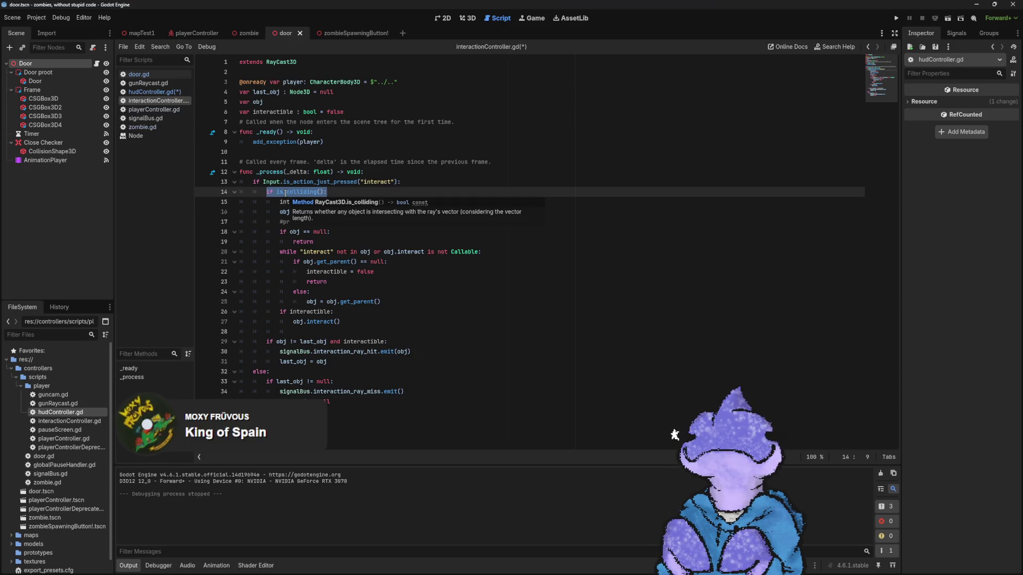
Step: Move 'if is_colliding():' from line 14 up to line 13, above the interact input check
right_click(285, 194)
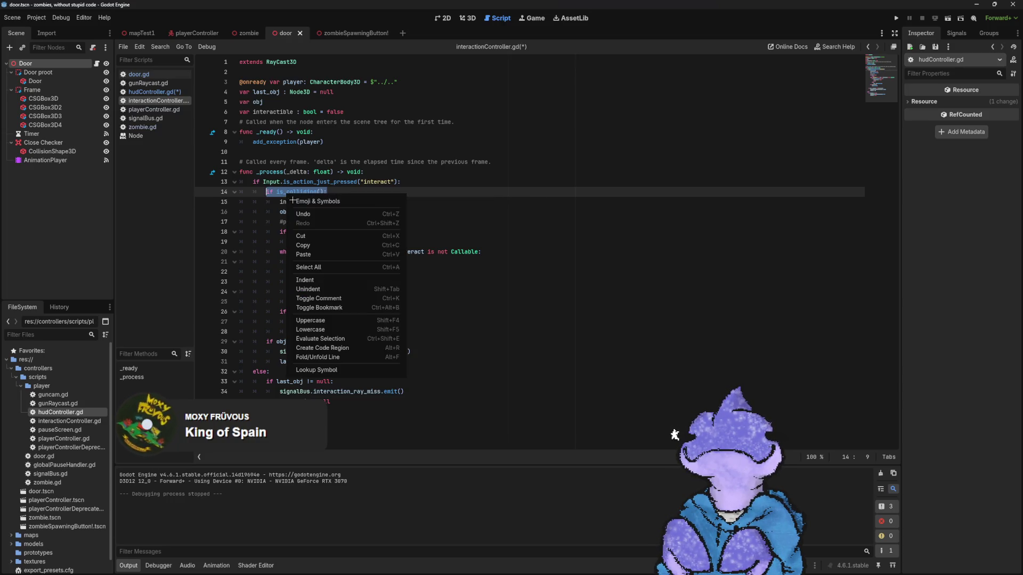
left_click(313, 234)
mouse_move(401, 182)
left_mouse_down()
mouse_move(253, 181)
mouse_move(401, 182)
left_mouse_up()
left_click_drag(319, 181, 266, 191)
right_click(273, 184)
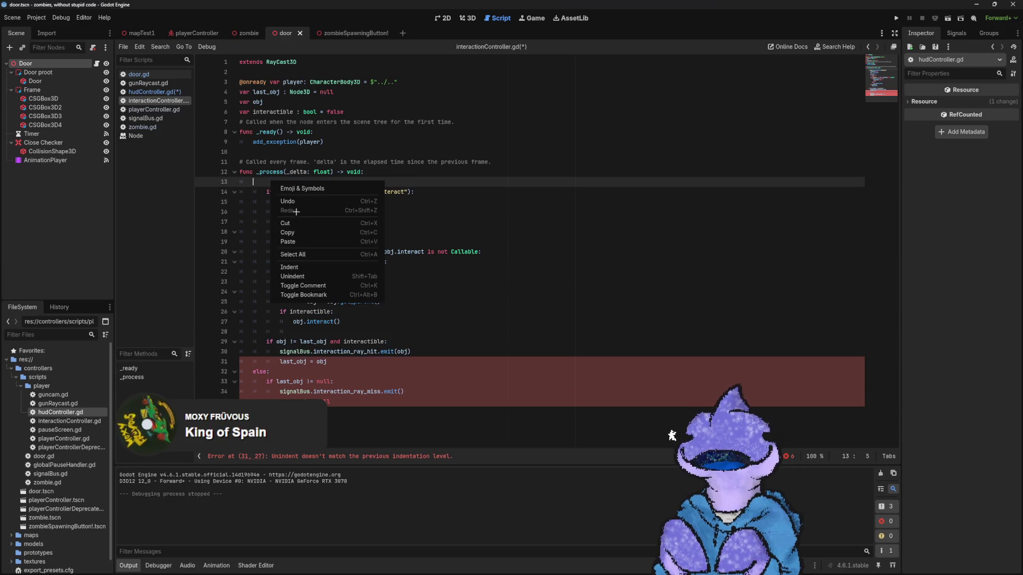
left_click(298, 242)
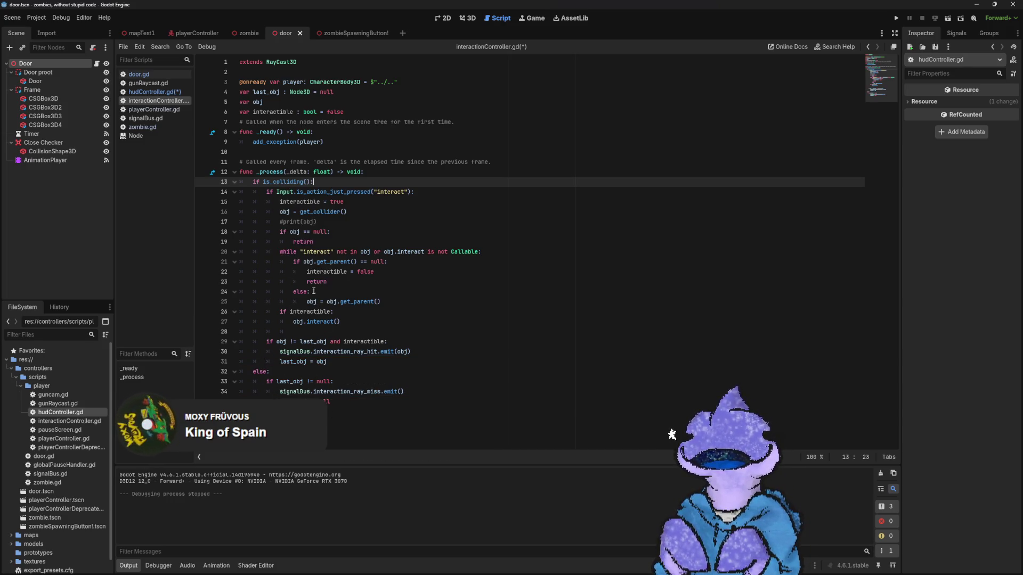
Step: Delete the 'else:' keyword on line 32 and indent the emptied line
left_click_drag(329, 401, 253, 372)
left_click(253, 372)
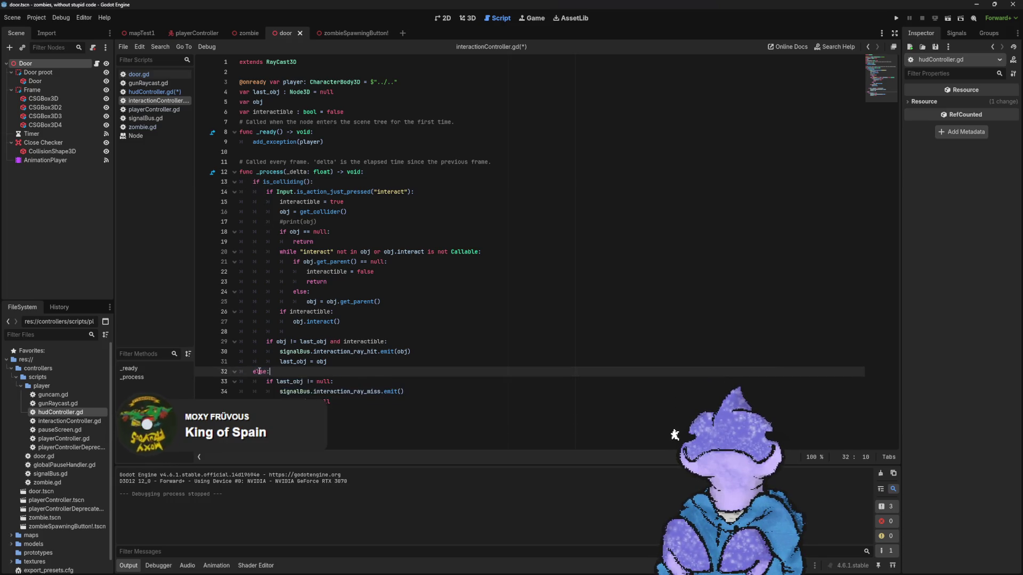
key("shift+End")
key("Delete")
key("Tab")
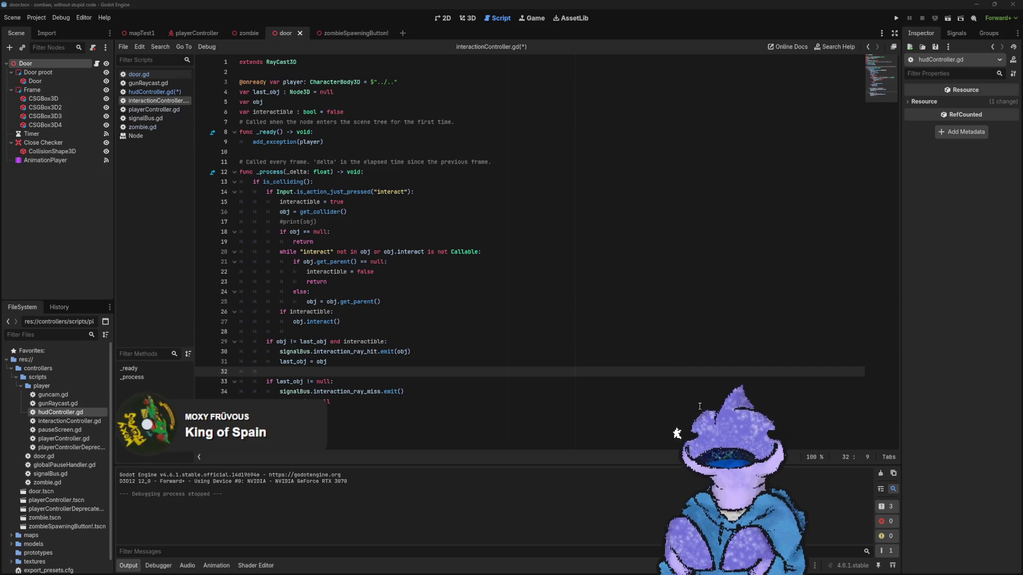
left_click(404, 371)
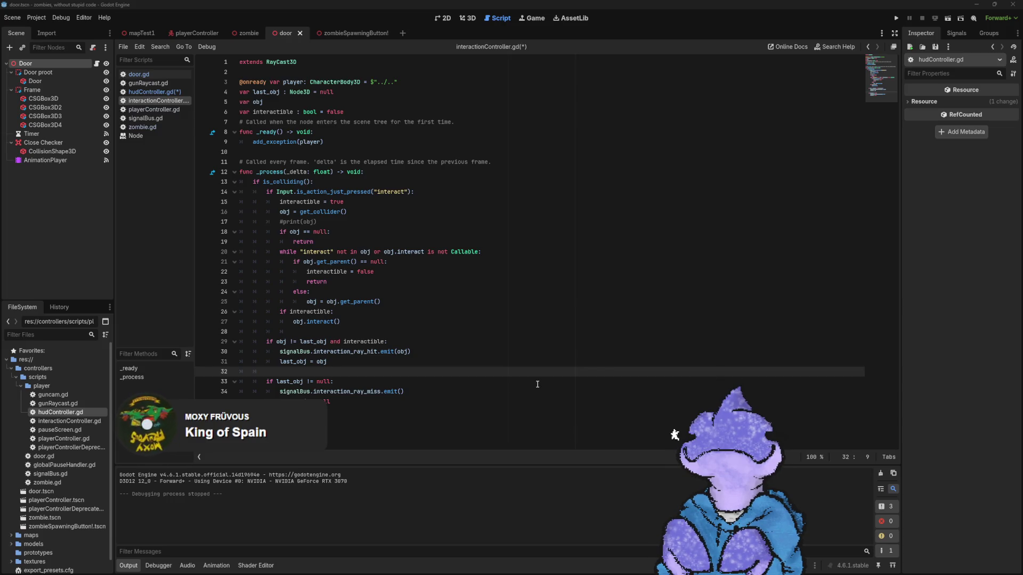
left_click(462, 391)
left_click(406, 351)
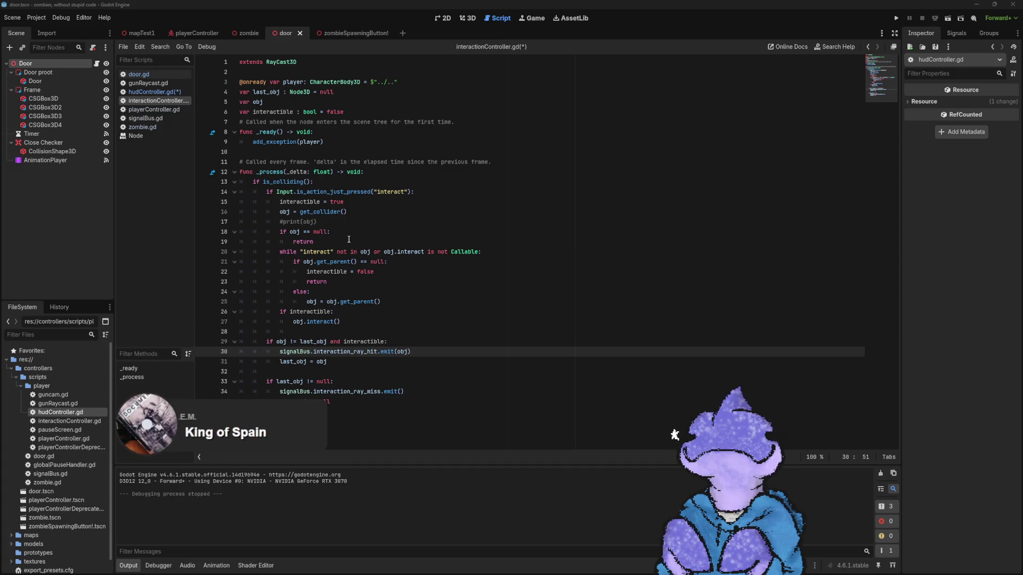
mouse_move(309, 199)
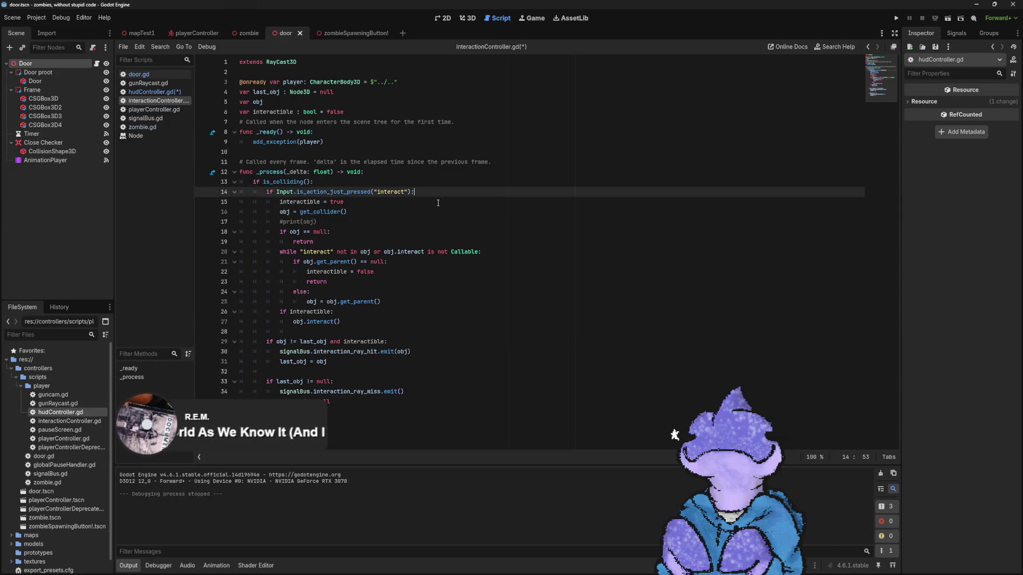
left_click(439, 213)
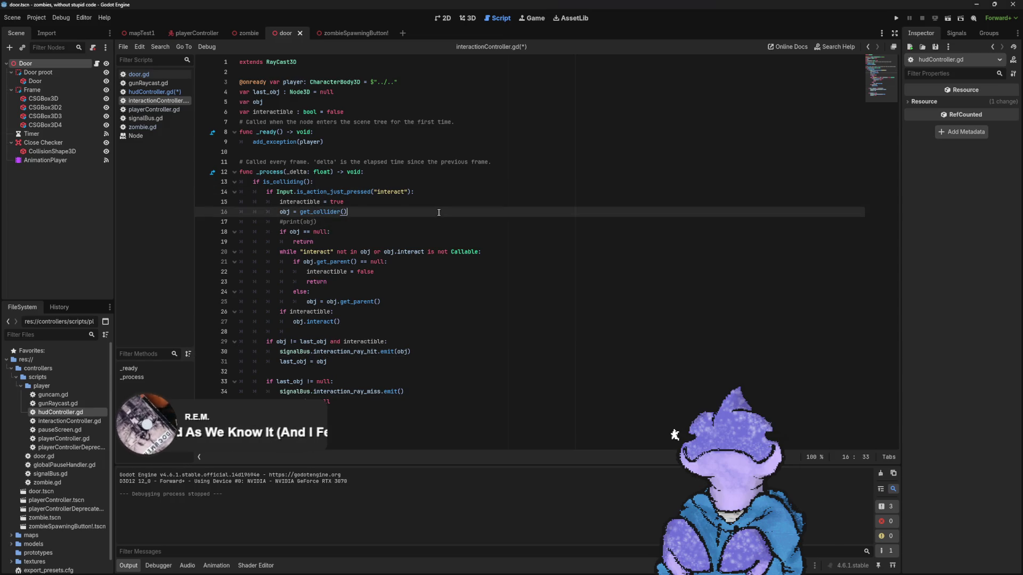
left_click(266, 193)
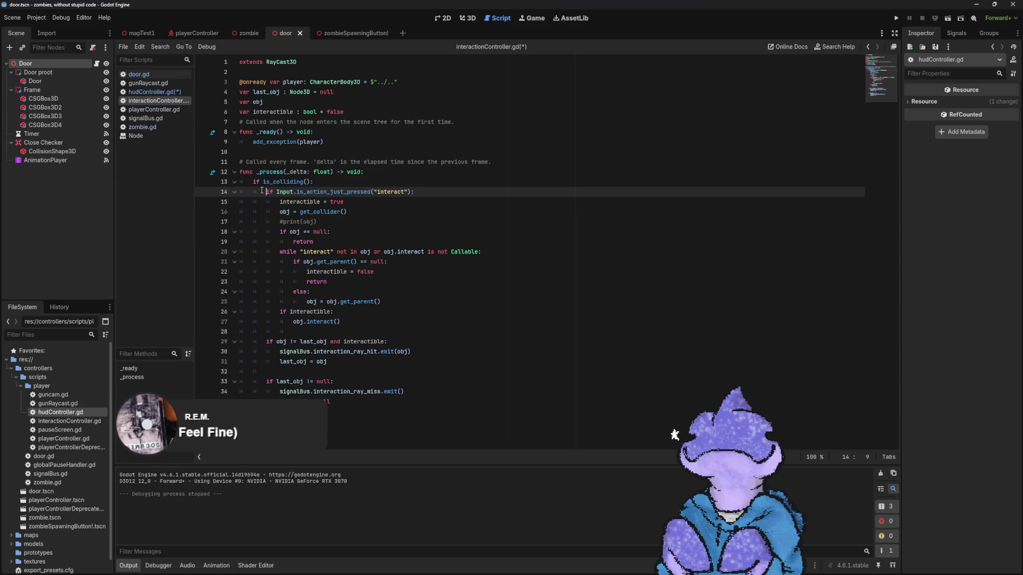
left_click(341, 302, "shift")
key("shift+Down")
key("shift+Down")
key("Escape")
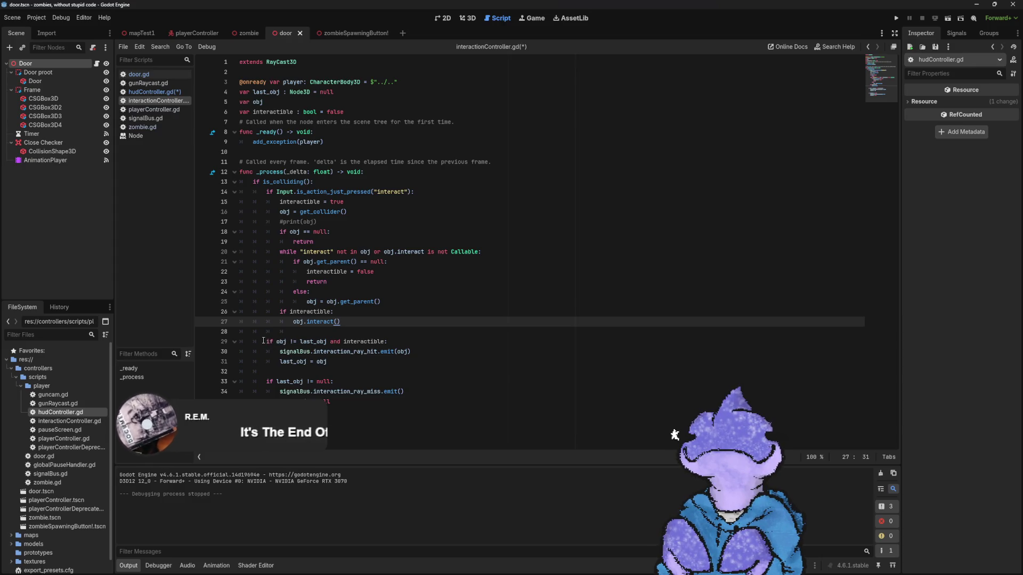
left_click(304, 333)
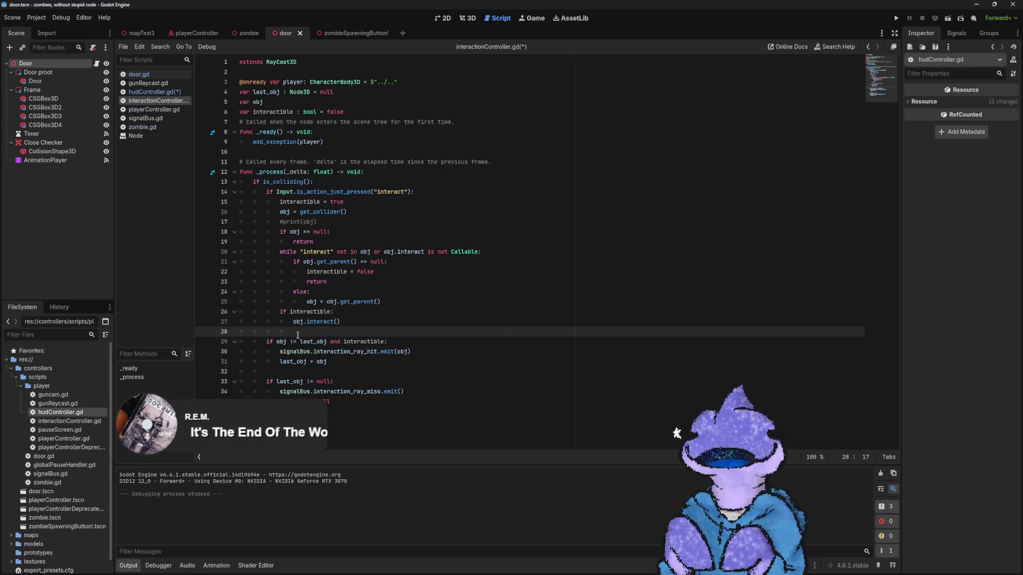
key("BackSpace")
key("BackSpace")
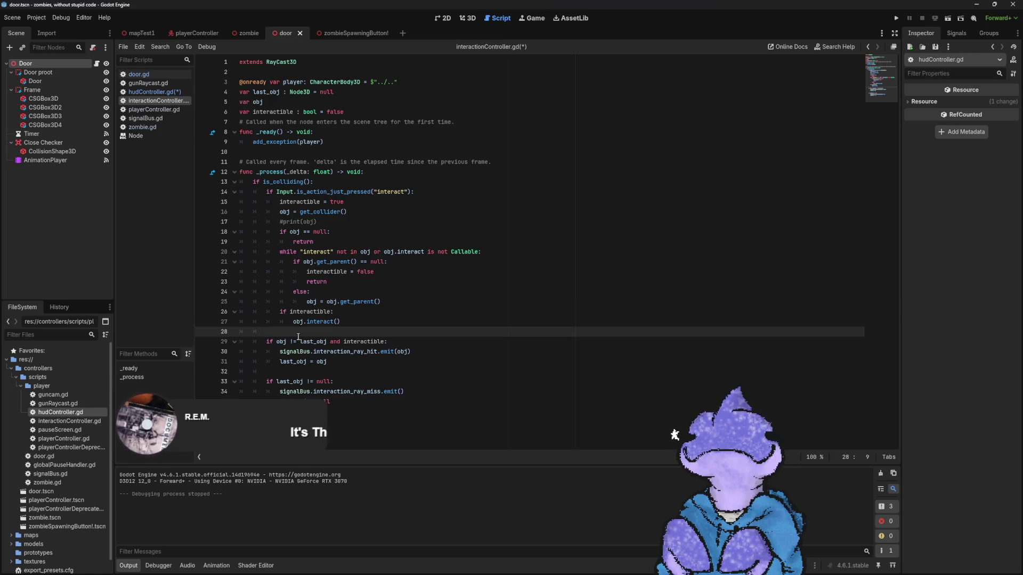
Step: Write the condition 'if interactible and obj != last_obj:' and start its body
type("if ")
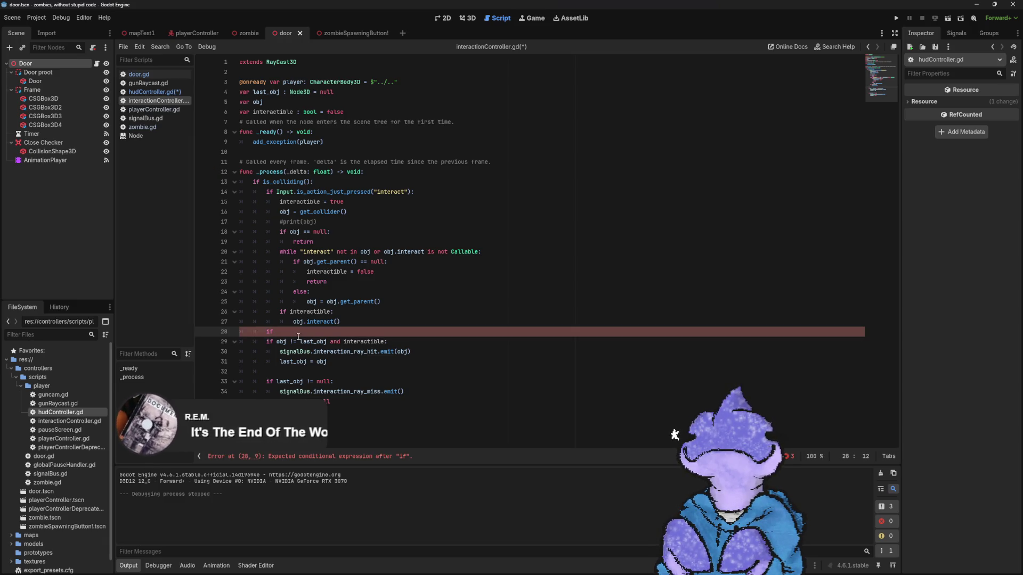
type("int")
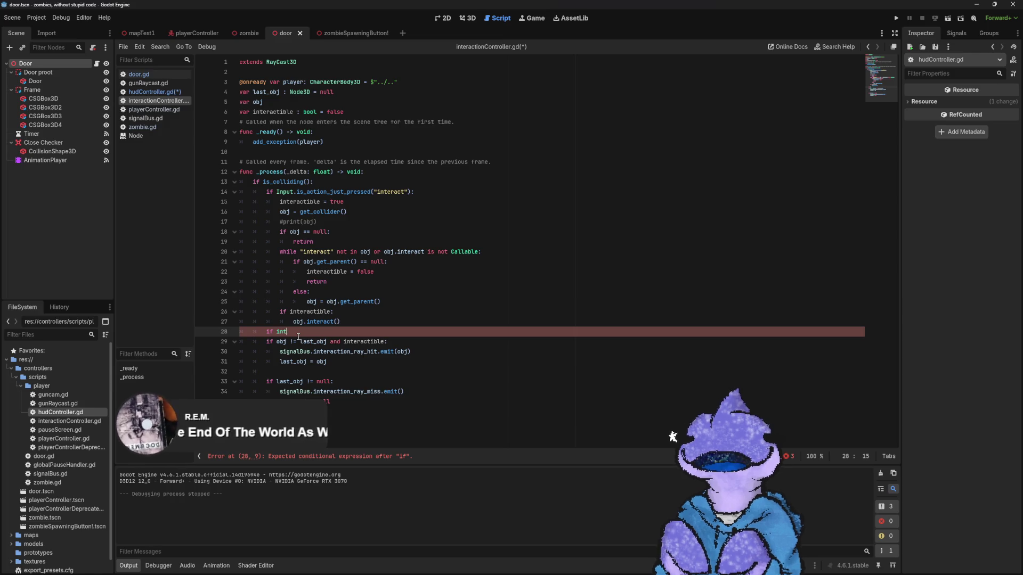
type("eractible:")
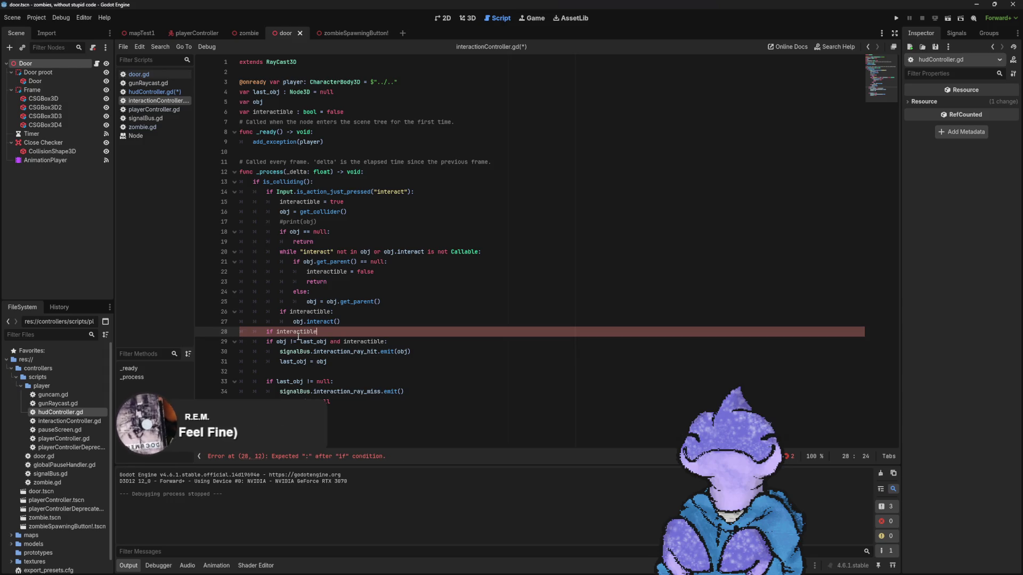
type("a n")
type("and o")
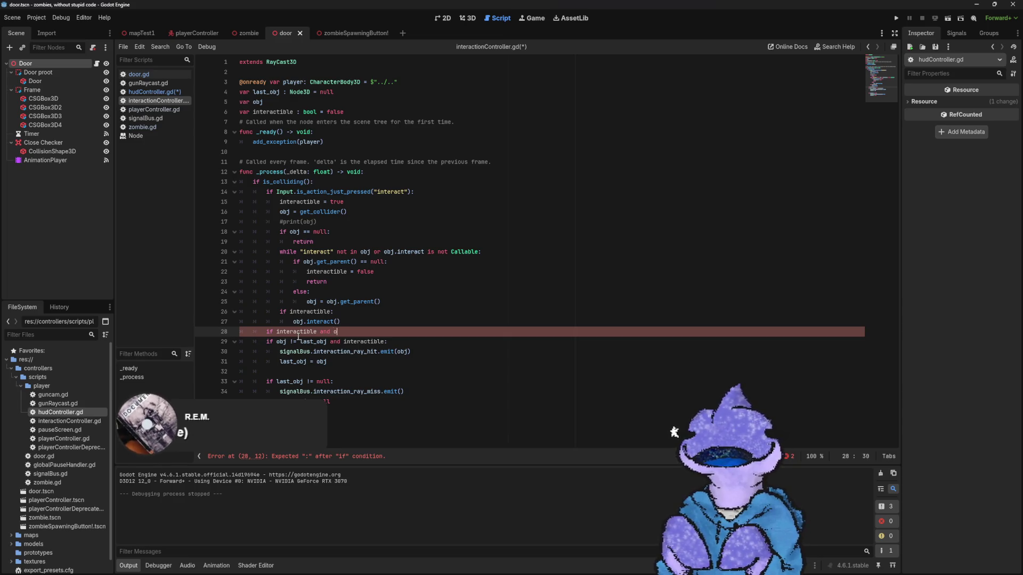
type("bj :")
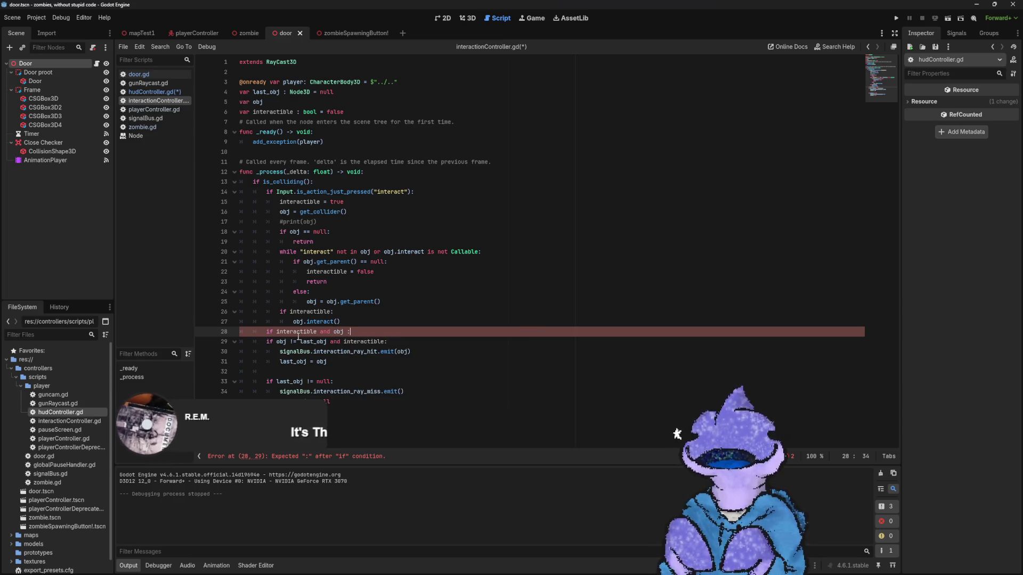
key("BackSpace")
type("!=")
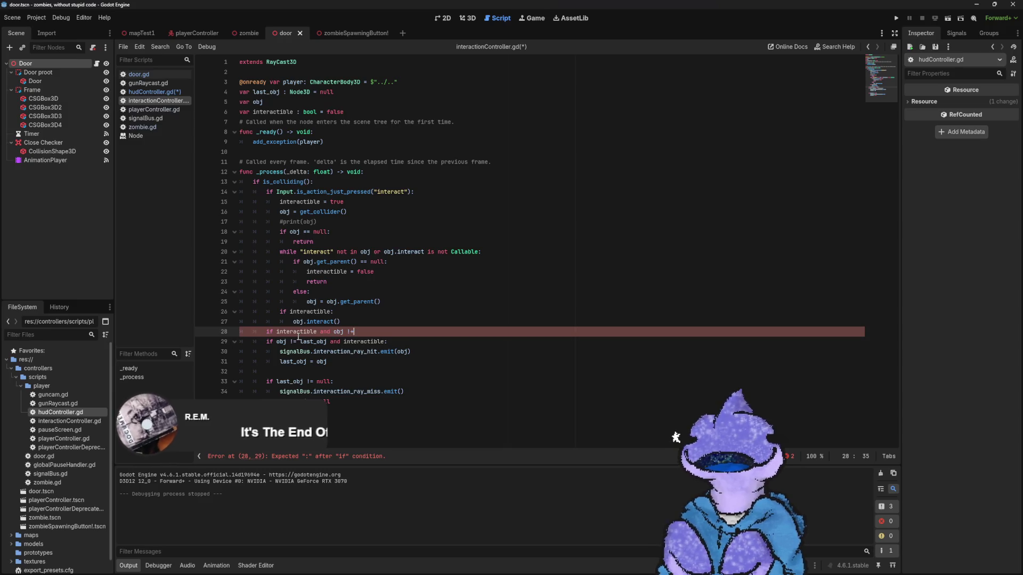
type("last_obj:")
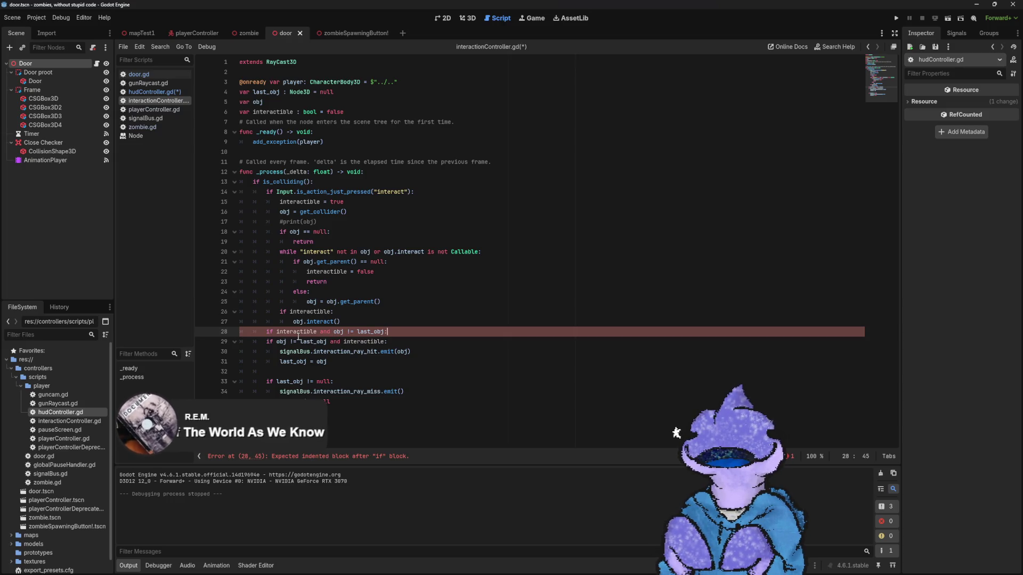
key("Return")
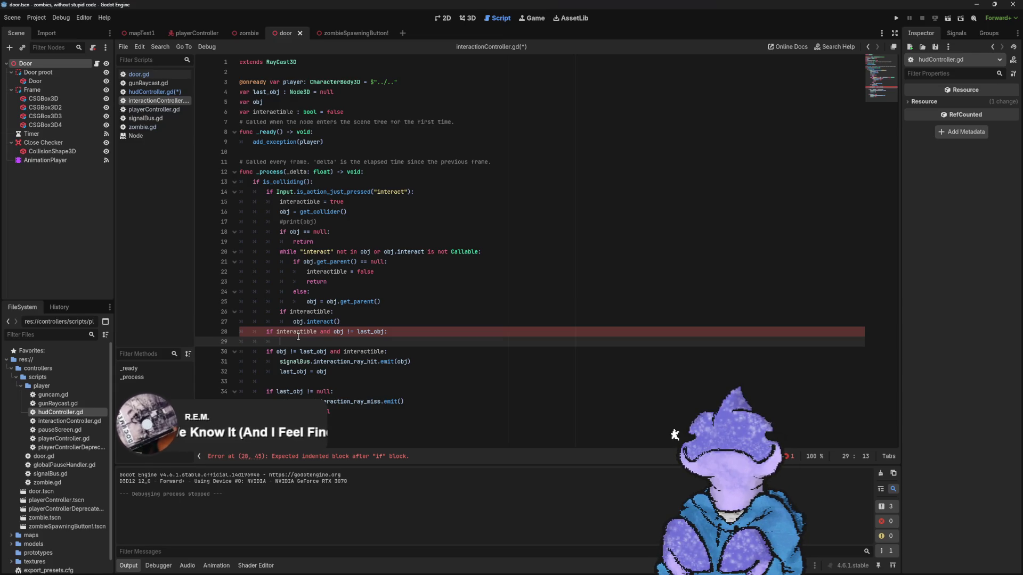
Step: Add signalBus.interaction_ray_hit.emit(obj) in the new if body
type("signa")
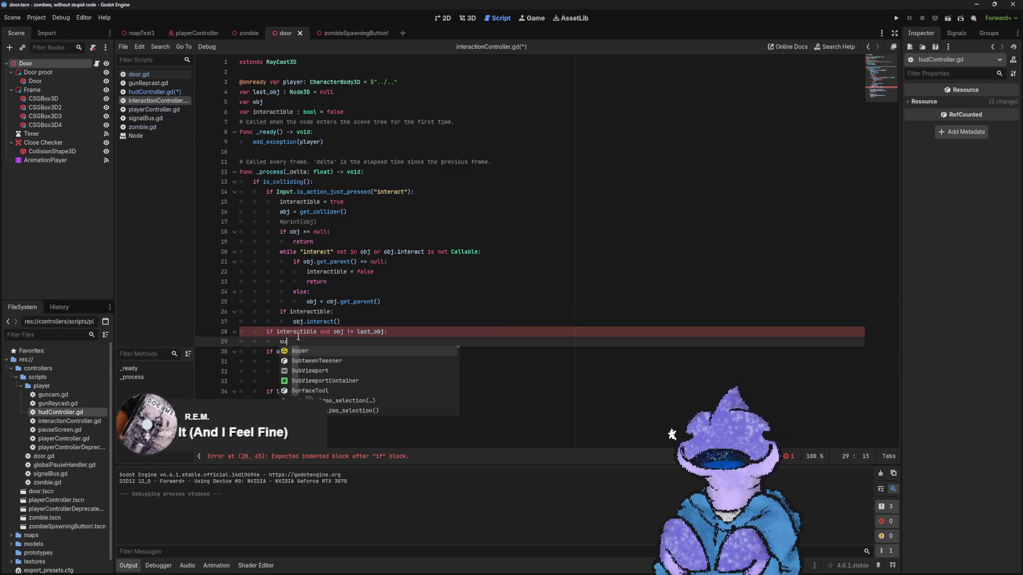
type("l")
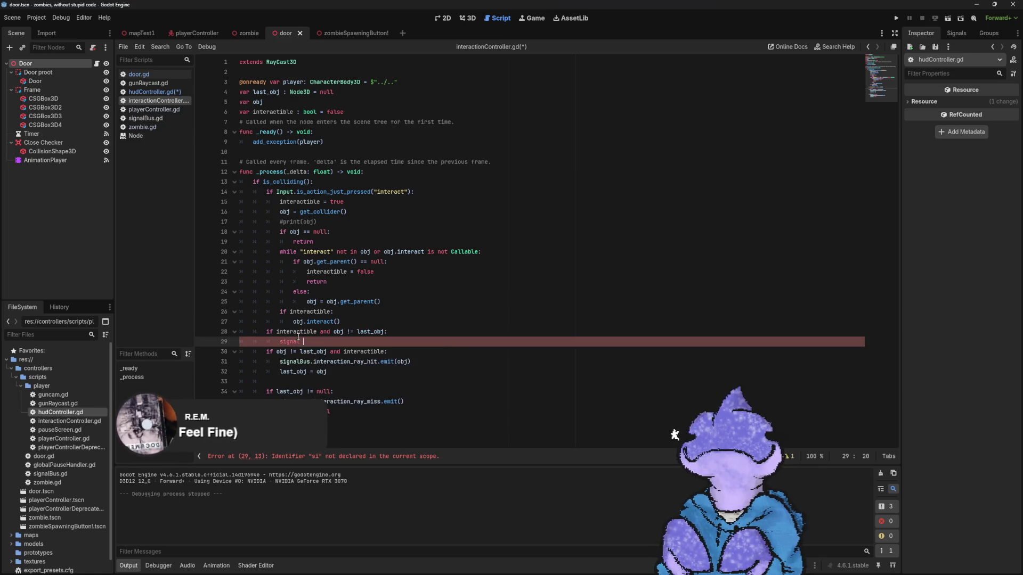
key("BackSpace")
type("Bus.")
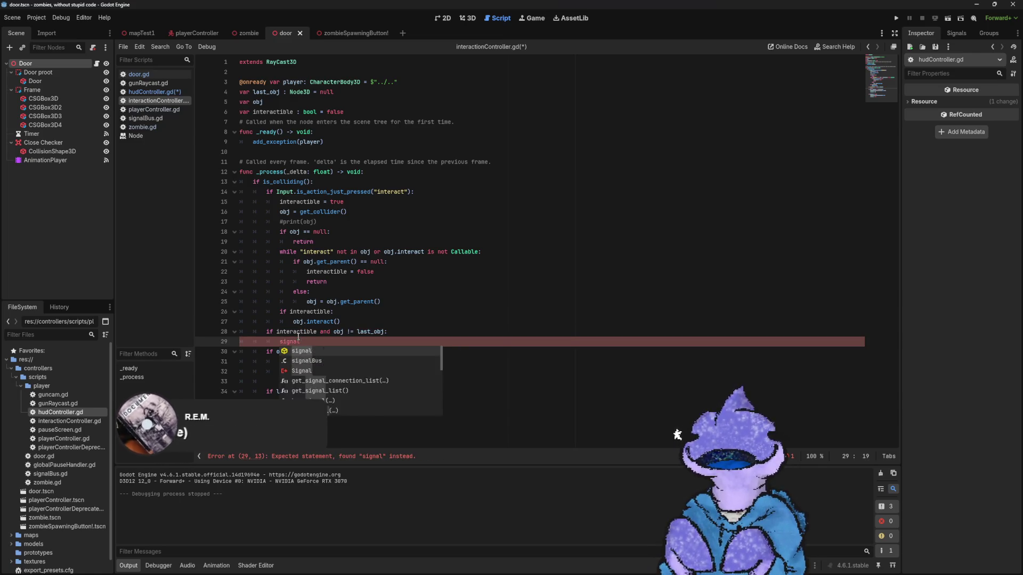
type("i")
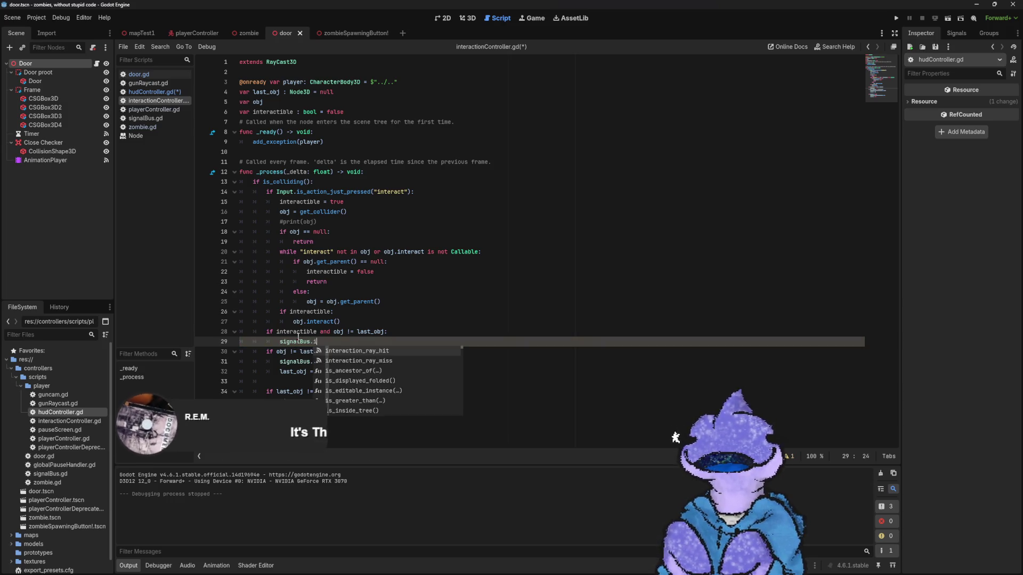
key("Return")
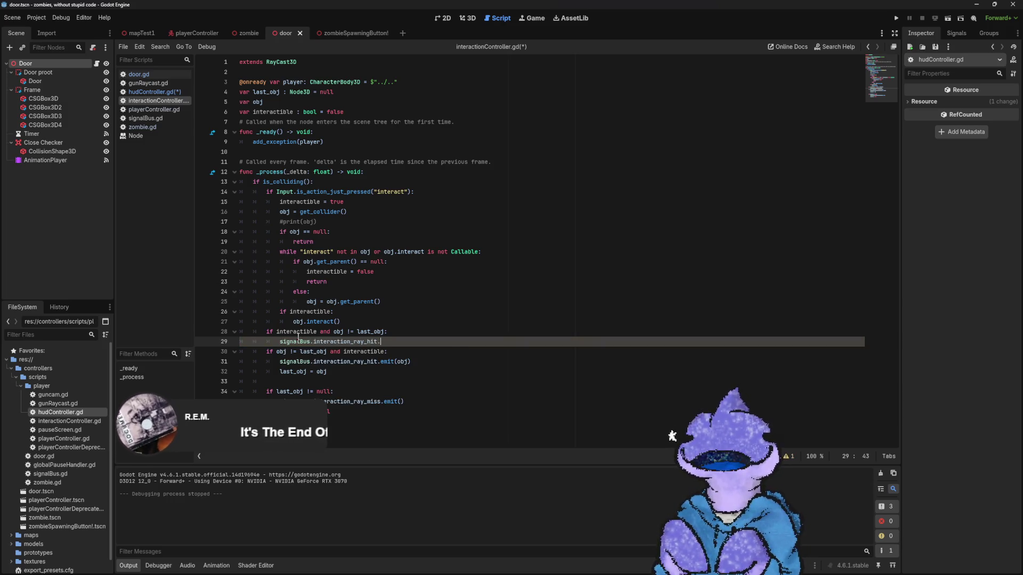
type(".em")
key("Return")
type("ob")
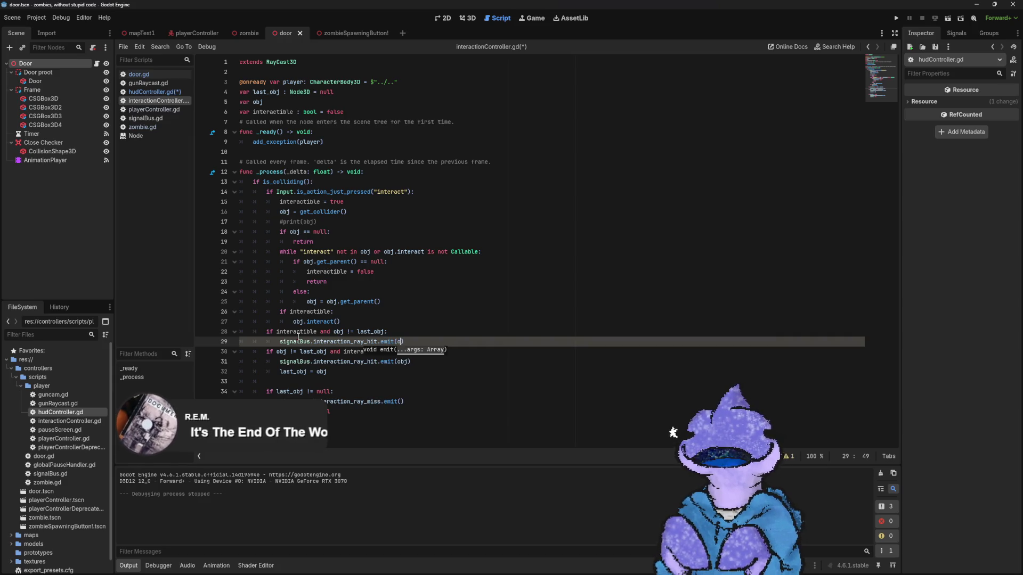
type("z")
key("BackSpace")
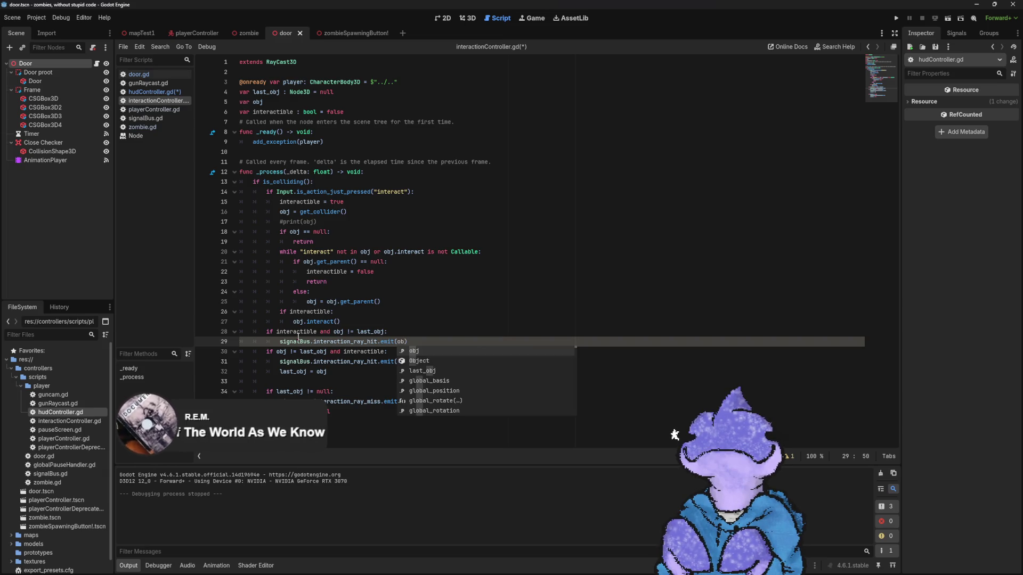
type("j)")
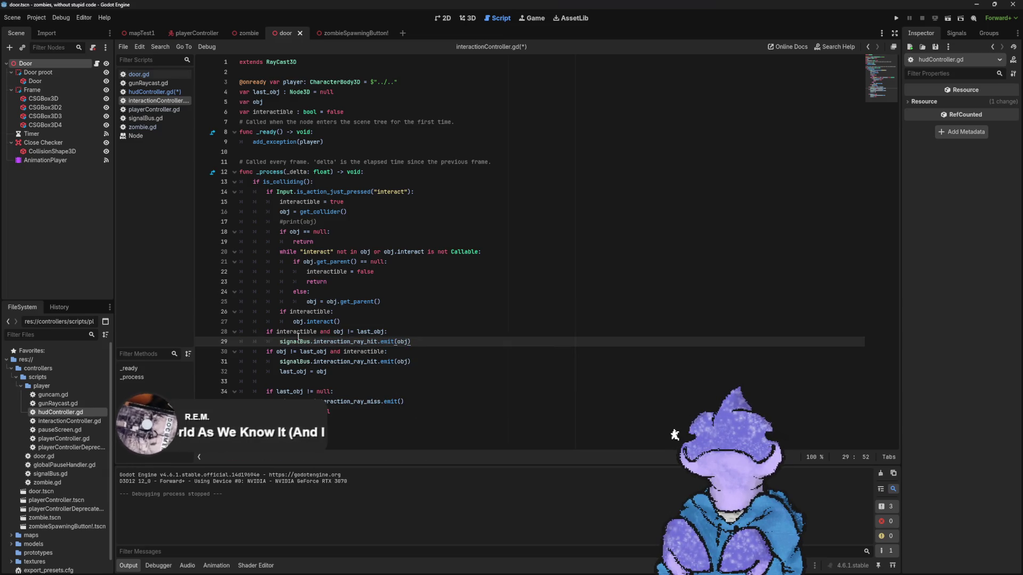
key("Return")
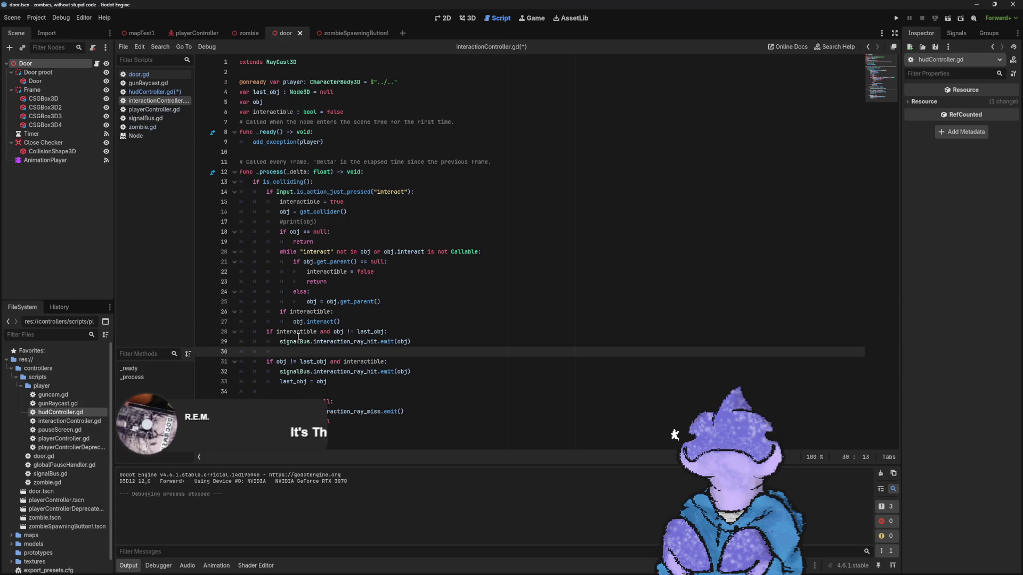
Step: Add 'interactible = false' and 'last_obj = obj' on lines 30 and 31 below the emit
type("intear")
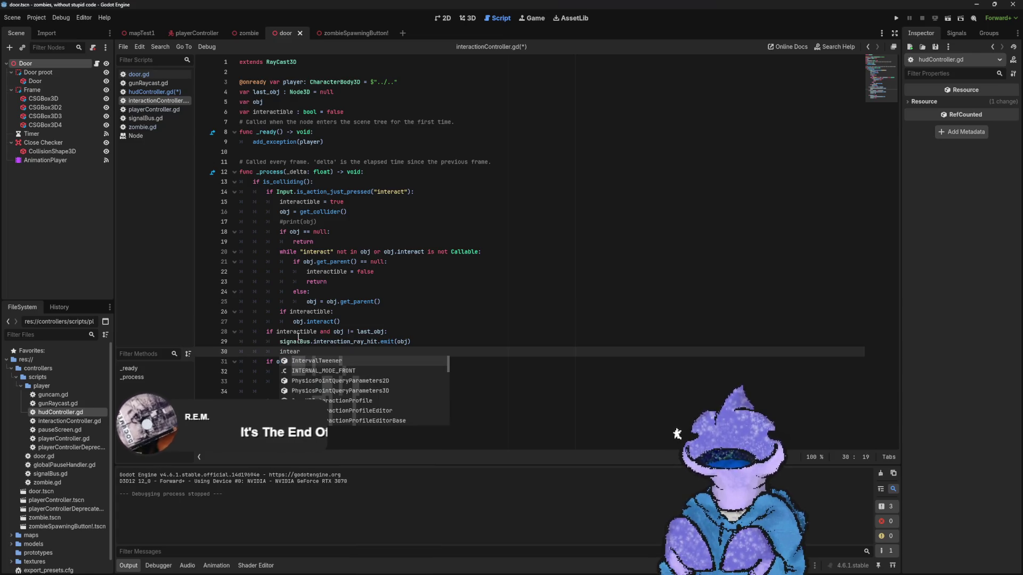
type("ctible")
key("Return")
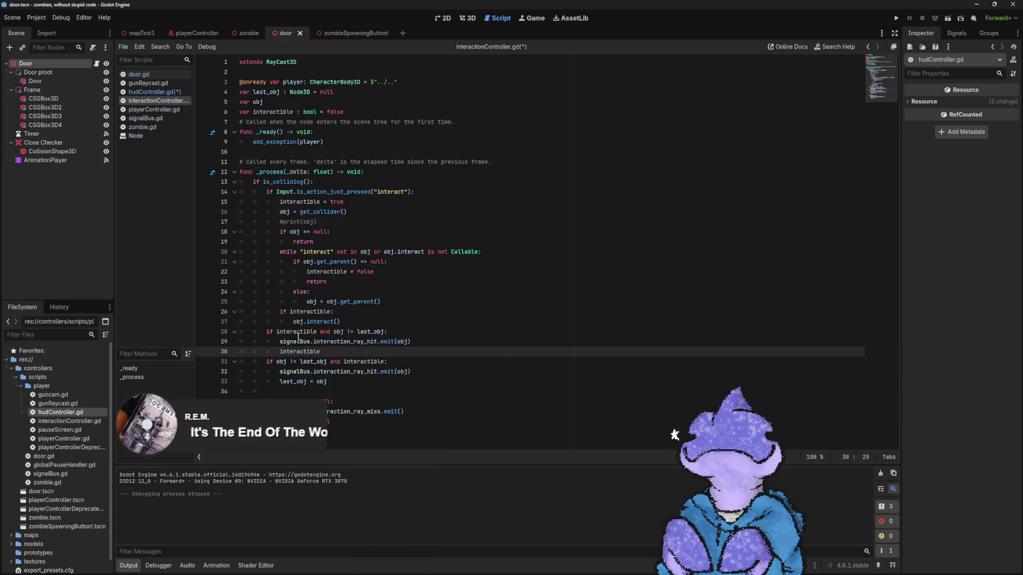
type(" = ")
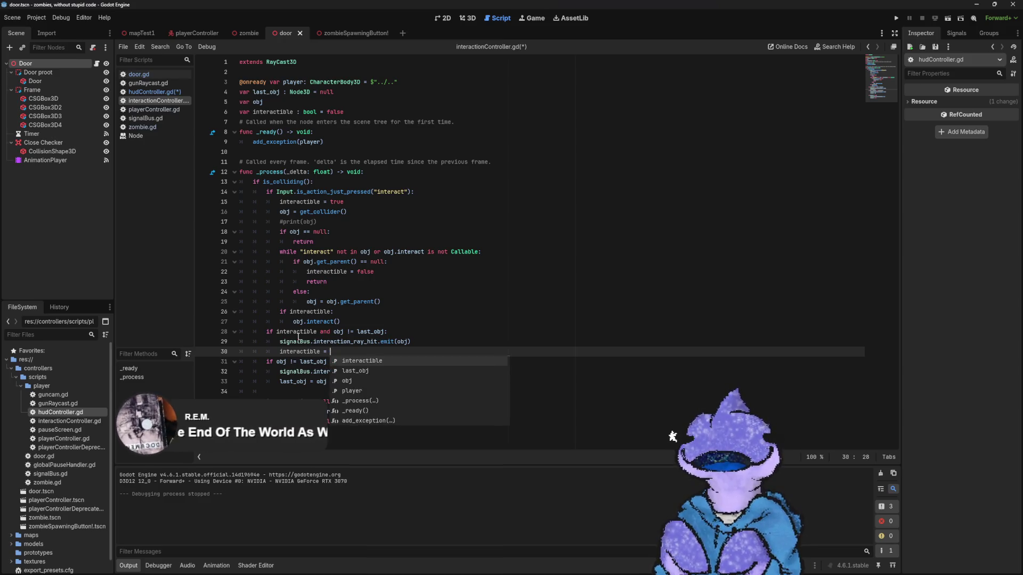
type("false")
key("Return")
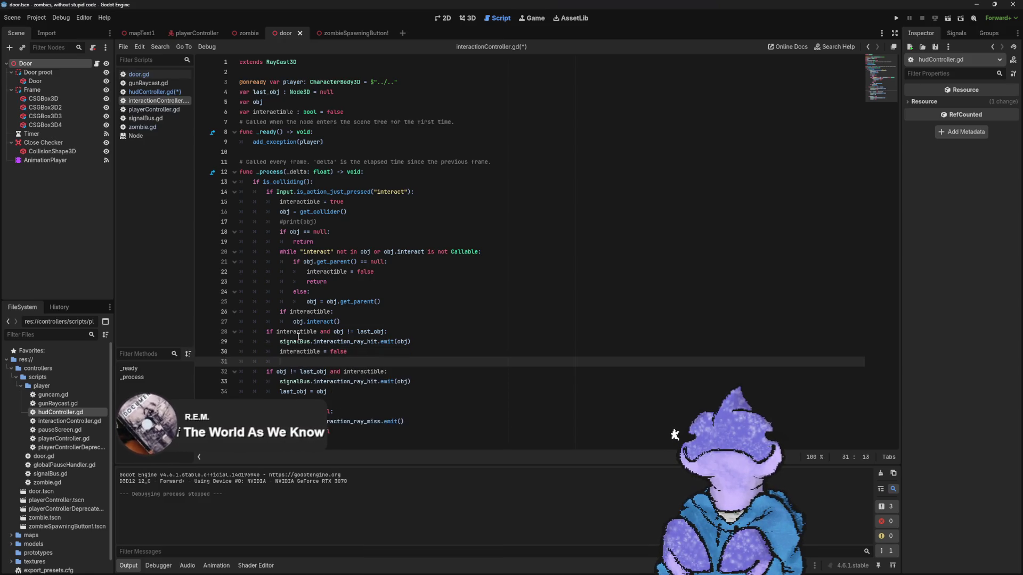
type("last")
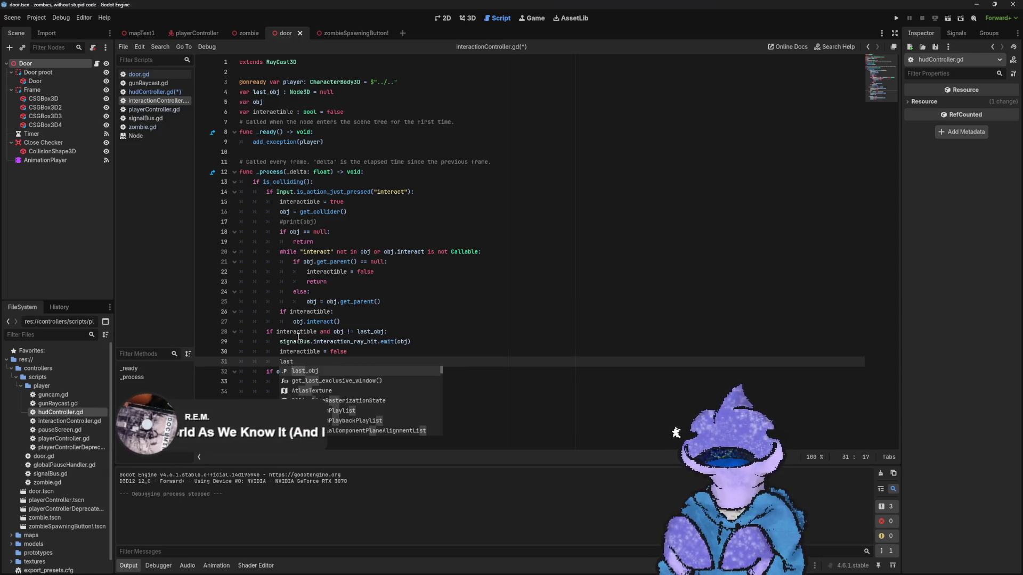
type("_obj = ")
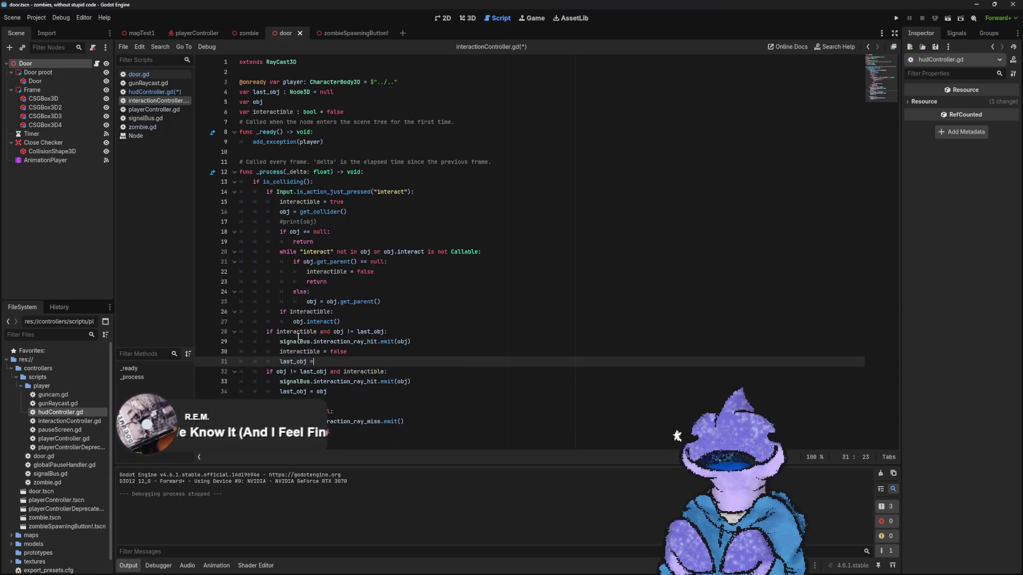
type("ob")
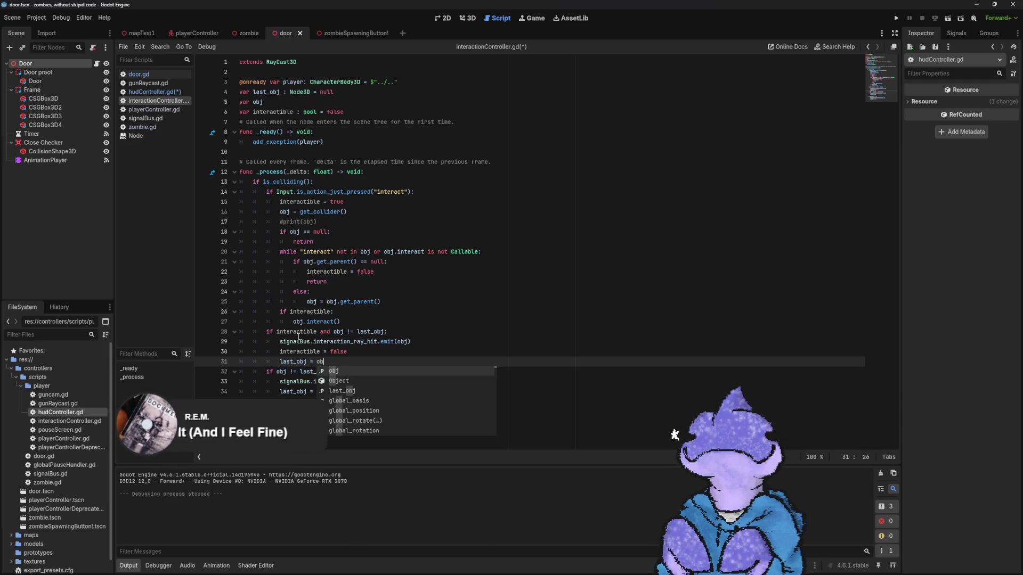
type("j")
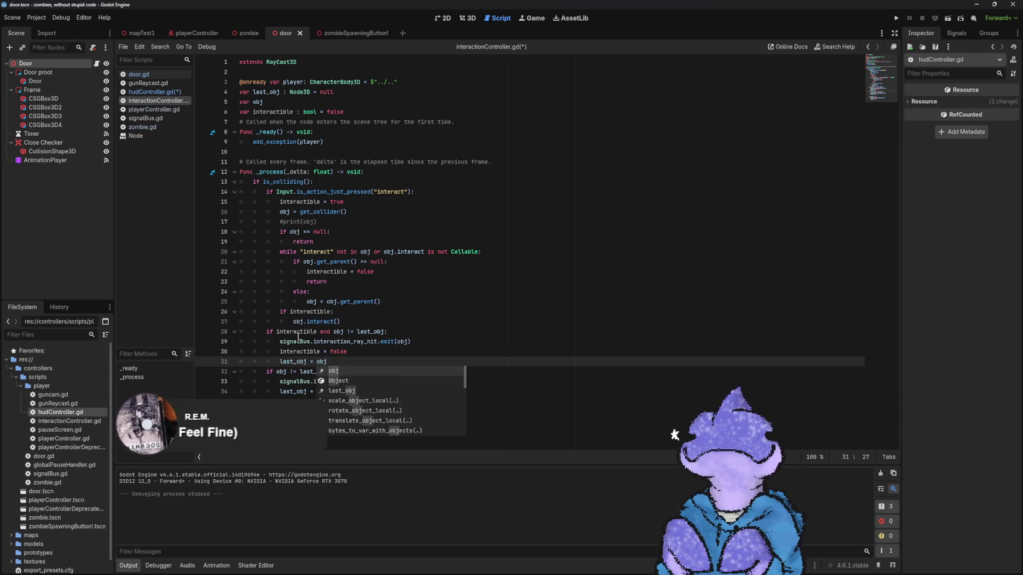
left_click(360, 353)
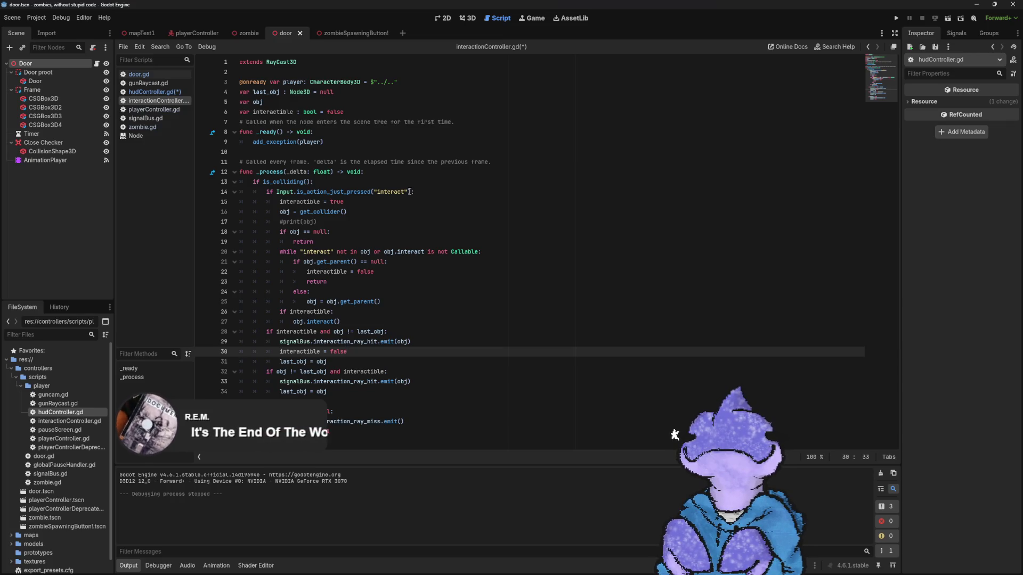
left_click_drag(409, 191, 277, 192)
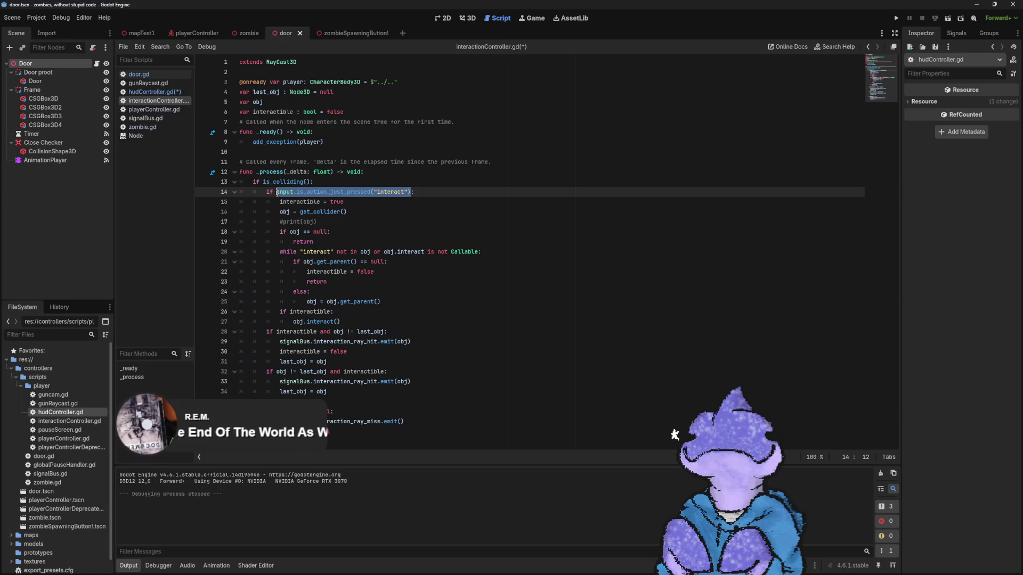
mouse_move(281, 193)
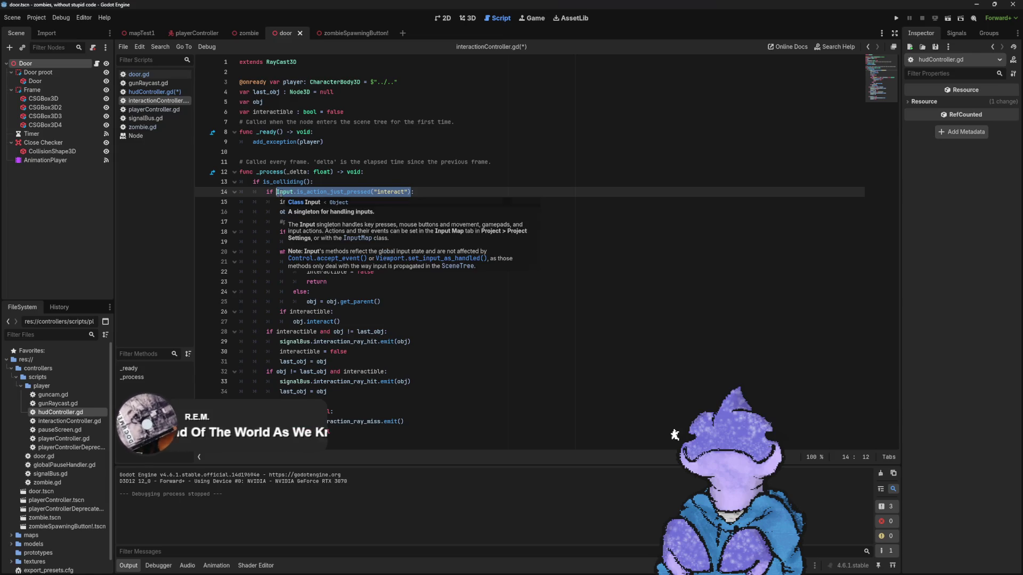
left_click(440, 295)
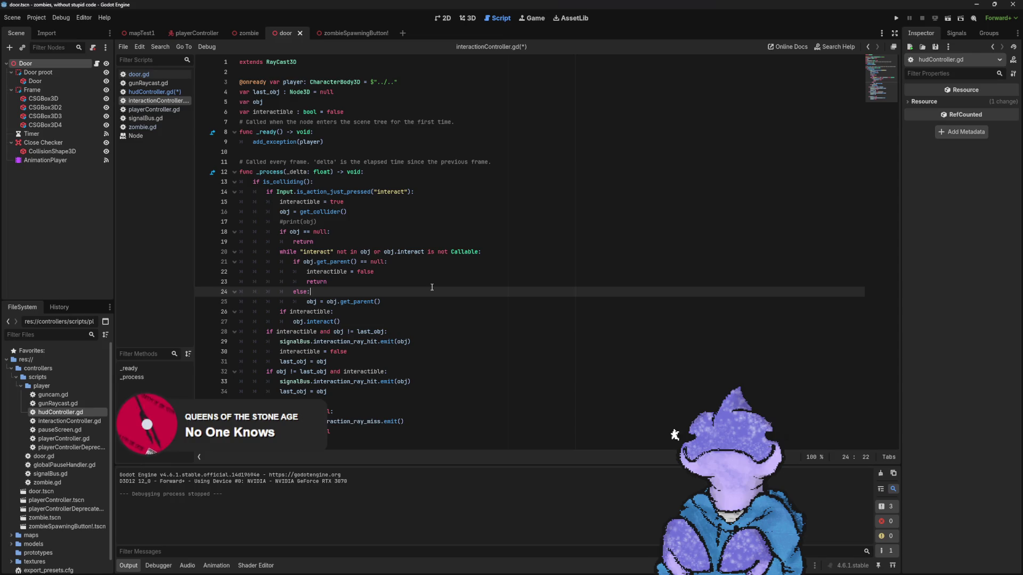
Step: Delete the old hover-hit and miss blocks after line 31
left_click(376, 429)
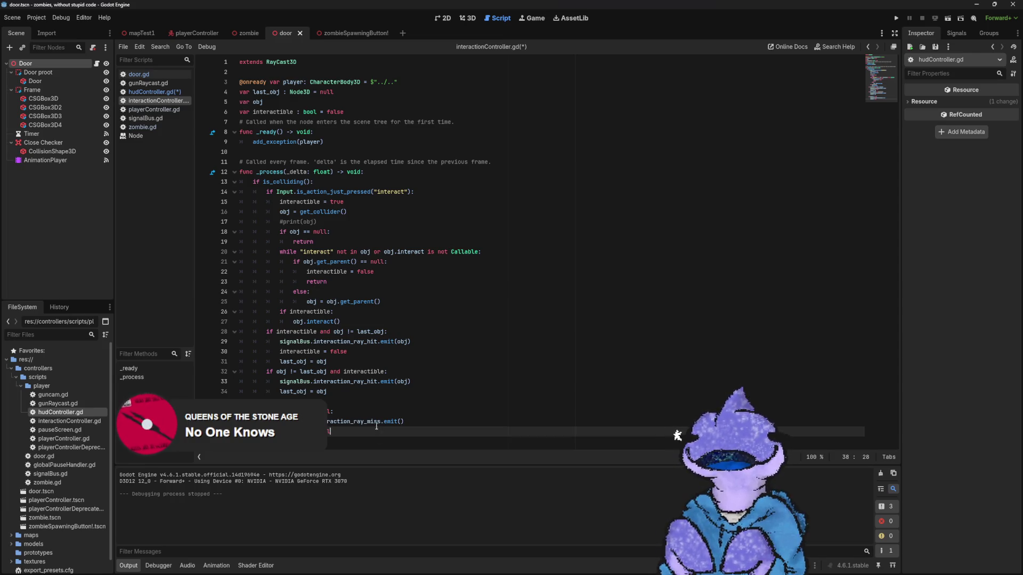
left_click_drag(376, 429, 371, 361)
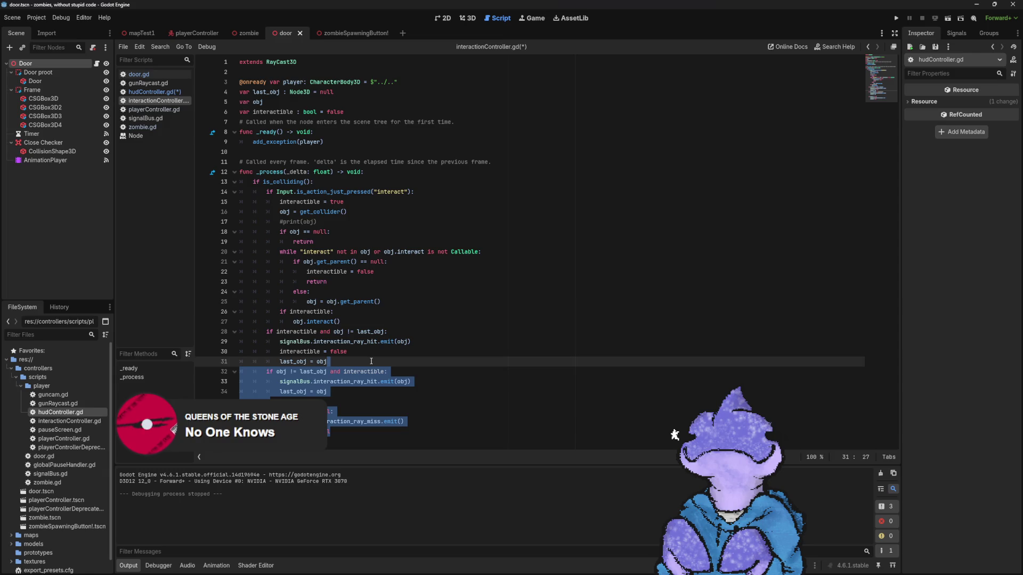
key("BackSpace")
Step: Run the project, which stops on hudController.gd's empty while loop parse error
left_click(897, 18)
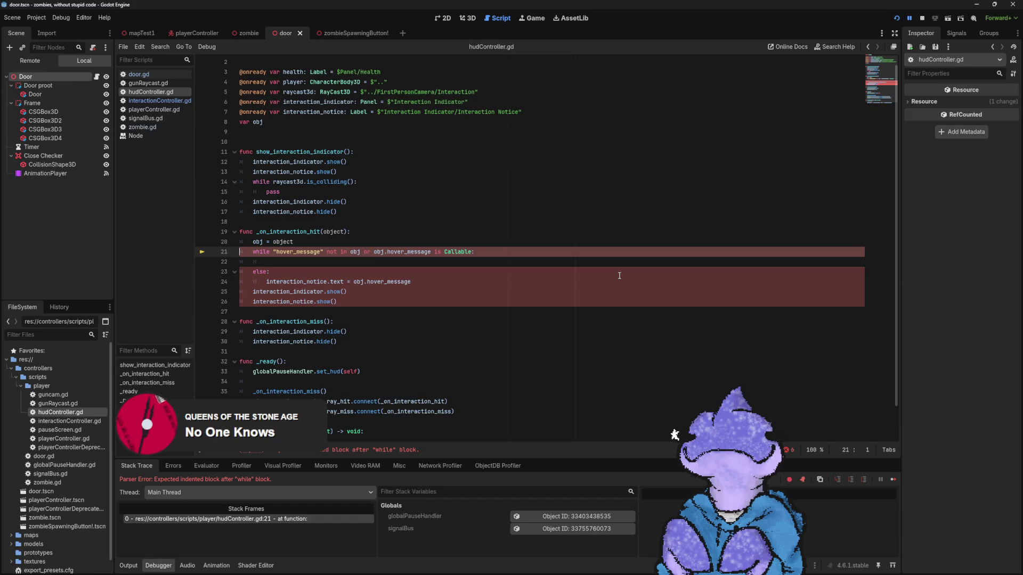
left_click(558, 261)
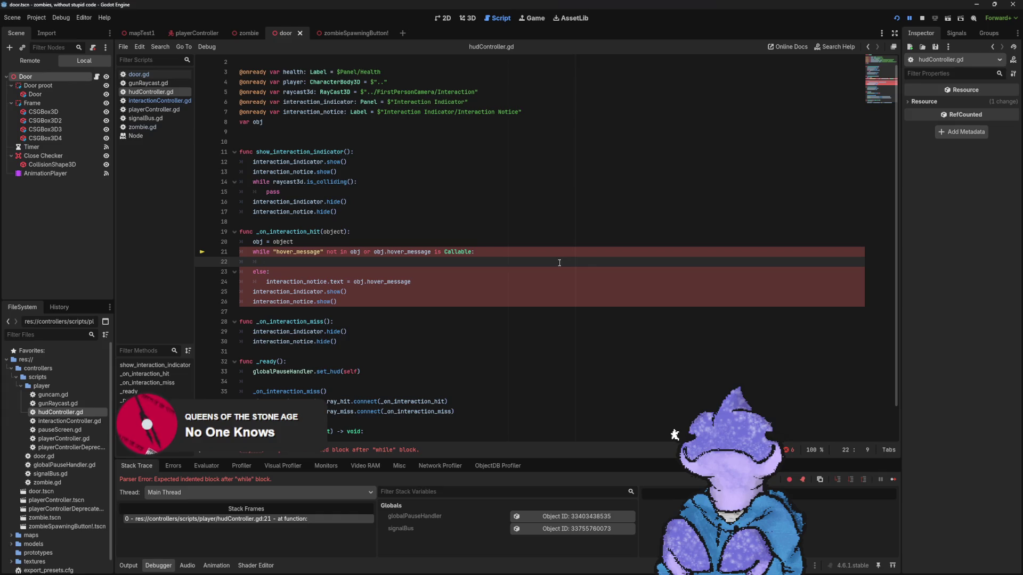
scroll(559, 263, "down", 1)
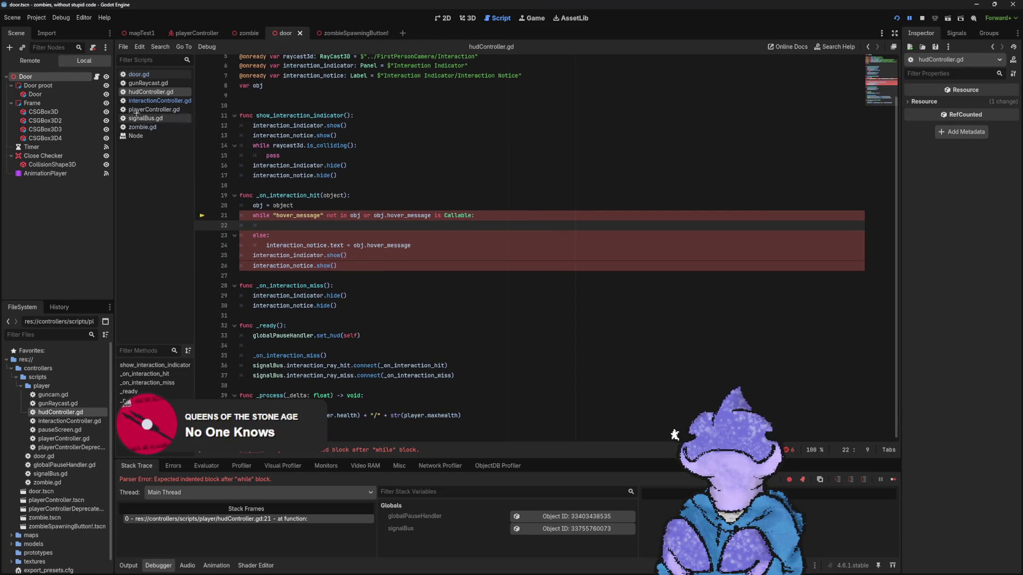
Step: Copy the parent-lookup if/else lines 21–25 from interactionController.gd's while loop
left_click(155, 101)
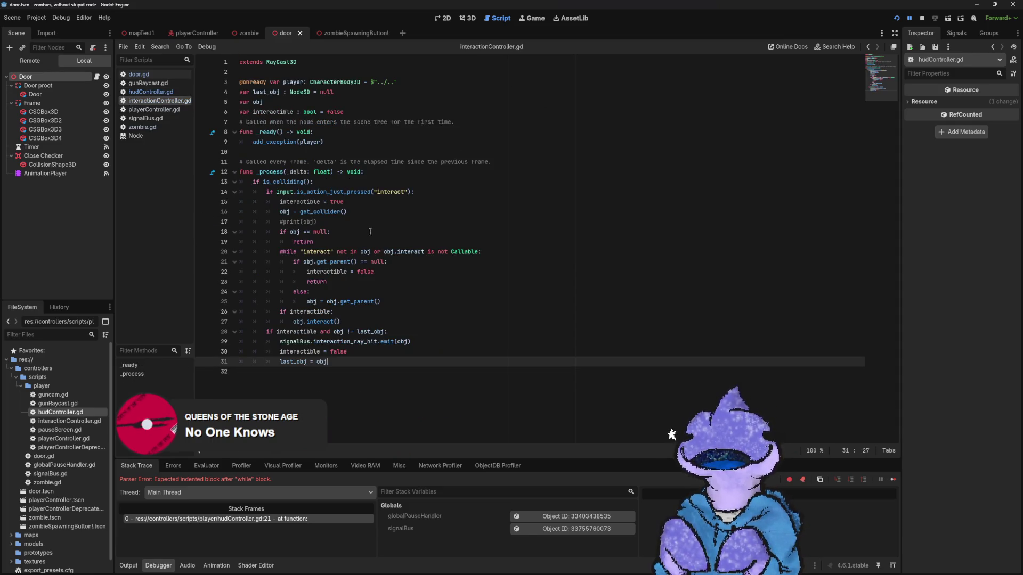
mouse_move(327, 282)
left_mouse_down()
mouse_move(290, 262)
mouse_move(261, 263)
left_mouse_up()
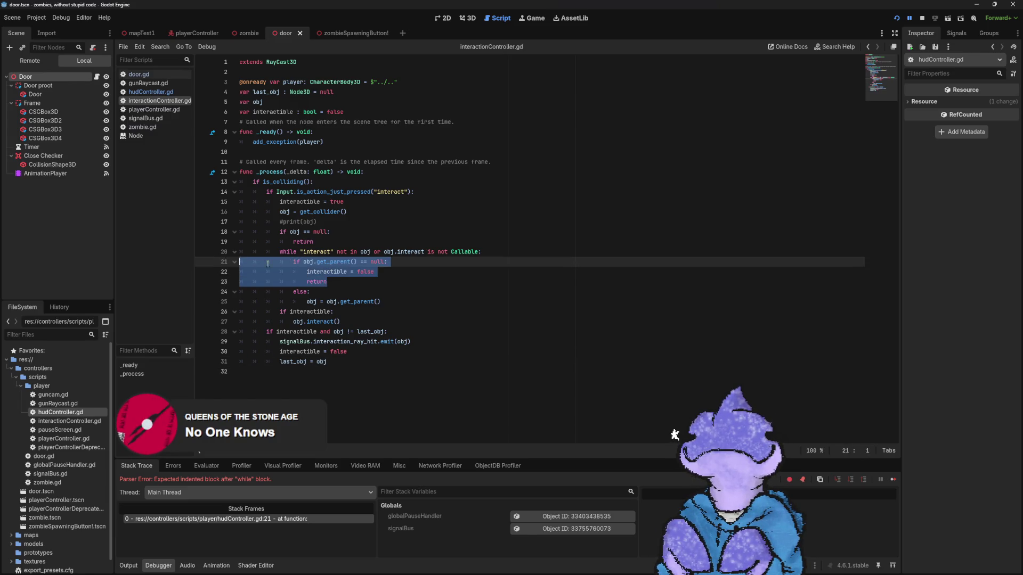
left_click(311, 262)
left_click_drag(366, 302, 240, 262)
right_click(272, 268)
left_click(303, 318)
Step: Paste the if/else block onto cleared line 22 of hudController.gd's while loop
left_click(151, 92)
right_click(269, 231)
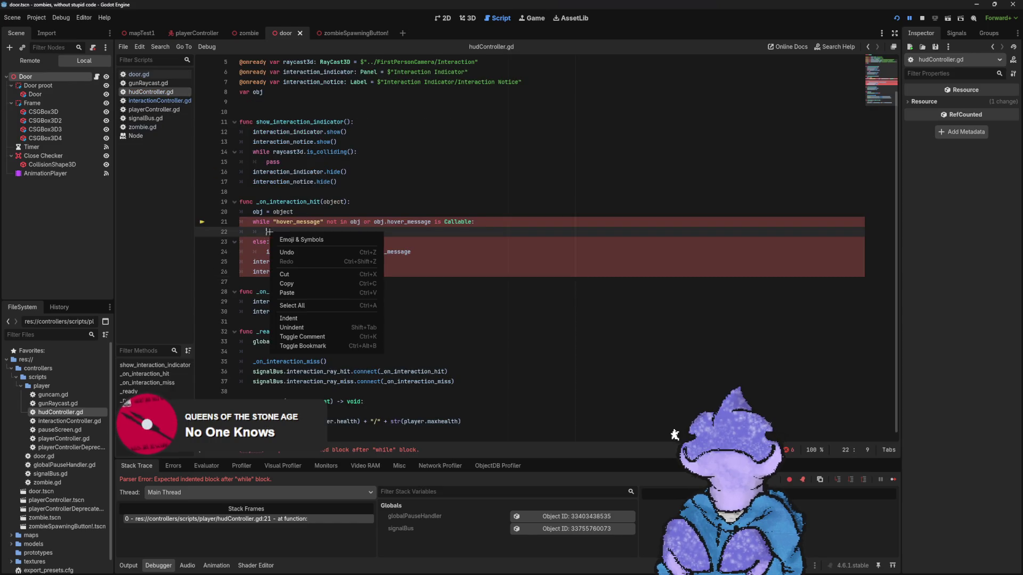
left_click_drag(272, 231, 216, 235)
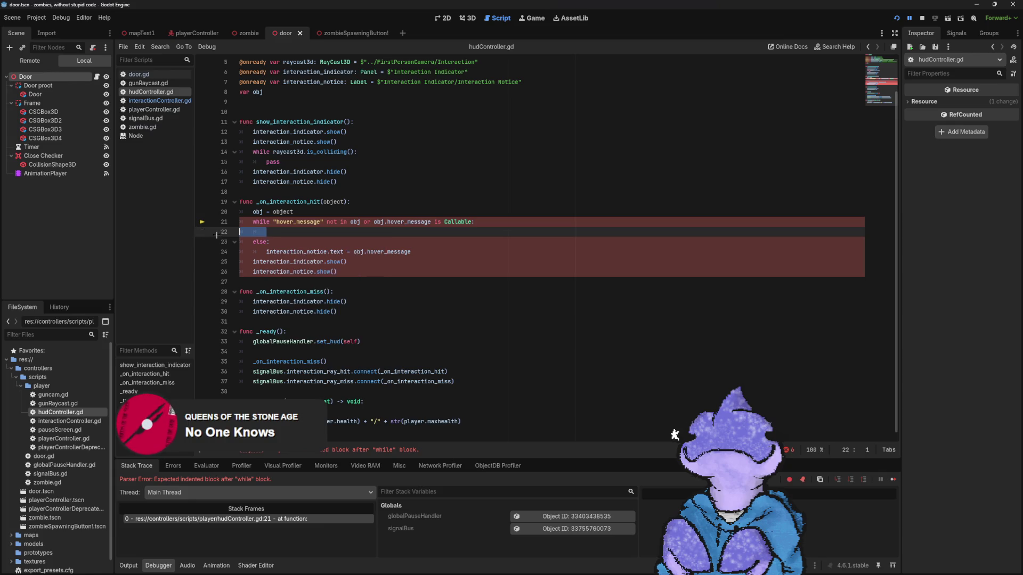
key("BackSpace")
right_click(255, 232)
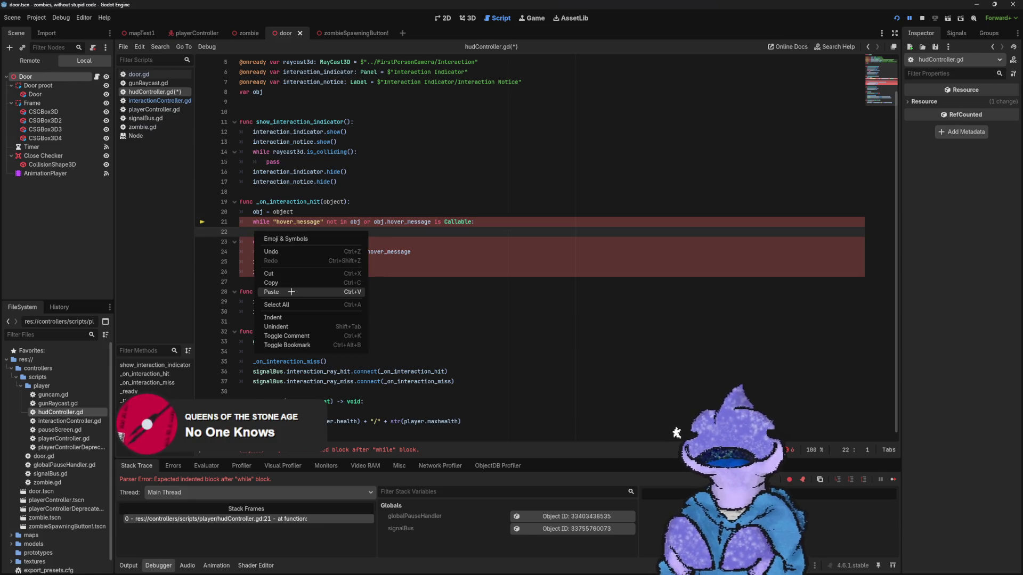
left_click(292, 292)
Step: Unindent the pasted lines 22–26 two levels to fit inside the loop
left_click_drag(380, 273, 277, 237)
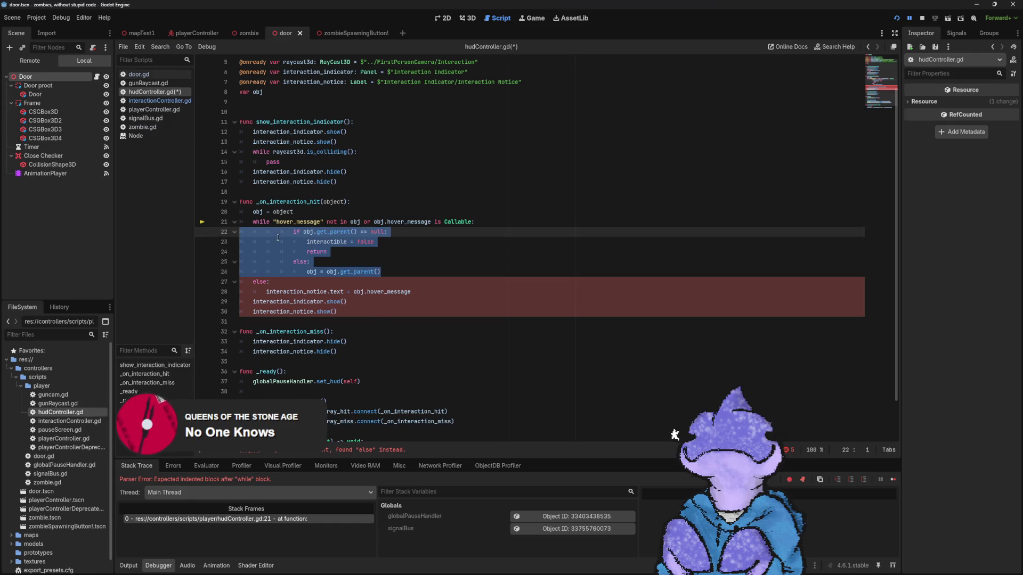
right_click(278, 237)
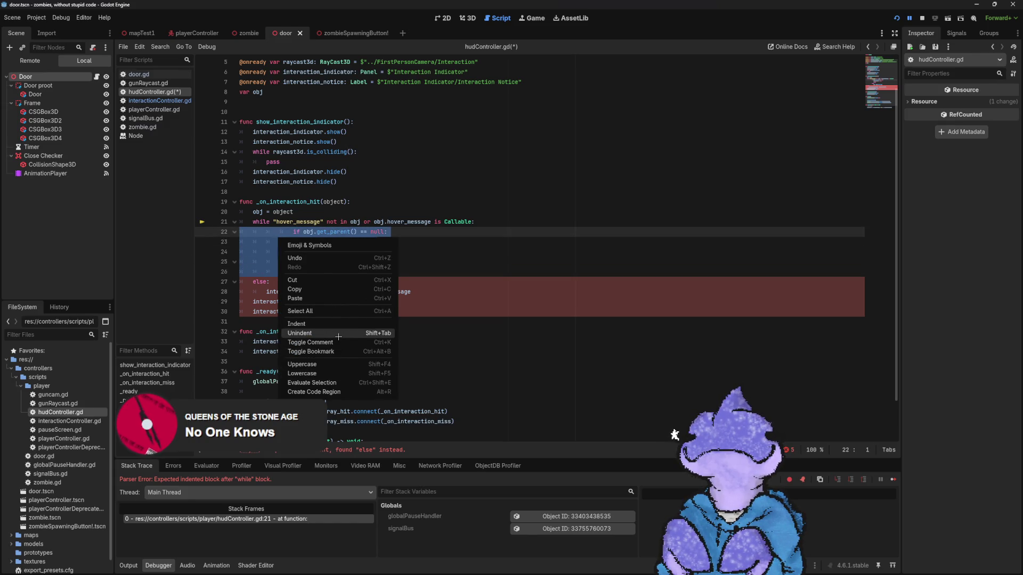
left_click(339, 337)
key("shift+Tab")
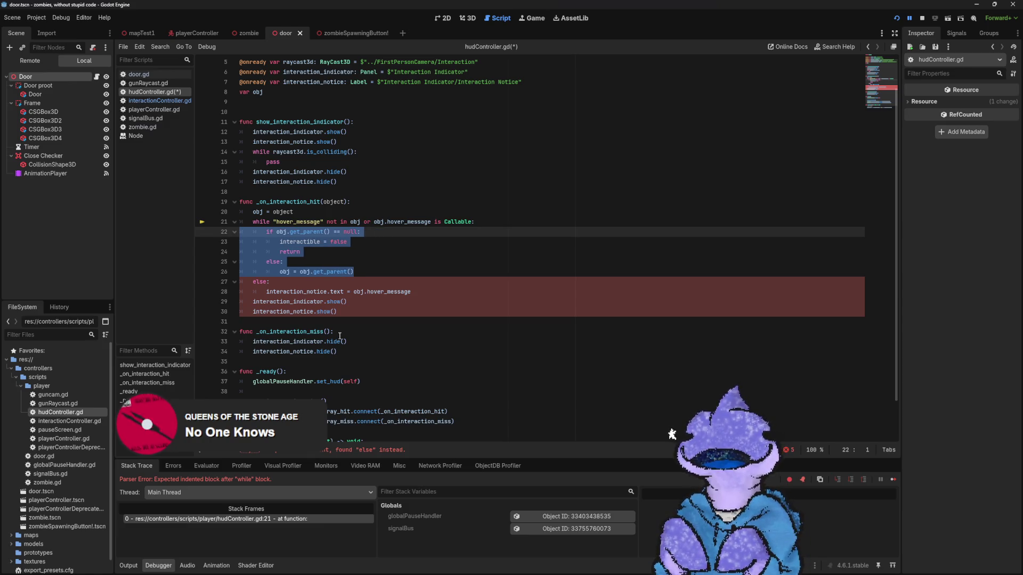
left_click(407, 262)
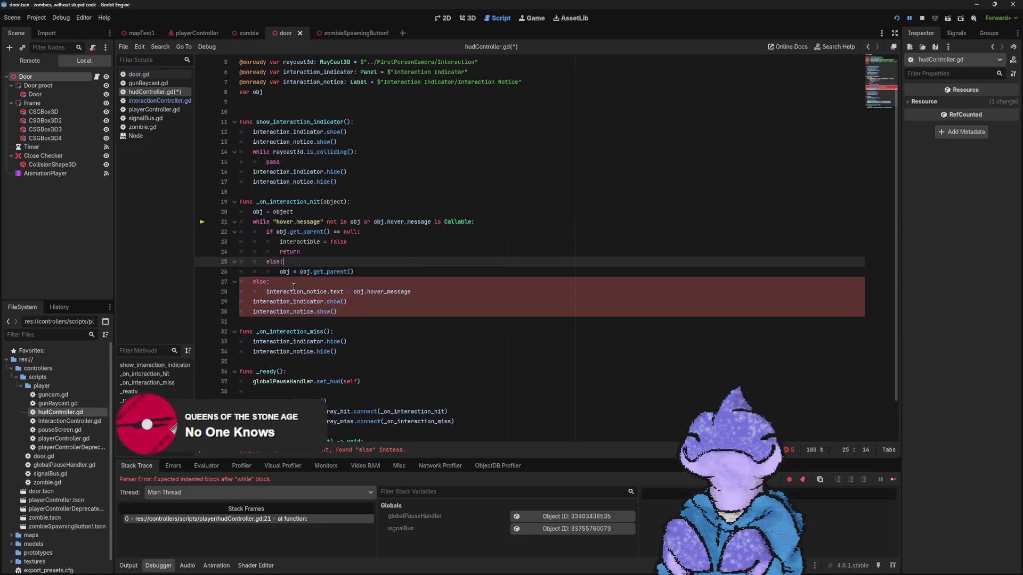
left_click(278, 281)
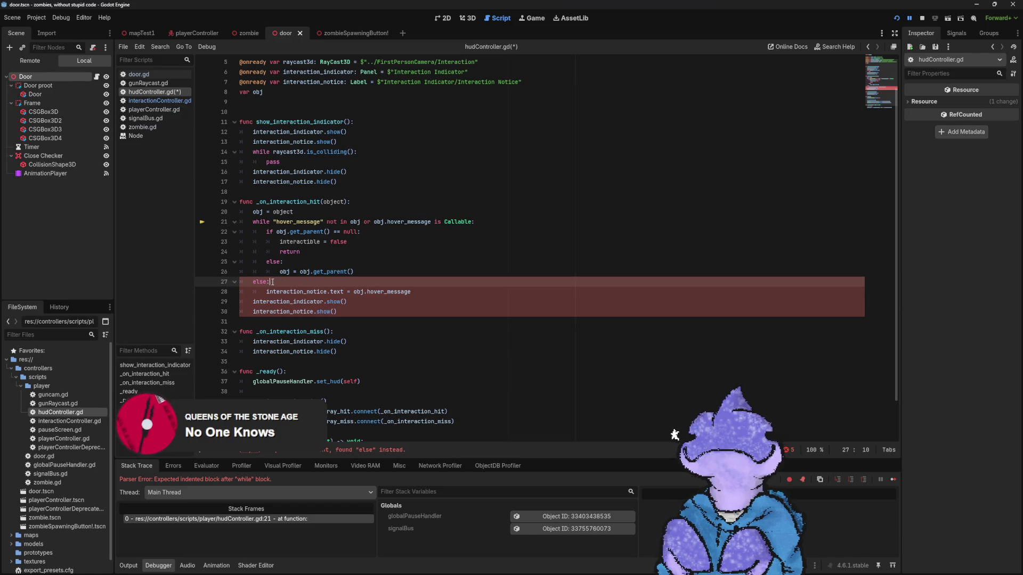
scroll(355, 250, "up", 2)
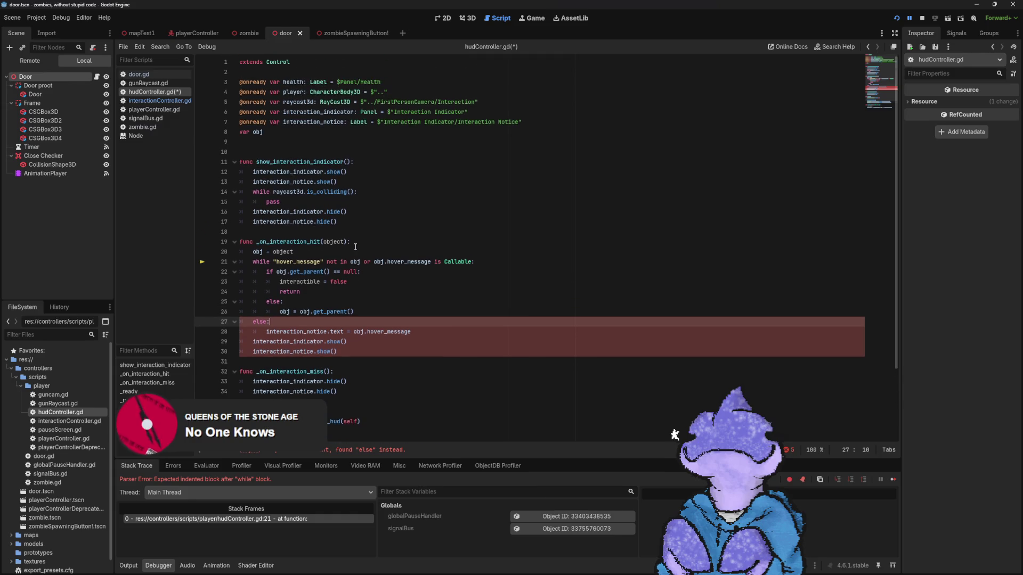
Step: Replace 'interactible = false' with 'has_text = true' in the loop's if branch
left_click_drag(353, 281, 280, 284)
key("BackSpace")
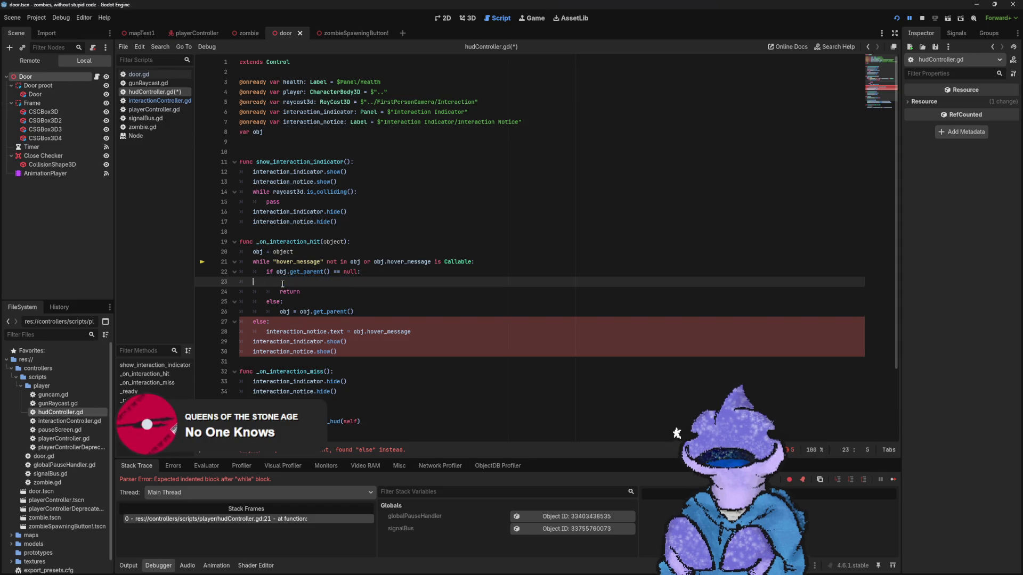
key("BackSpace")
key("BackSpace")
key("BackSpace")
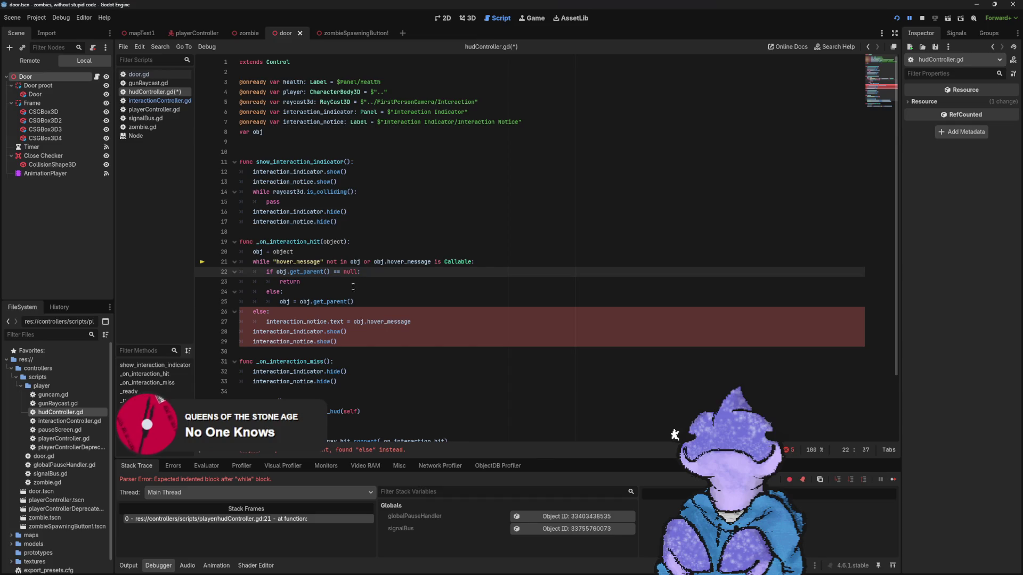
key("Return")
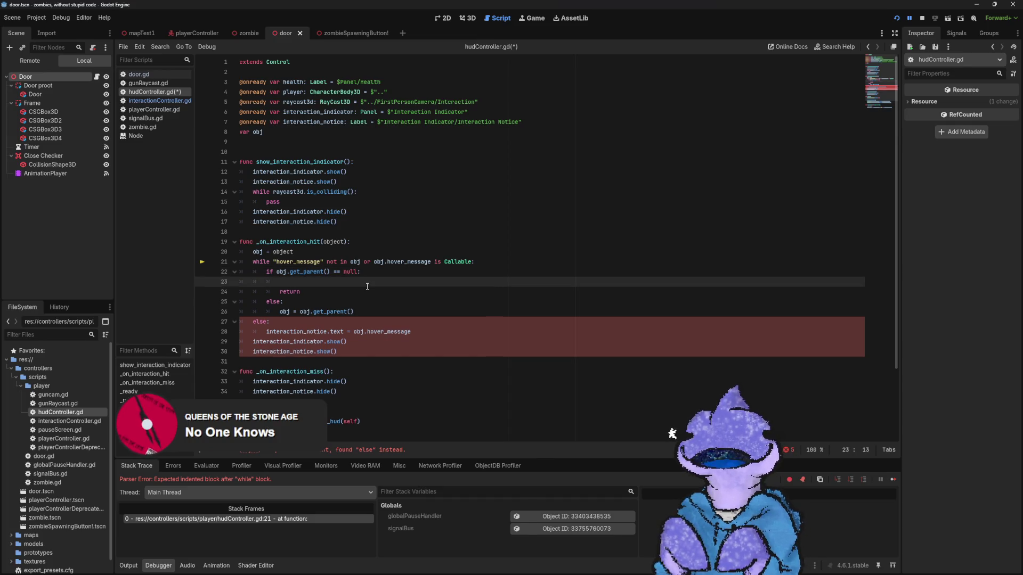
type("has_tex")
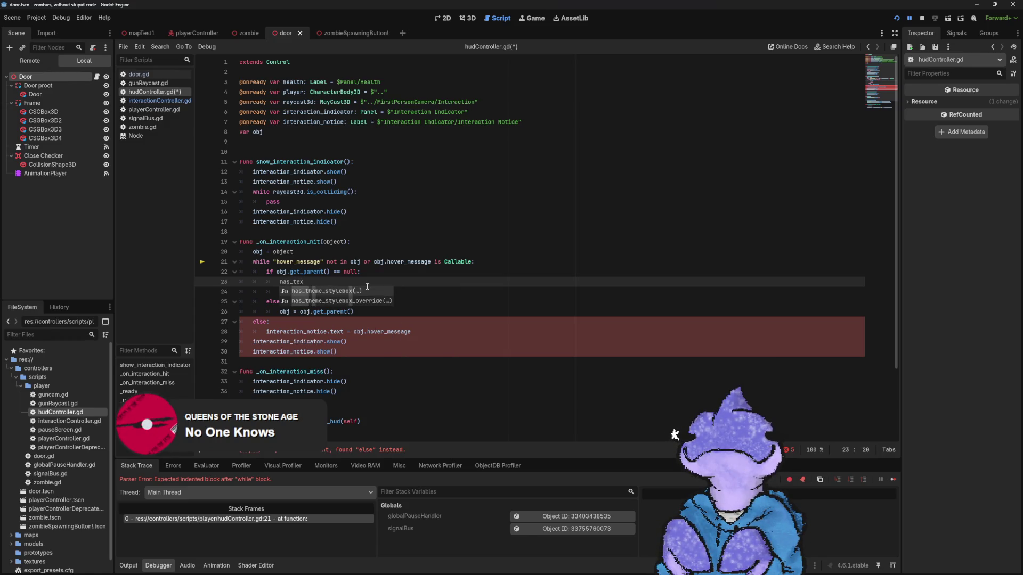
type("t ")
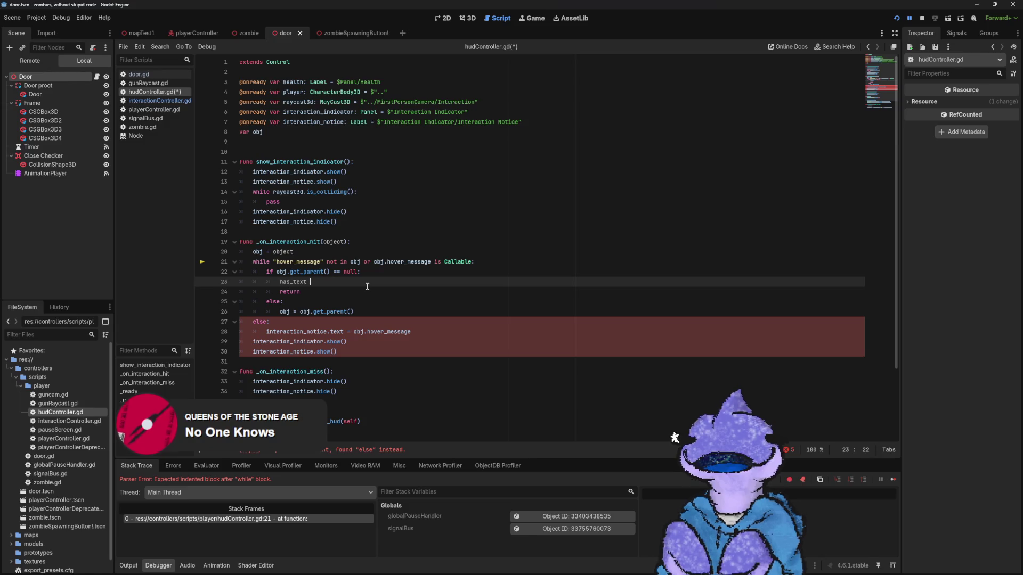
type("= true")
Step: Declare 'var has_text := false' on line 9, then return to interactionController.gd
left_click(331, 141)
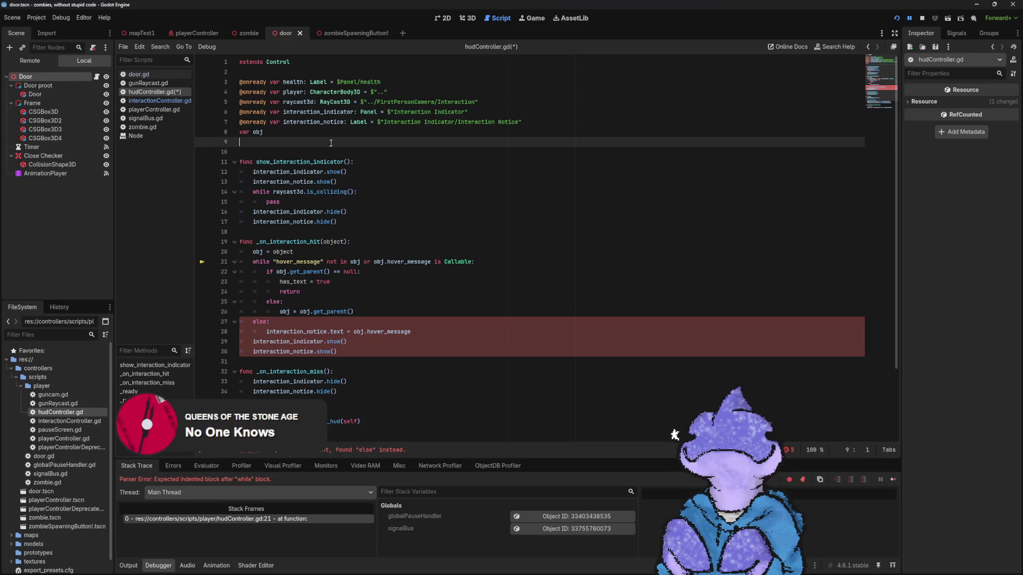
type("var ha")
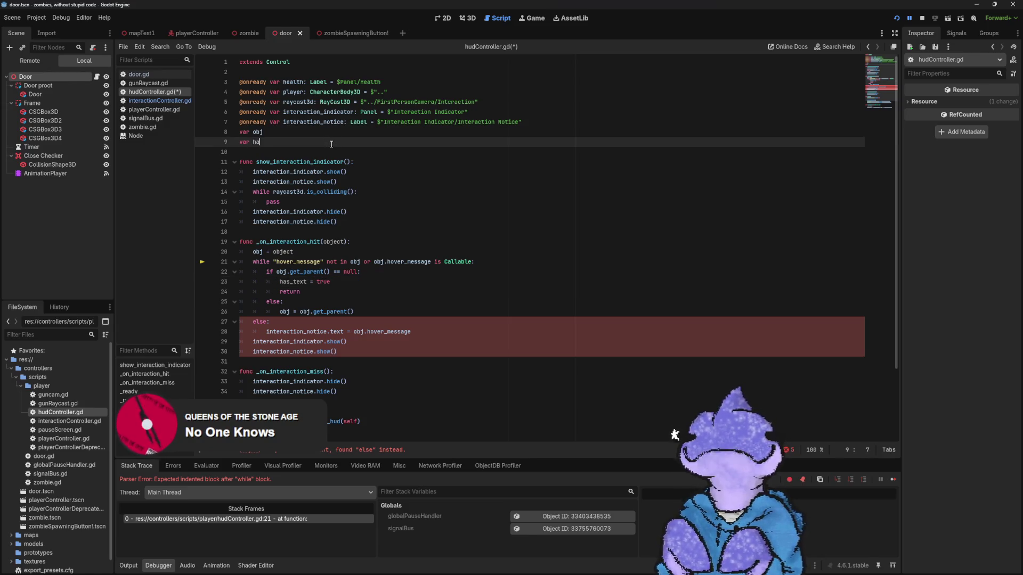
type("s te")
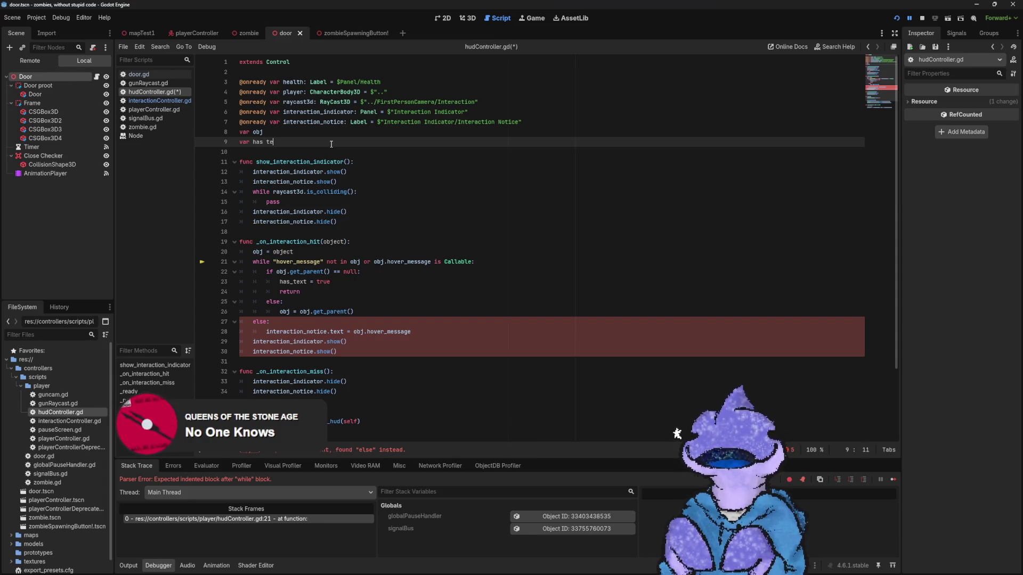
type("xt")
key("BackSpace")
key("BackSpace")
key("BackSpace")
type("_text")
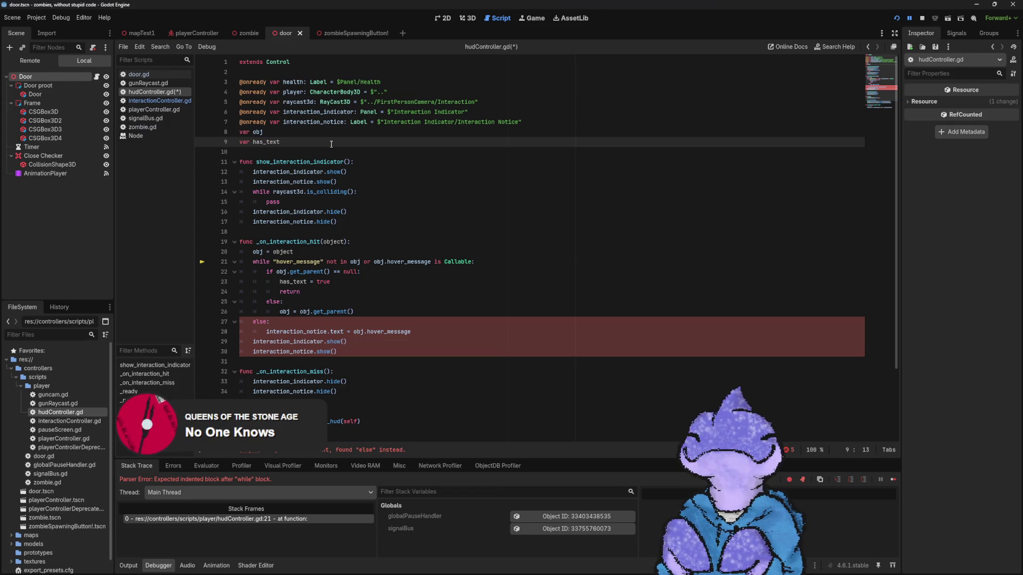
type(" := false")
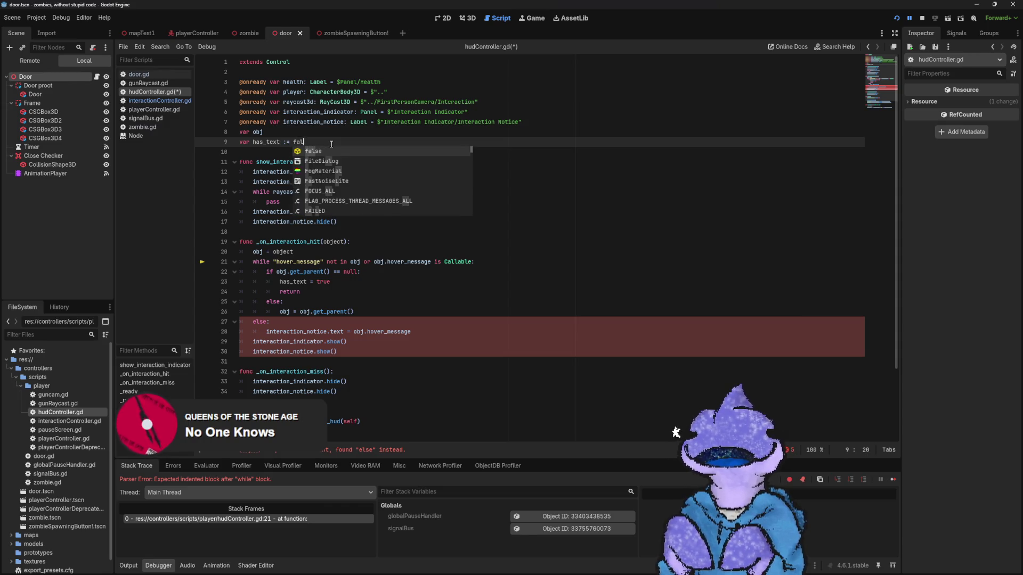
left_click(309, 252)
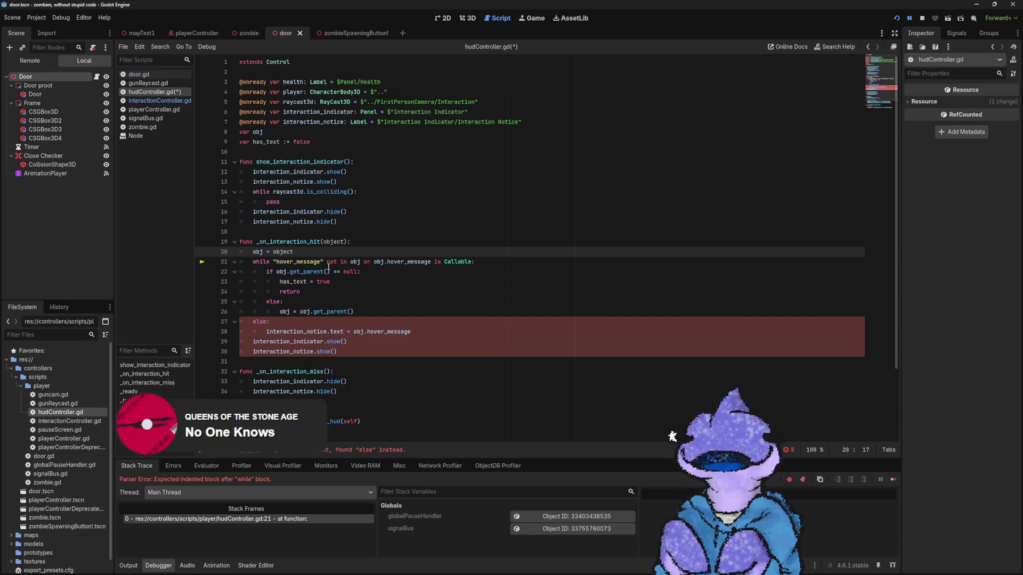
left_click(160, 100)
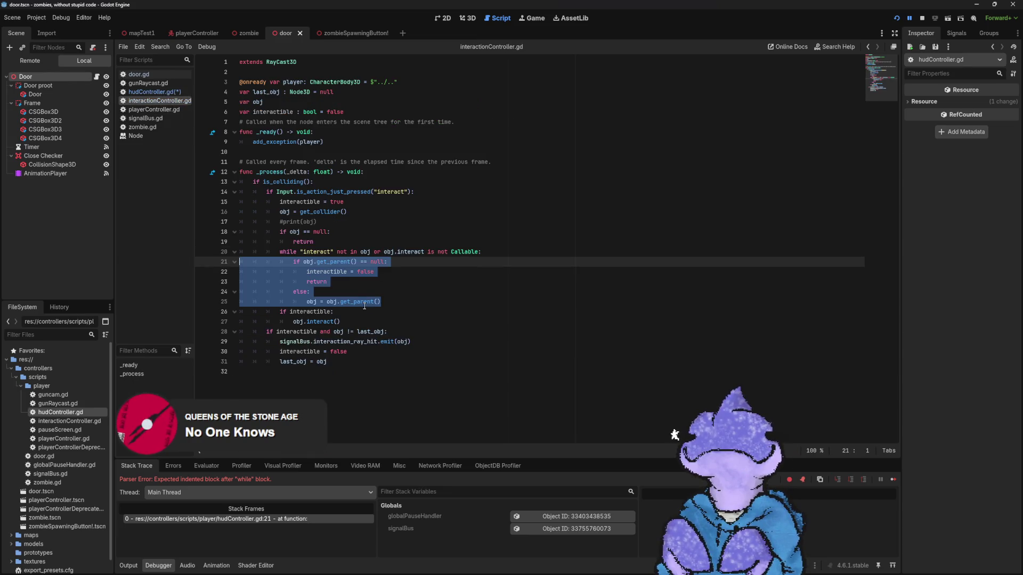
Step: Undo the recent edits until line 29 reads 'if get_collider() != last_obj:' without the dangling 'and'
left_click(331, 292)
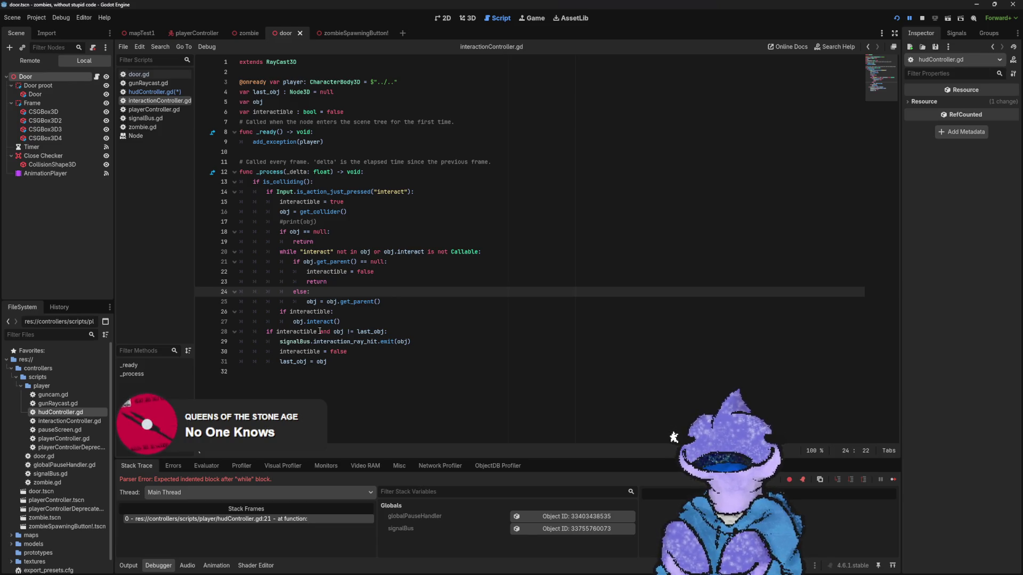
left_click(350, 363)
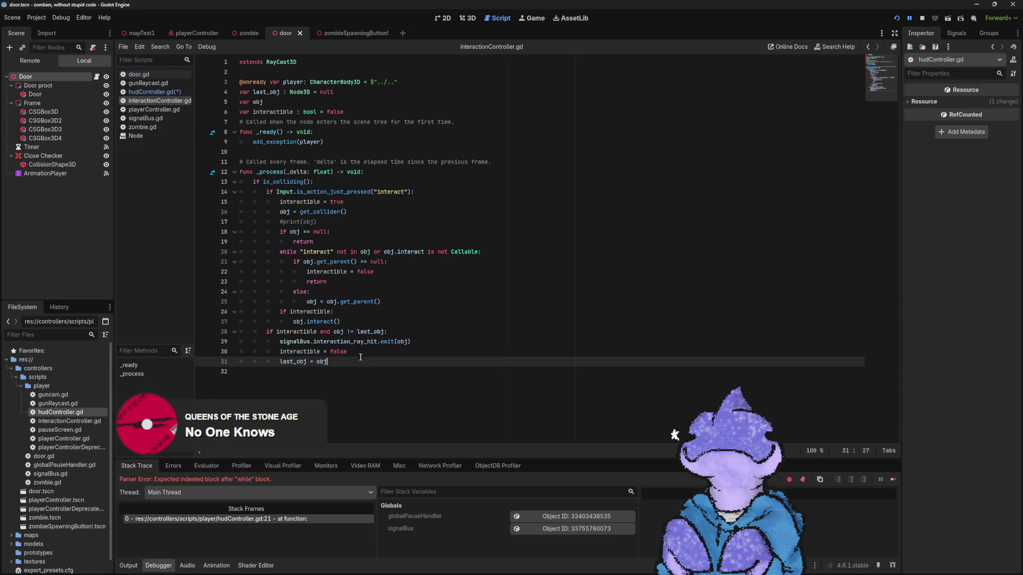
key("ctrl+z")
key("ctrl+z")
key("ctrl+z")
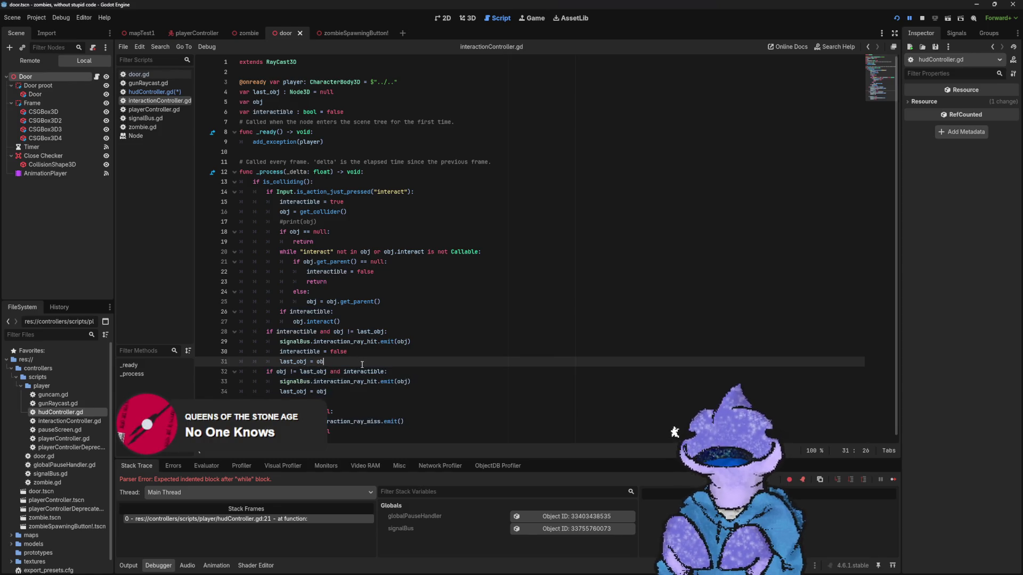
key("ctrl+z")
key("ctrl+z")
key("ctrl+z")
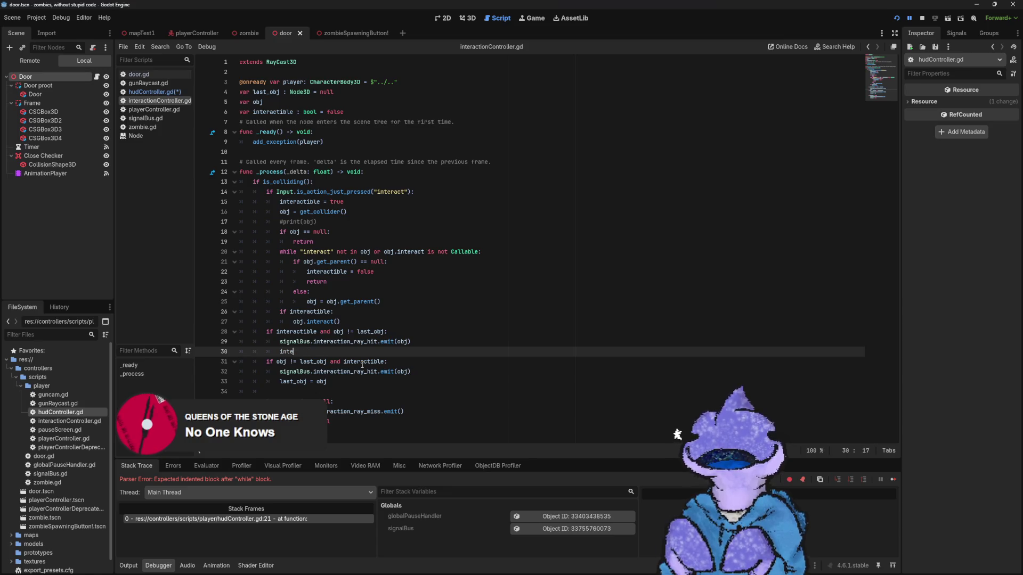
key("ctrl+z")
key("ctrl+z")
key("ctrl+z")
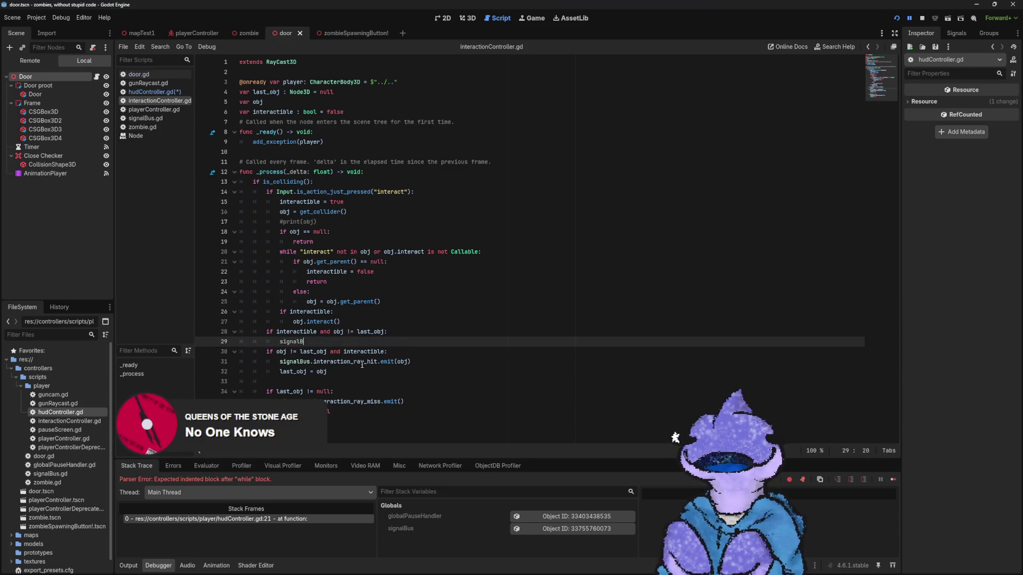
key("ctrl+z")
key("ctrl+z")
key("ctrl+z")
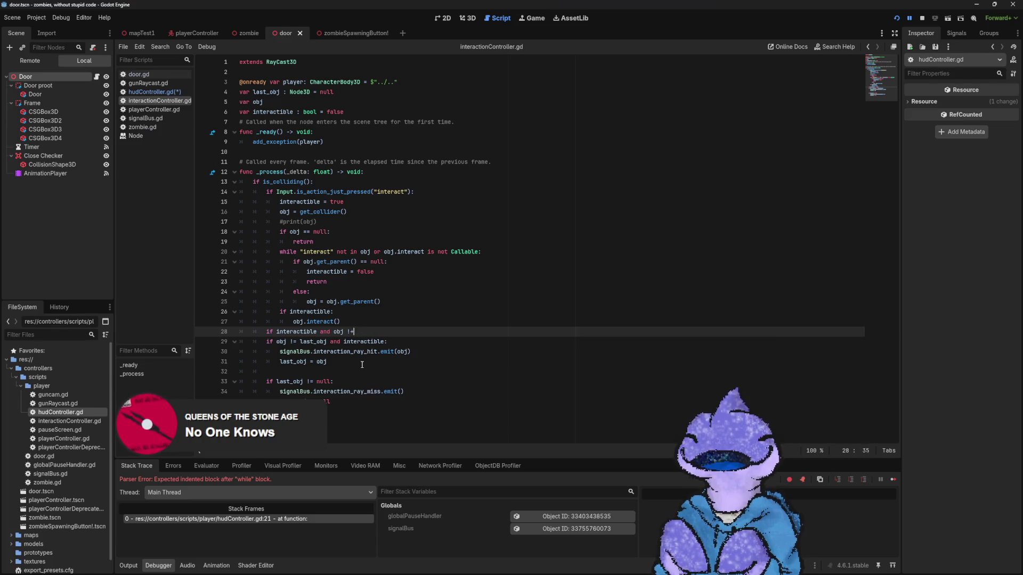
key("ctrl+z")
key("ctrl+z")
key("ctrl+z")
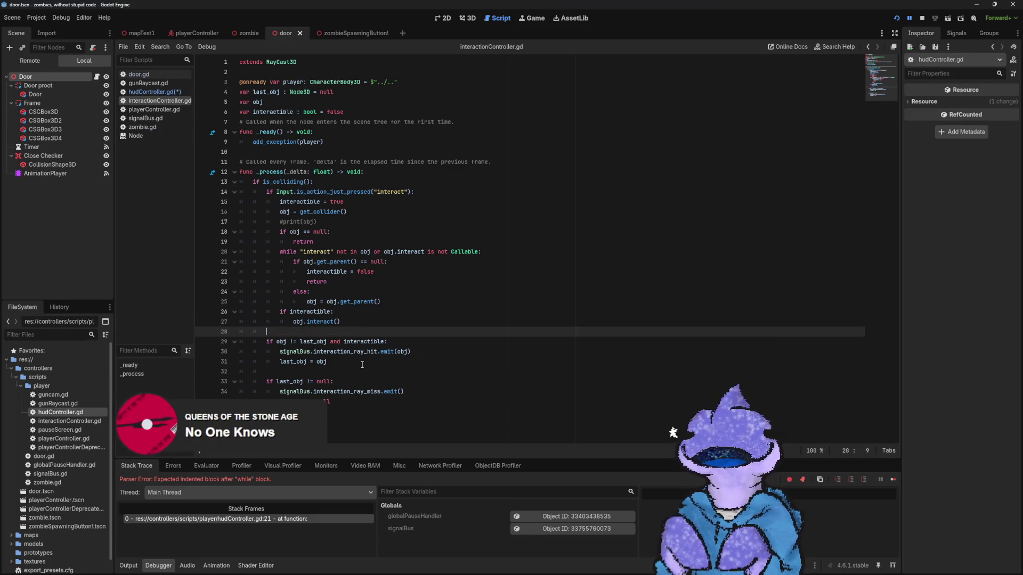
key("ctrl+z")
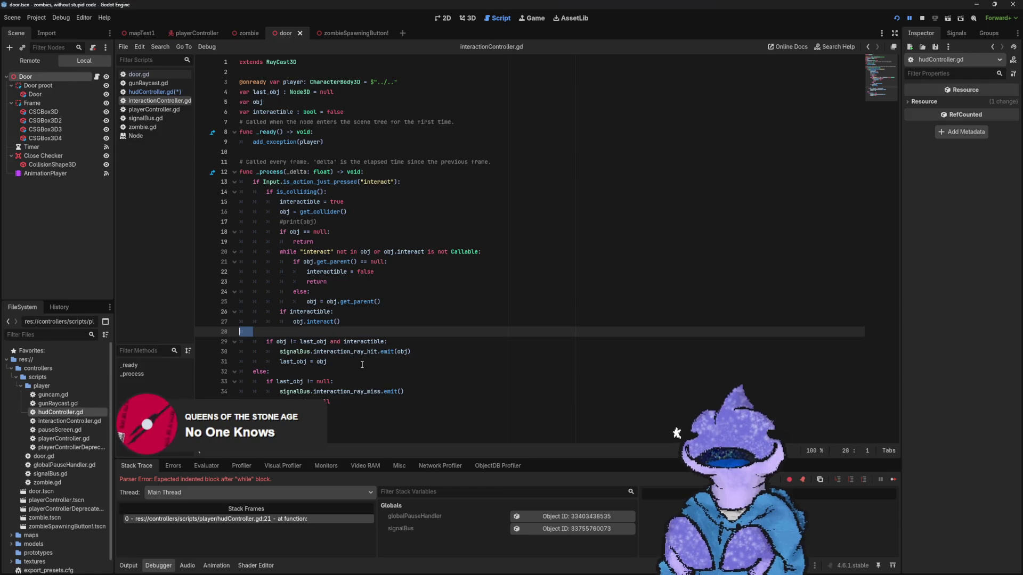
key("ctrl+z")
key("ctrl+z")
key("ctrl+z")
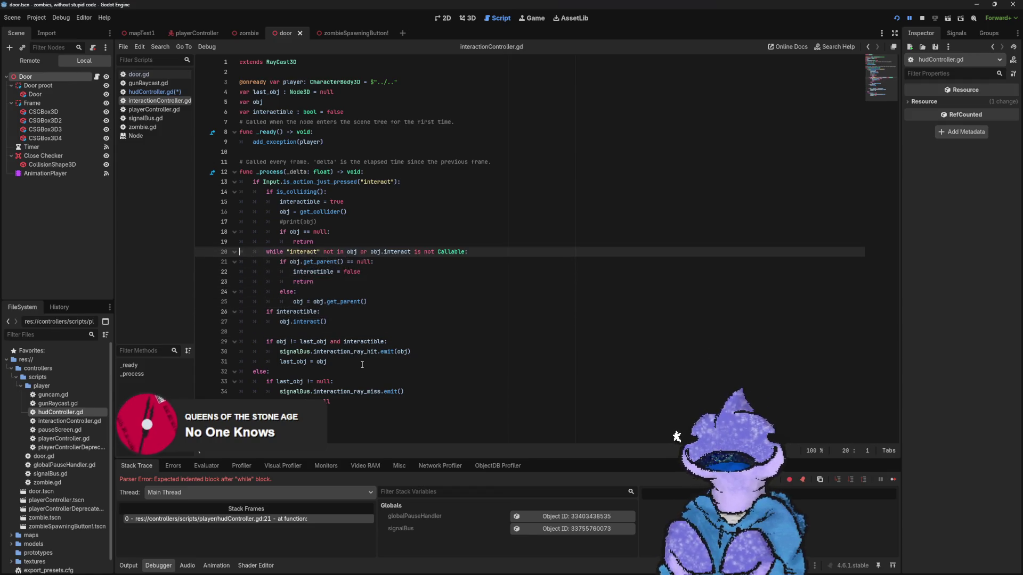
key("ctrl+z")
key("ctrl+z")
key("ctrl+z")
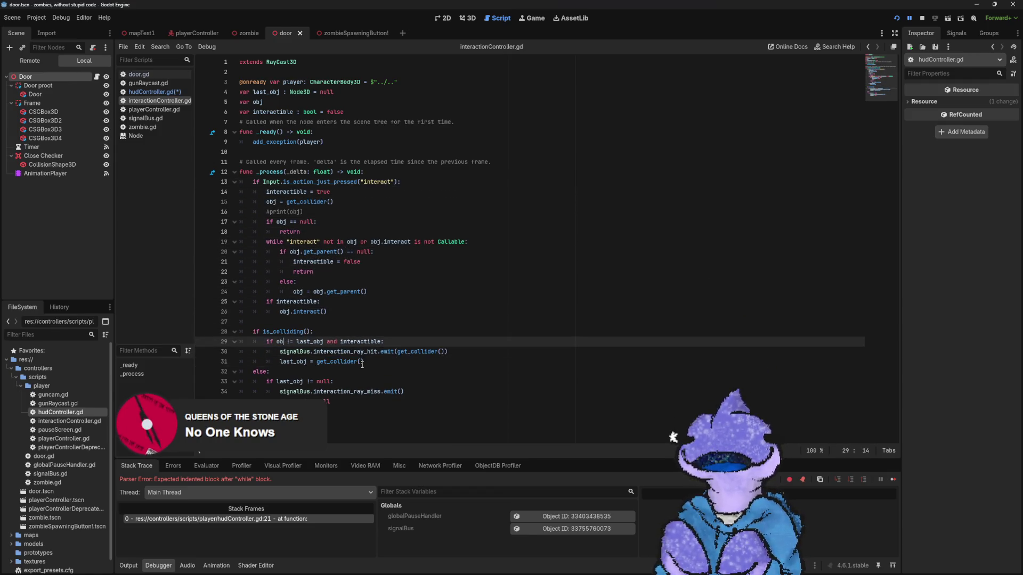
key("ctrl+z")
key("ctrl+z")
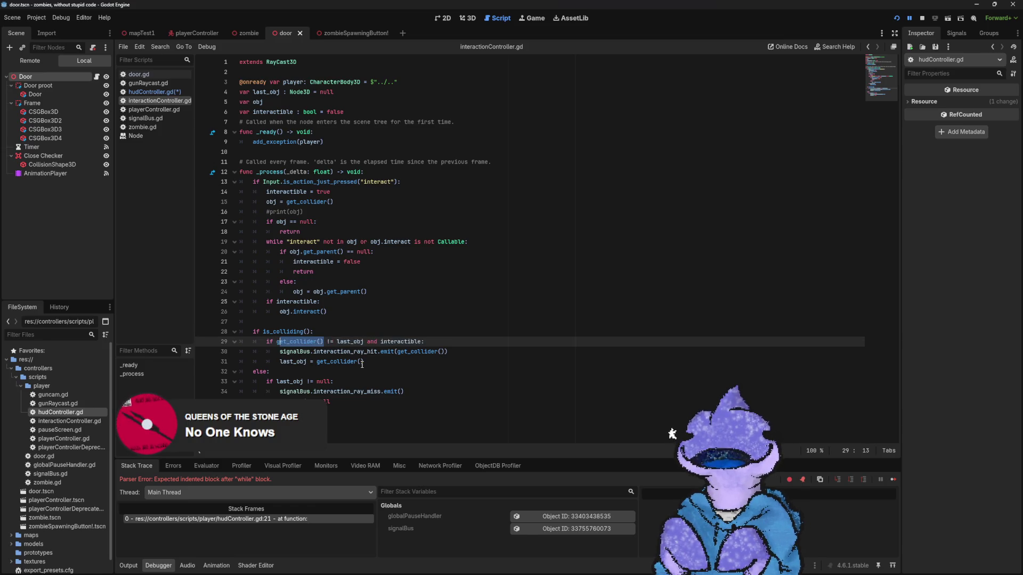
key("ctrl+z")
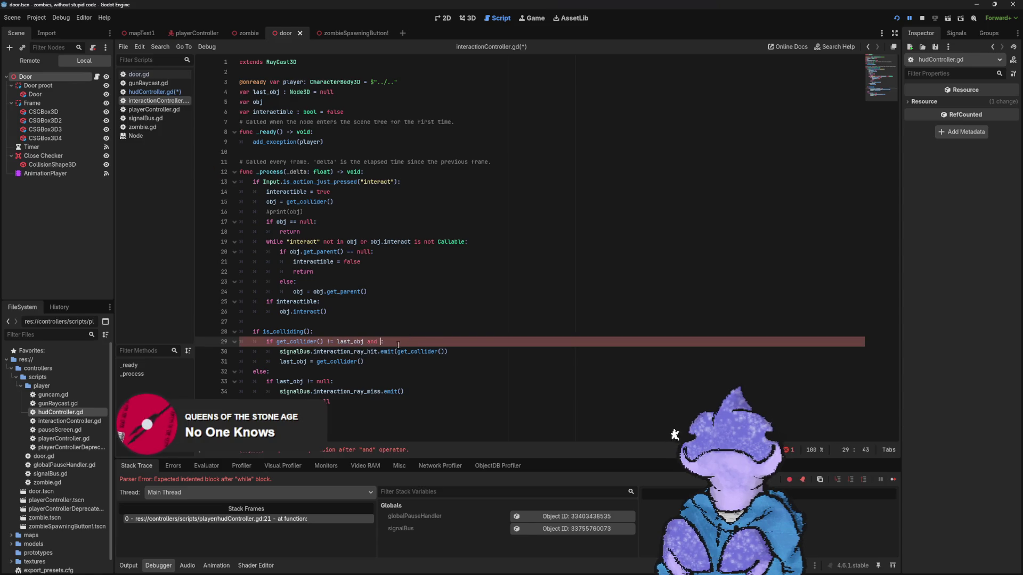
key("ctrl+z")
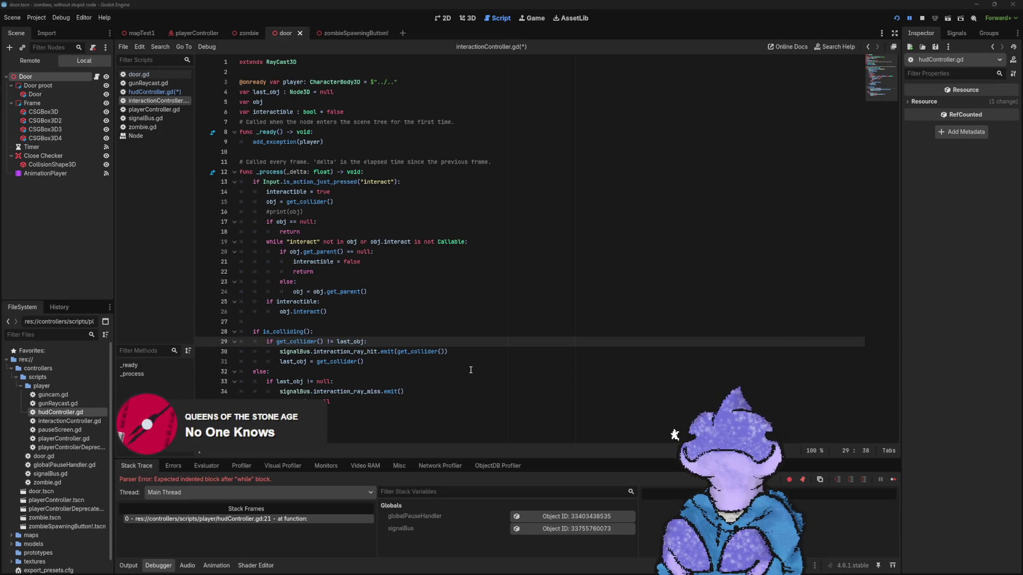
key("alt+Tab")
key("alt+Tab")
key("alt+Tab")
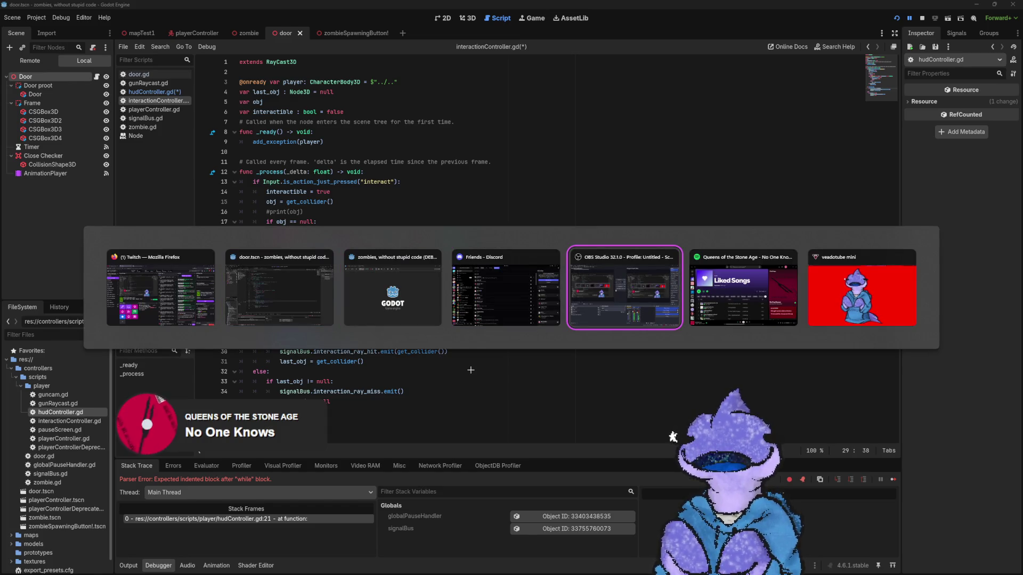
Step: Close the running game window and relaunch the game to check for errors
key("alt+shift+Tab")
key("alt+shift+Tab")
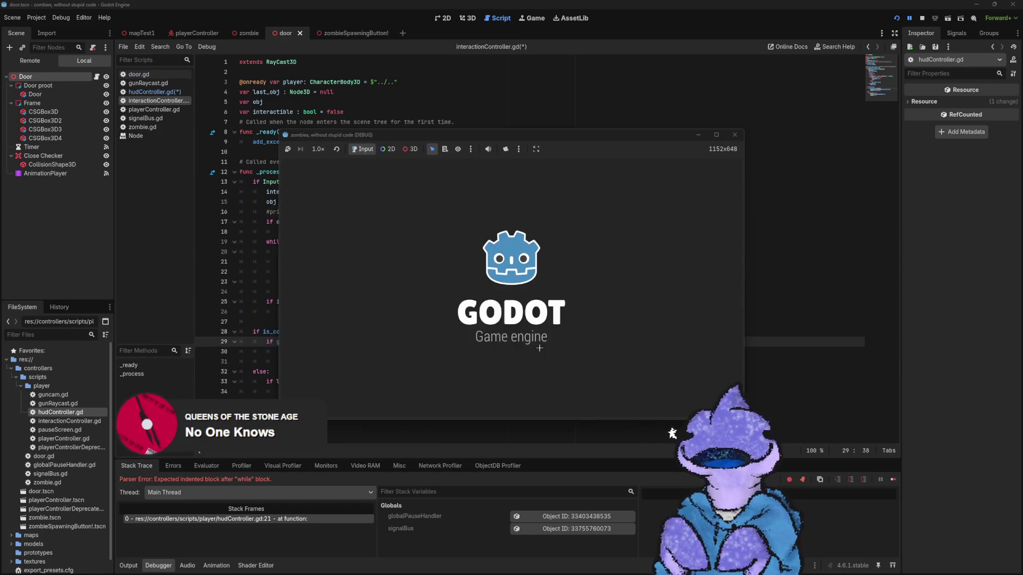
key("alt+F4")
key("alt+Tab")
key("alt+Tab")
key("alt+Tab")
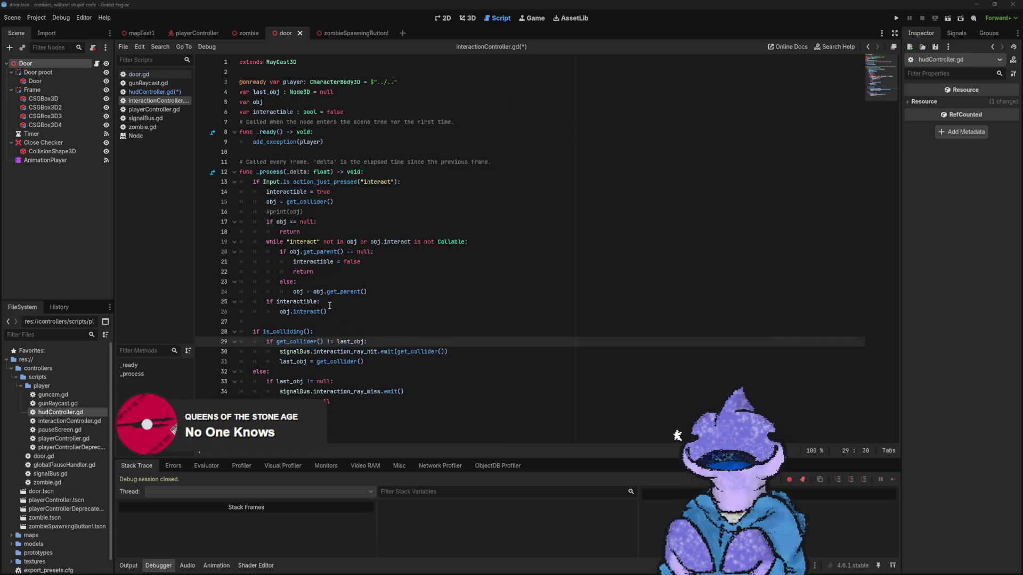
key("alt+Tab")
key("alt+Tab")
key("alt+Tab")
key("alt+shift+Tab")
key("alt+shift+Tab")
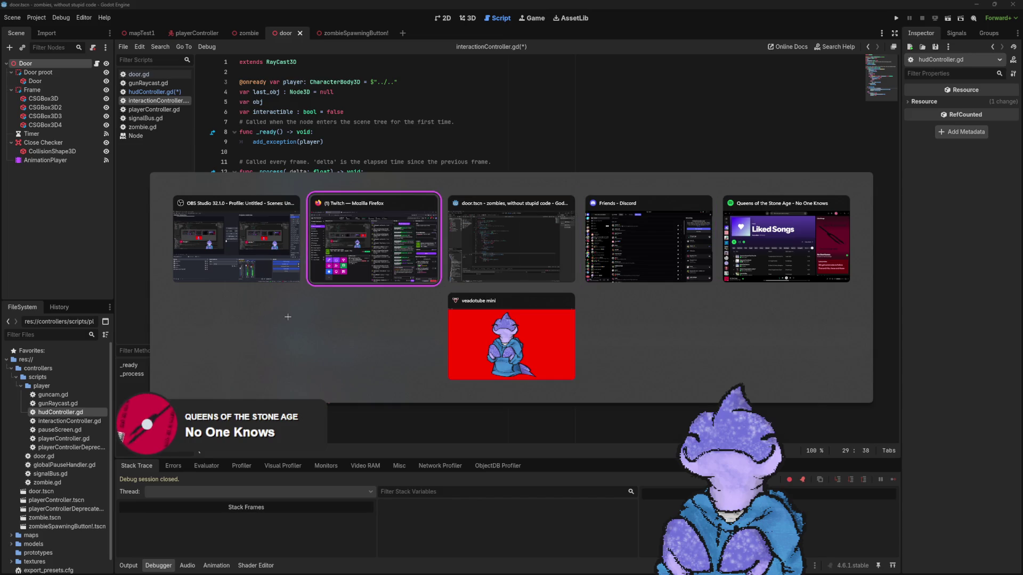
key("alt+shift+Tab")
key("Escape")
key("F5")
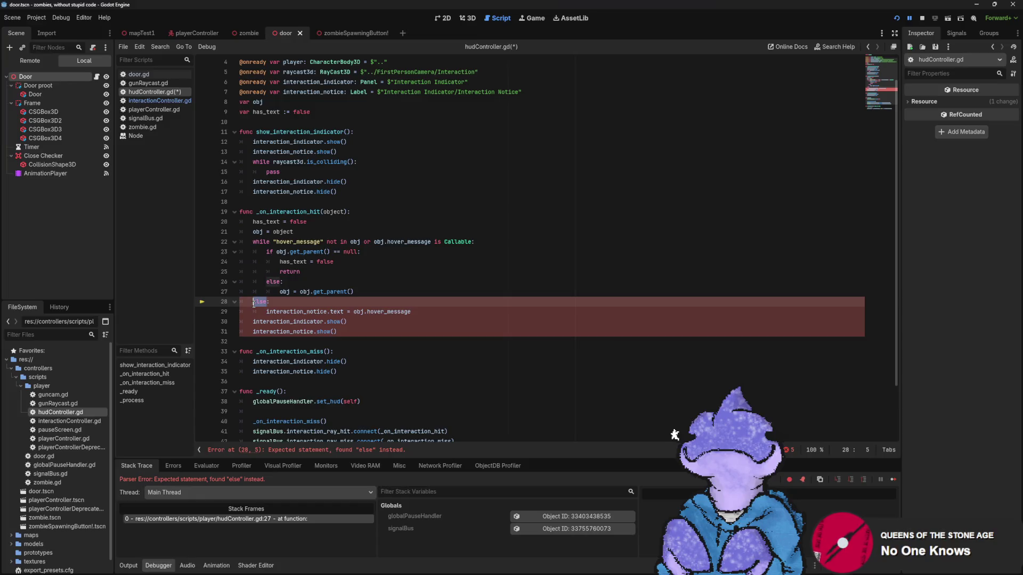
Step: Replace 'else' on line 28 with 'if has_text:', indent lines 30–31, then save and run
type("if has_")
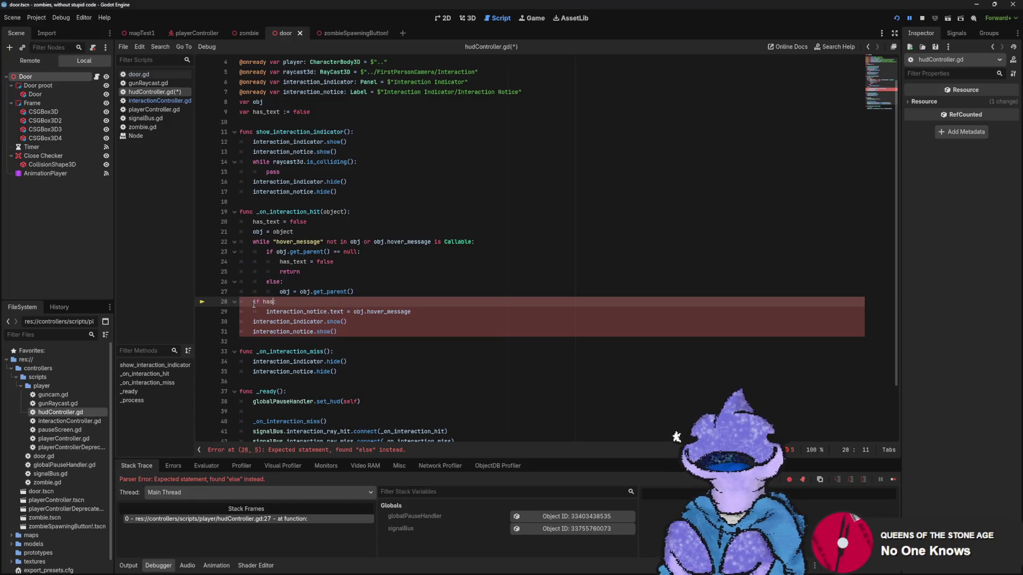
type("text")
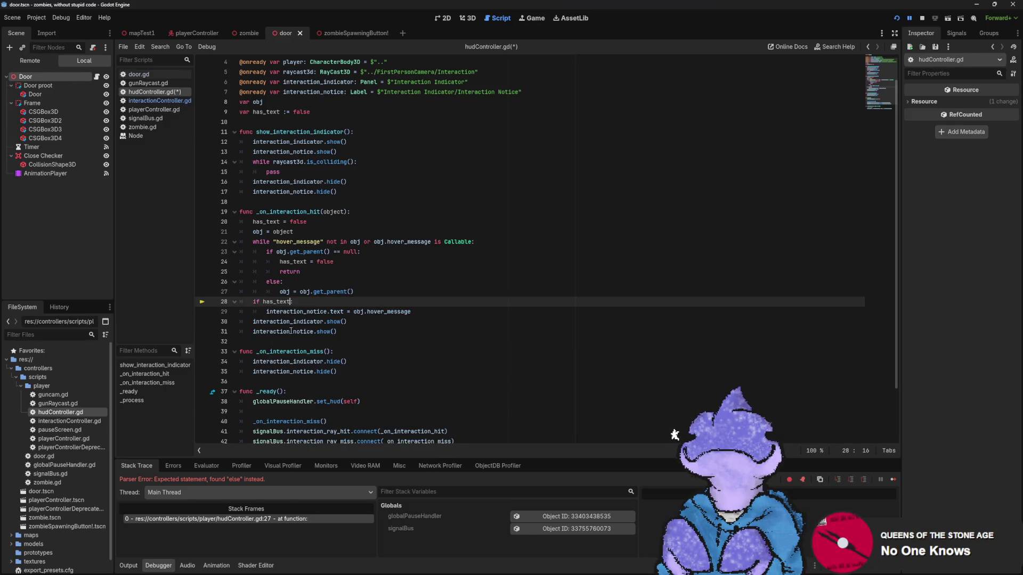
left_click(253, 322)
key("Tab")
left_click(253, 331)
key("Tab")
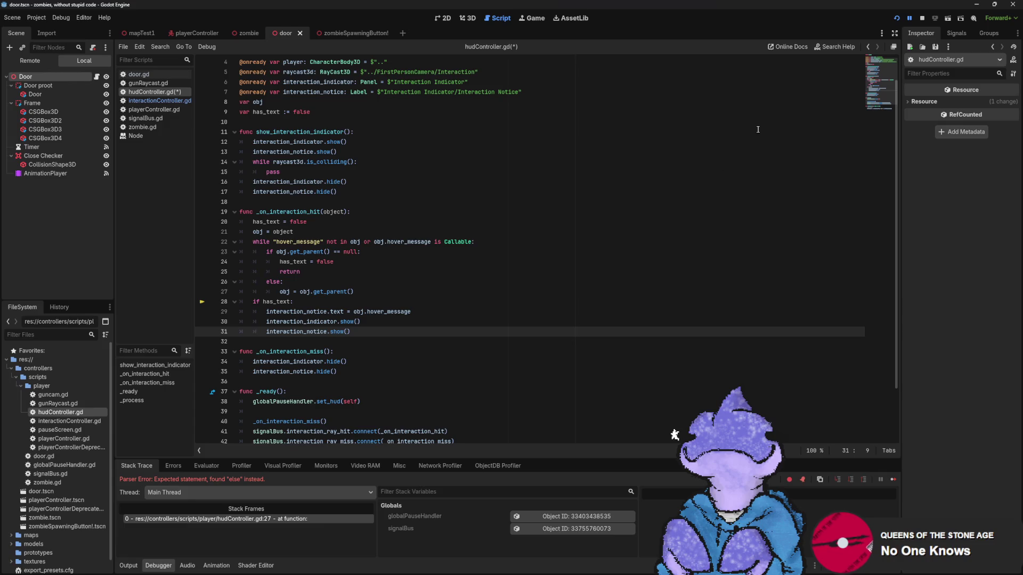
left_click(897, 18)
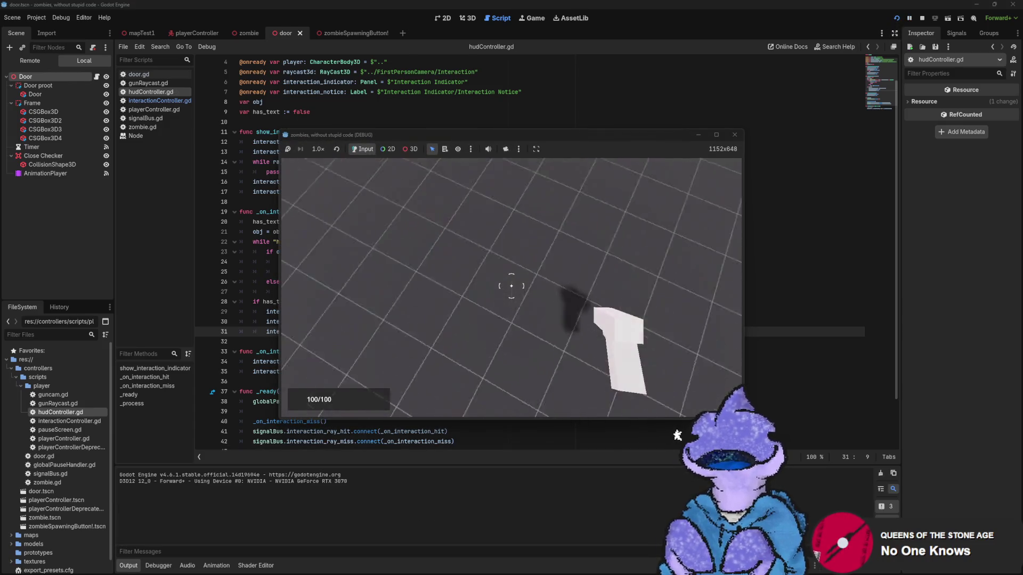
Step: Playtest by walking up to the purple door and back, then stop the game
key("w")
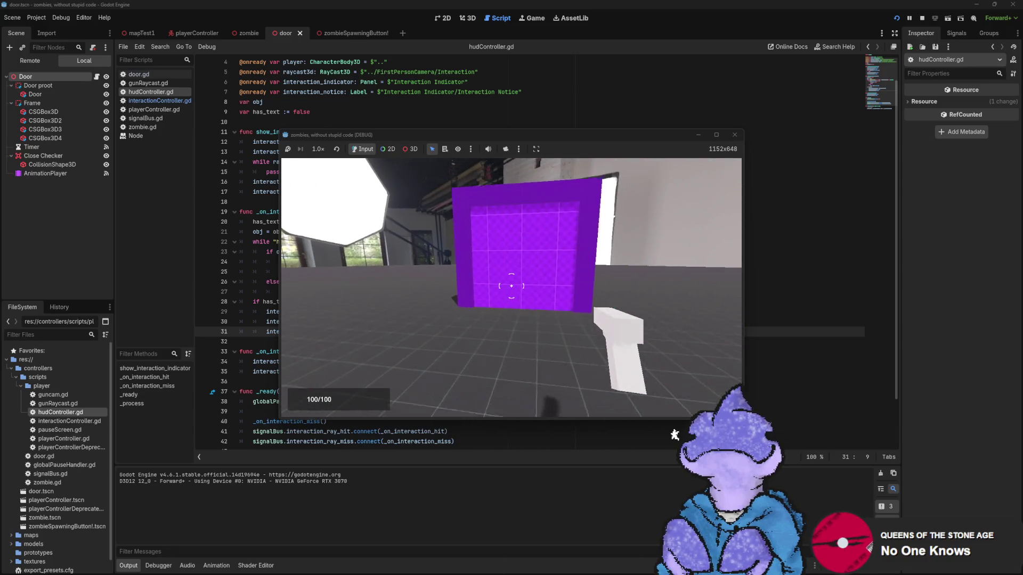
key("w")
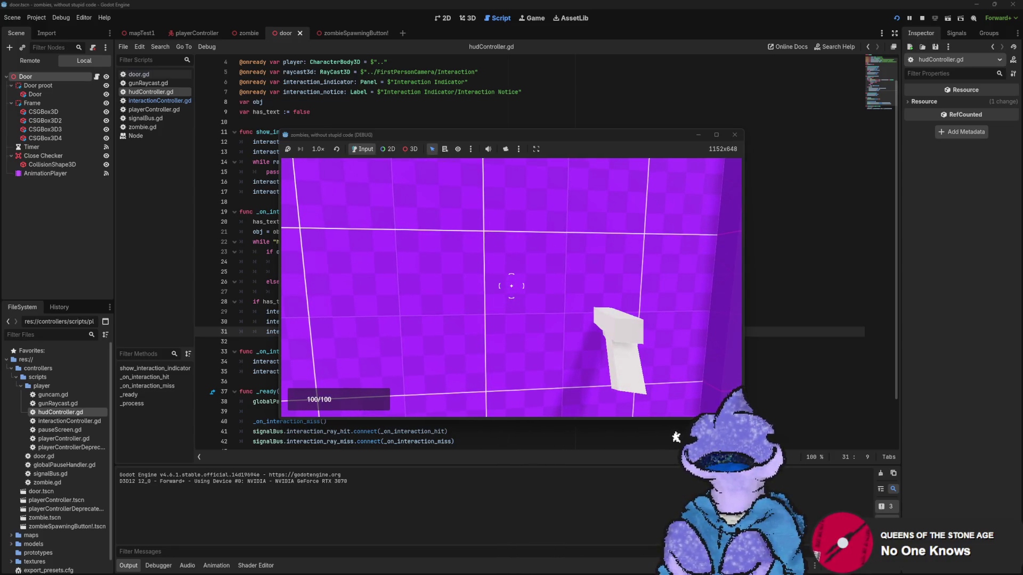
key("s")
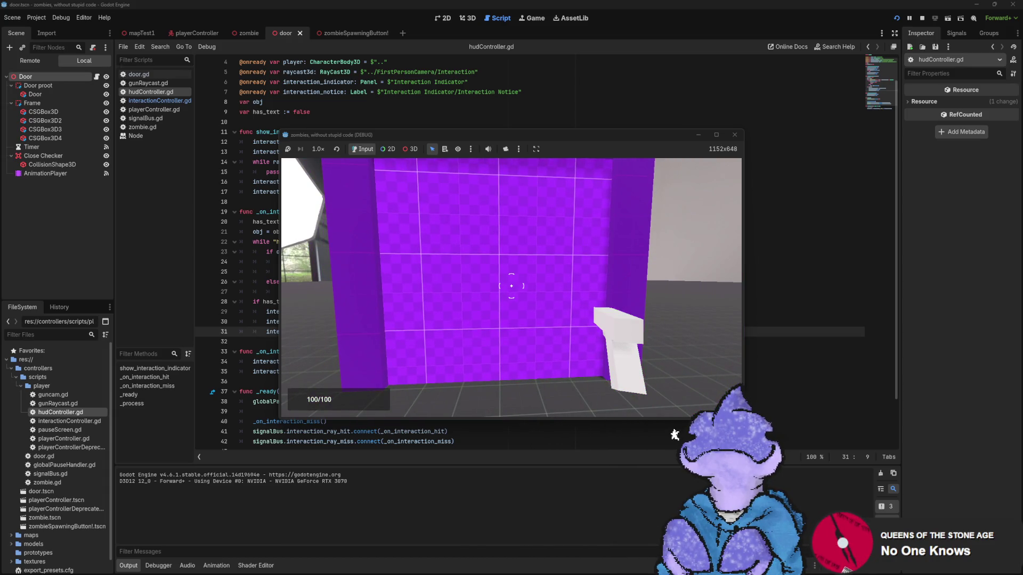
key("F8")
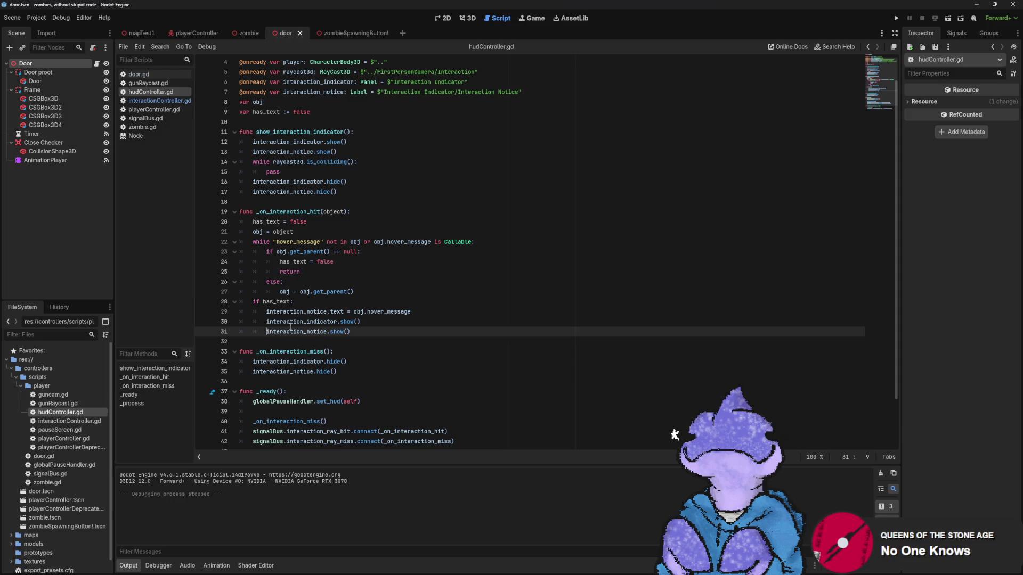
Step: Unindent lines 30–31 out of the has_text block, then retest the door notice in-game
key("shift+Tab")
key("Up")
key("shift+Tab")
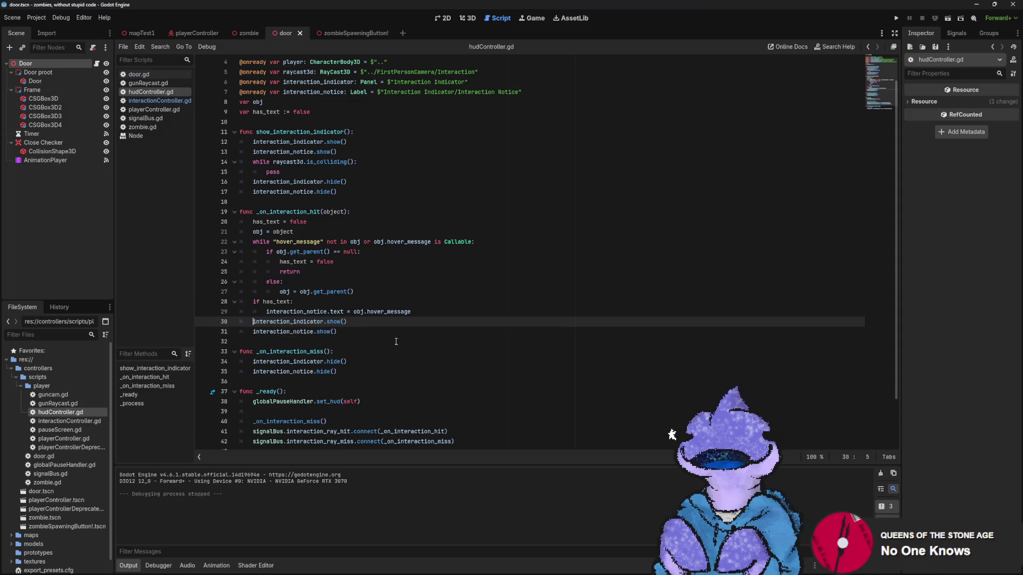
key("F5")
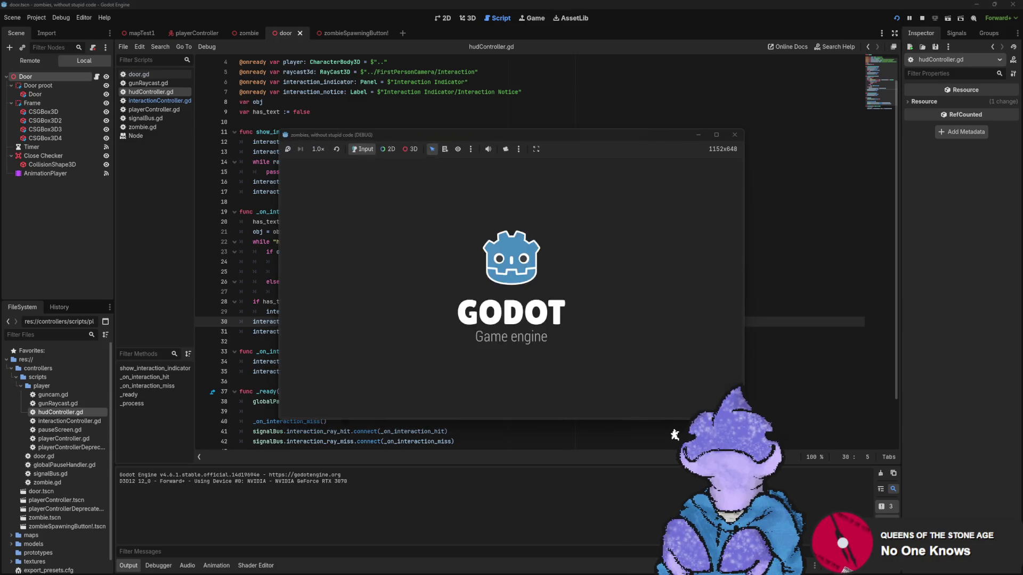
key("w")
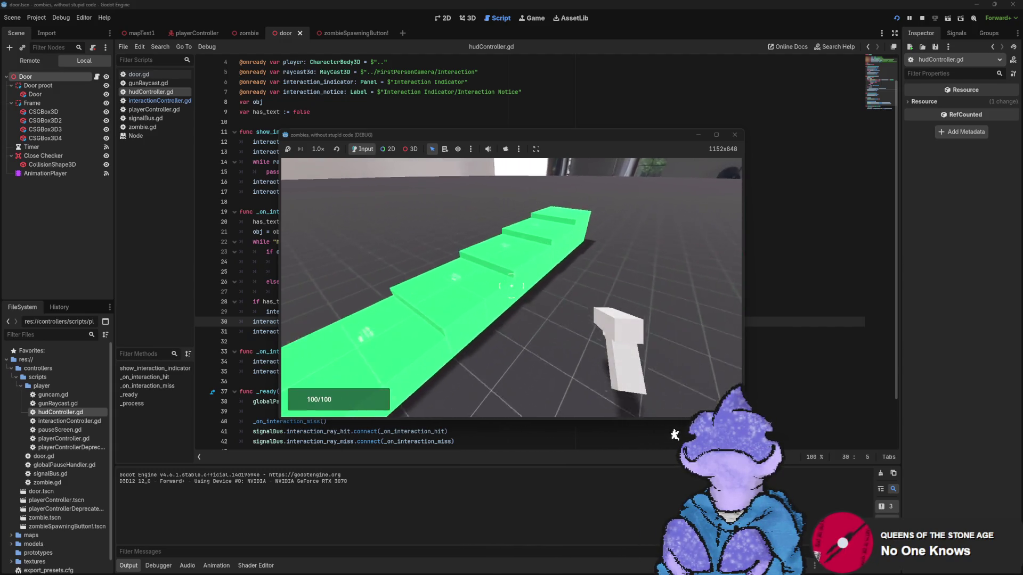
key("F8")
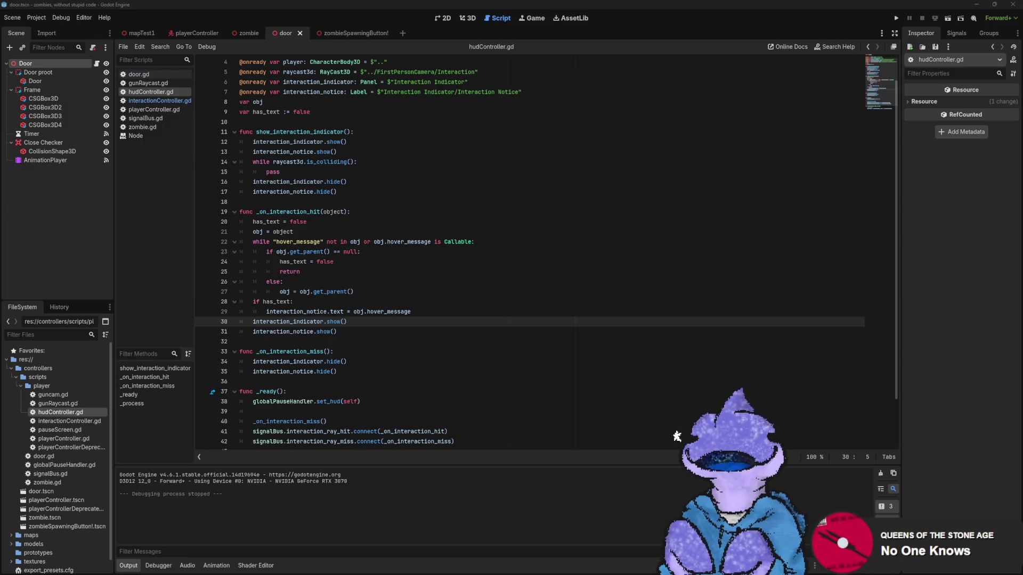
Step: Review the zombie scene, then the door scene and its script
left_click(255, 36)
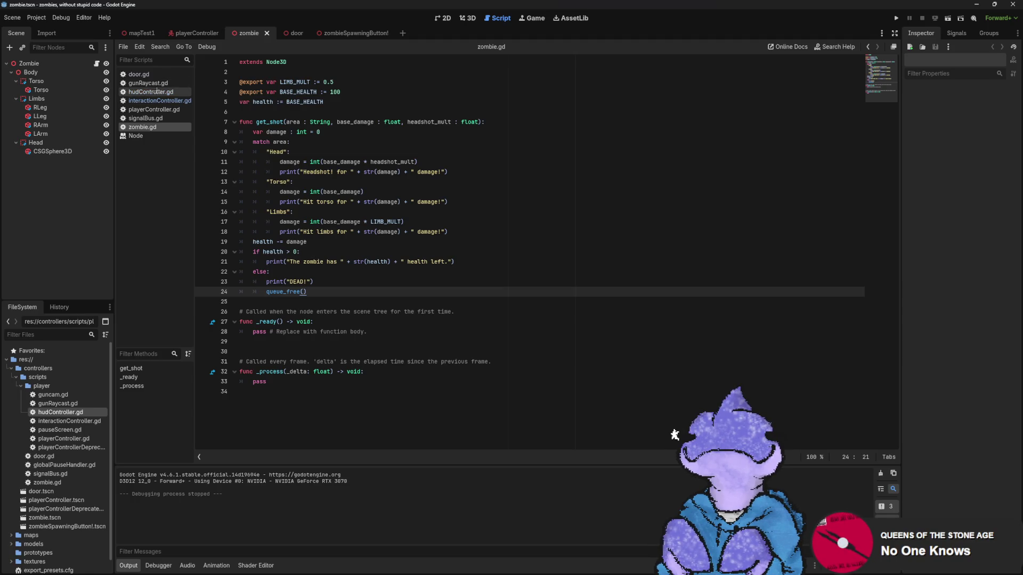
left_click(292, 33)
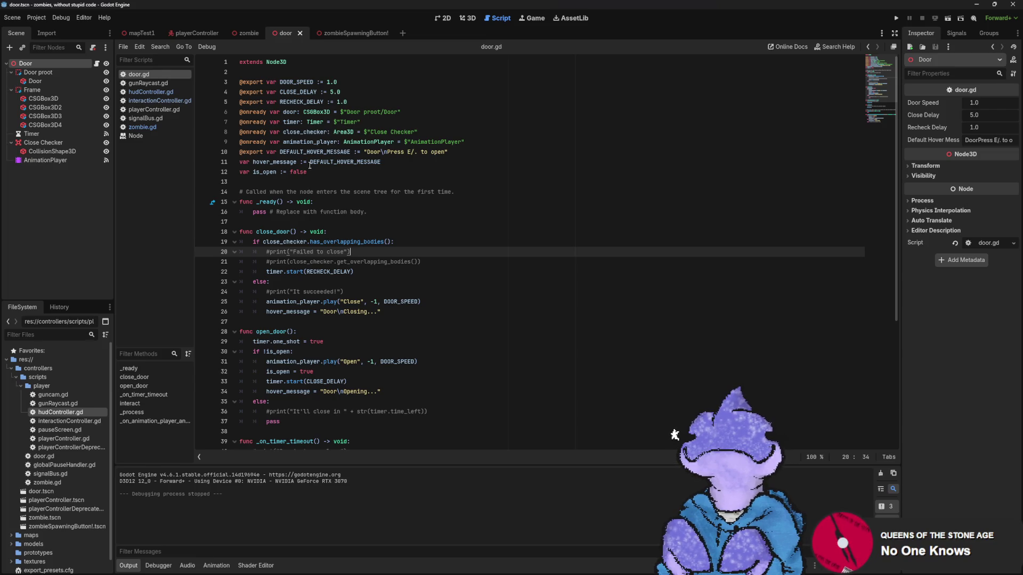
mouse_move(310, 166)
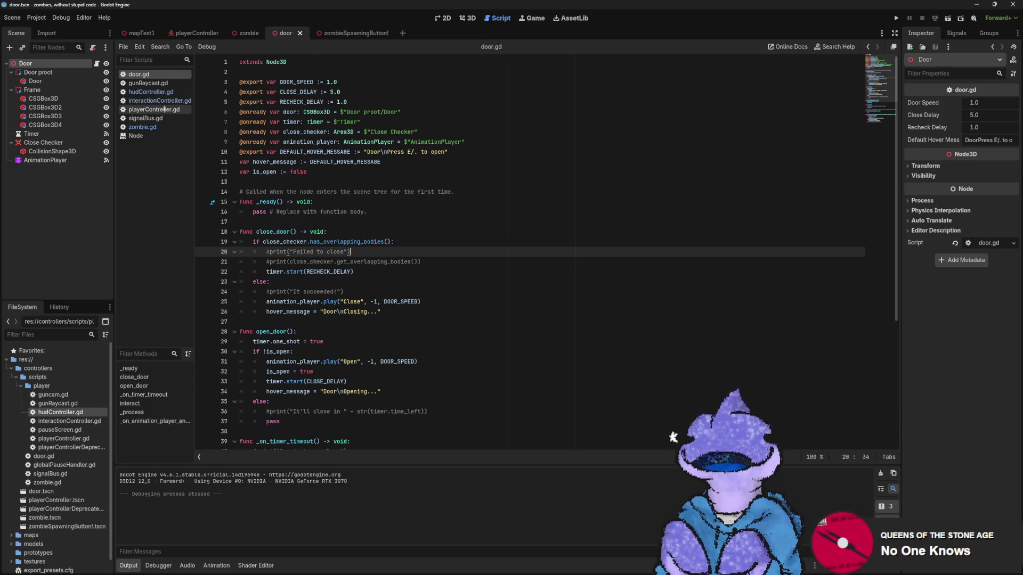
Step: In hudController.gd, change has_text on line 20 from false to true
left_click(160, 92)
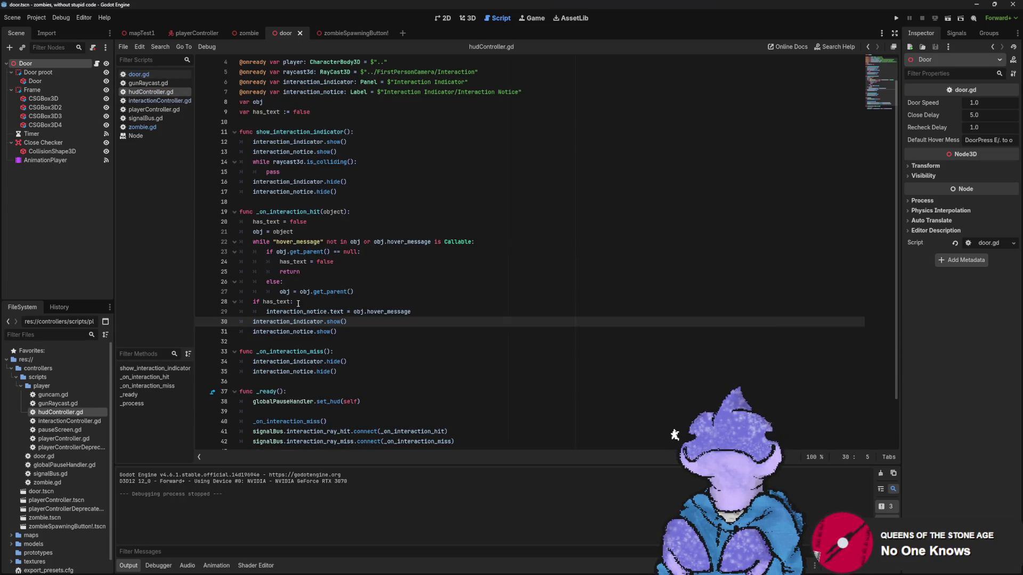
left_click_drag(265, 311, 411, 312)
left_click(411, 313)
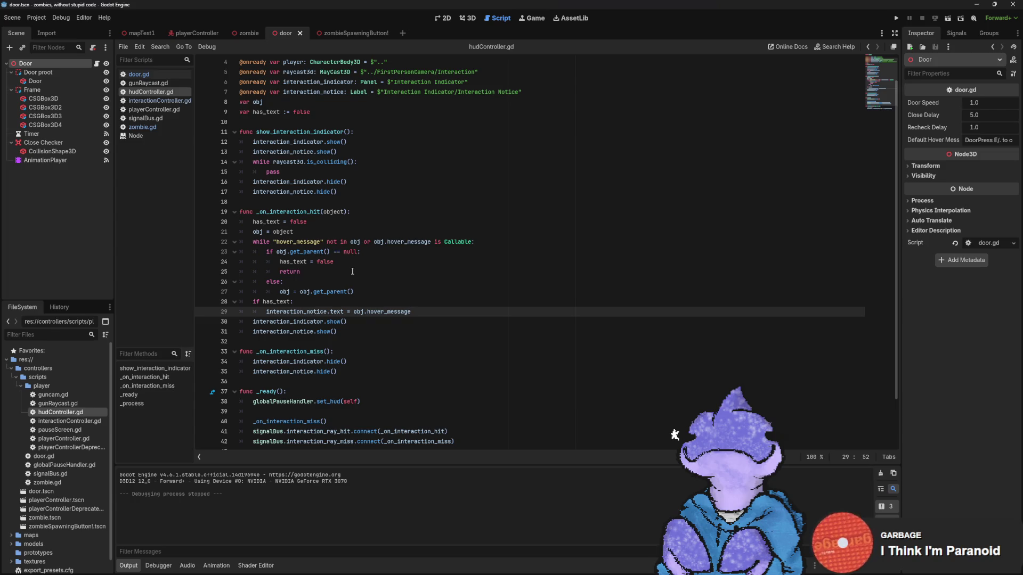
double_click(295, 223)
type("true")
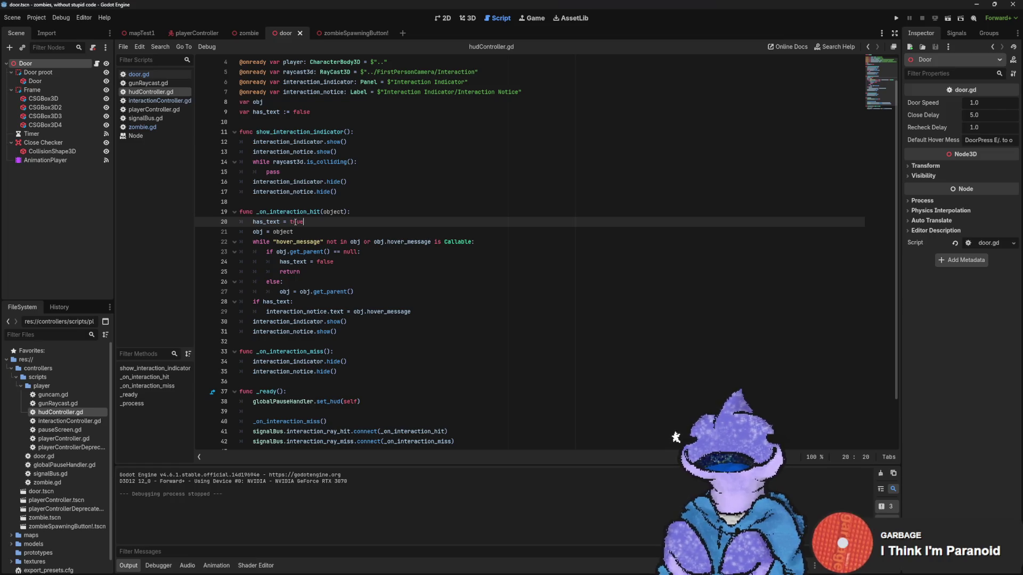
left_click(546, 204)
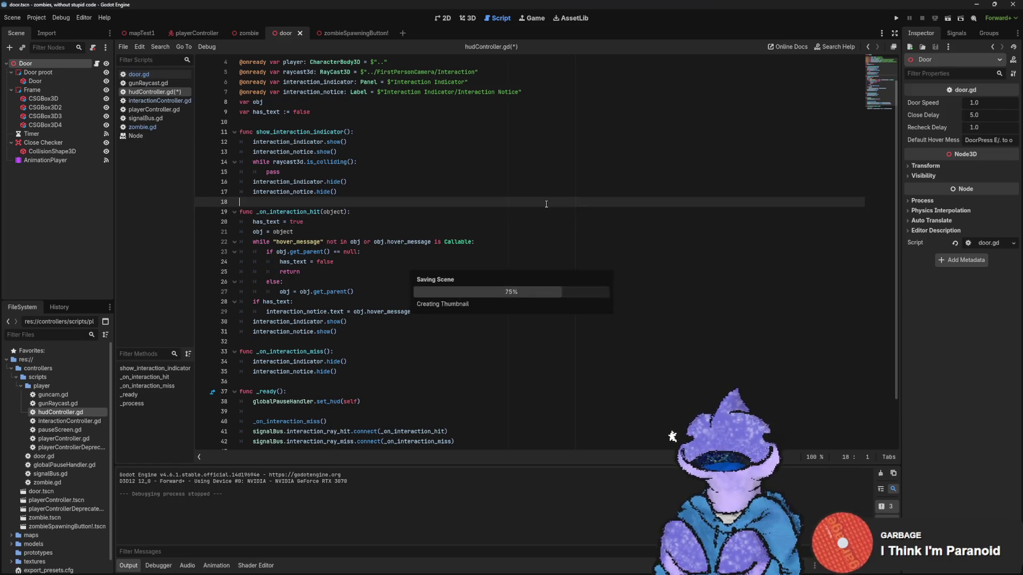
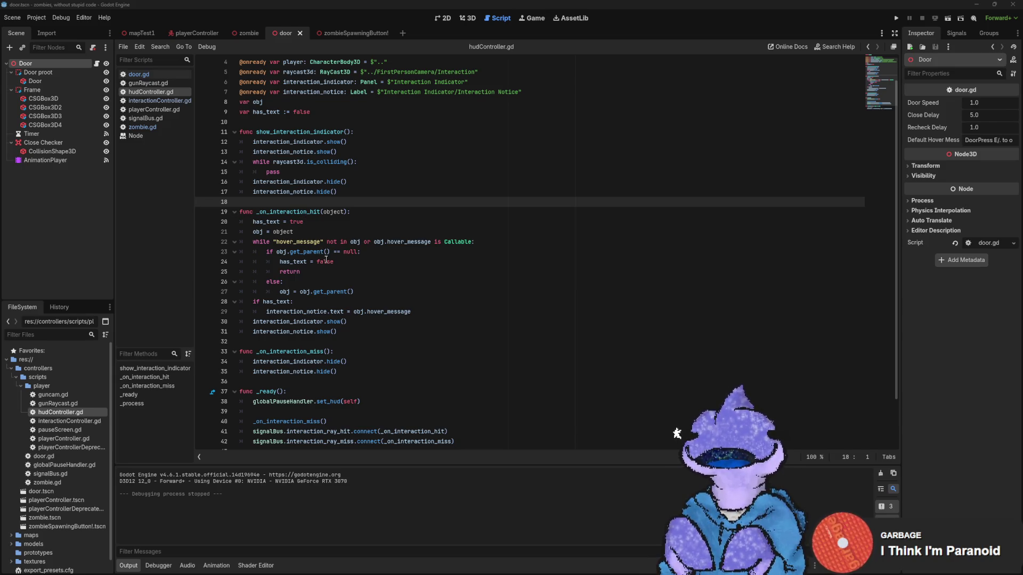
Step: Playtest the door: walk up, open it, and move through the door frame
left_click(895, 18)
key("w")
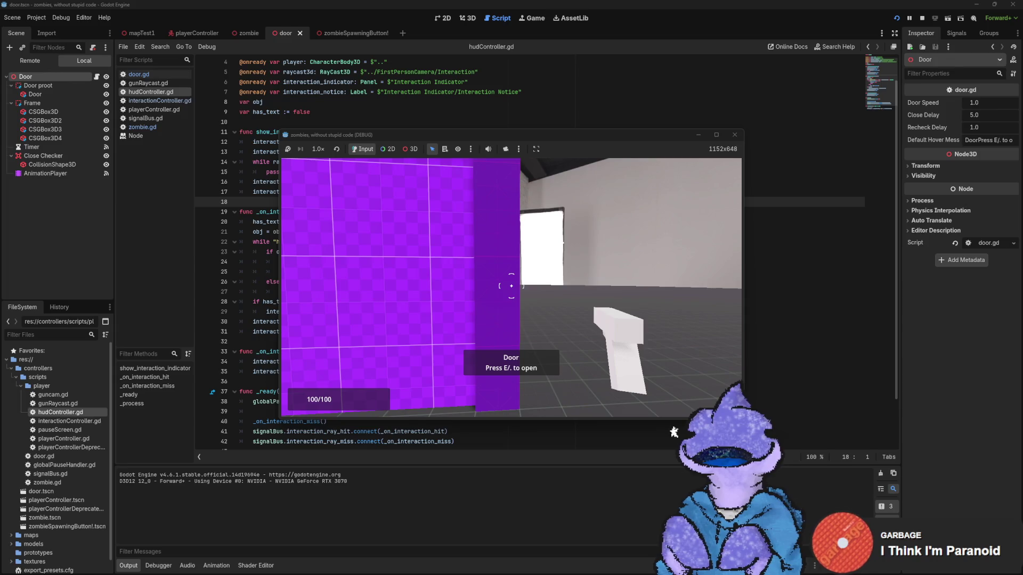
key("e")
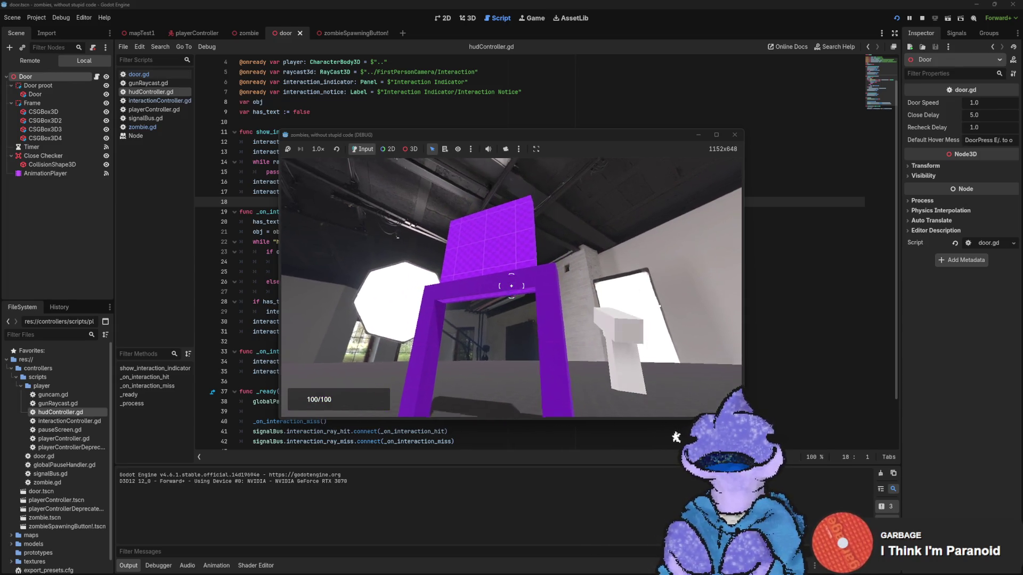
key("w")
key("s")
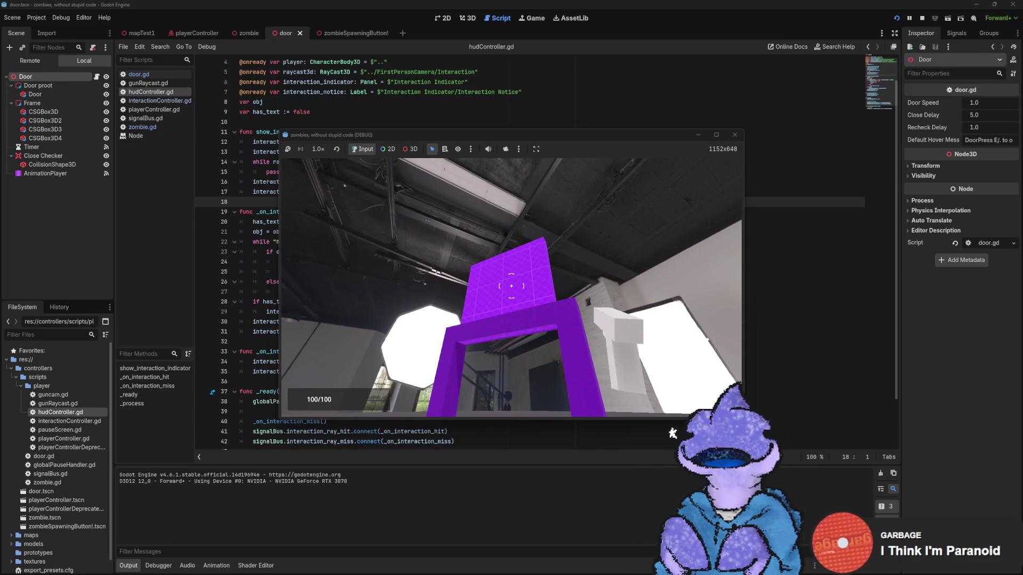
key("w")
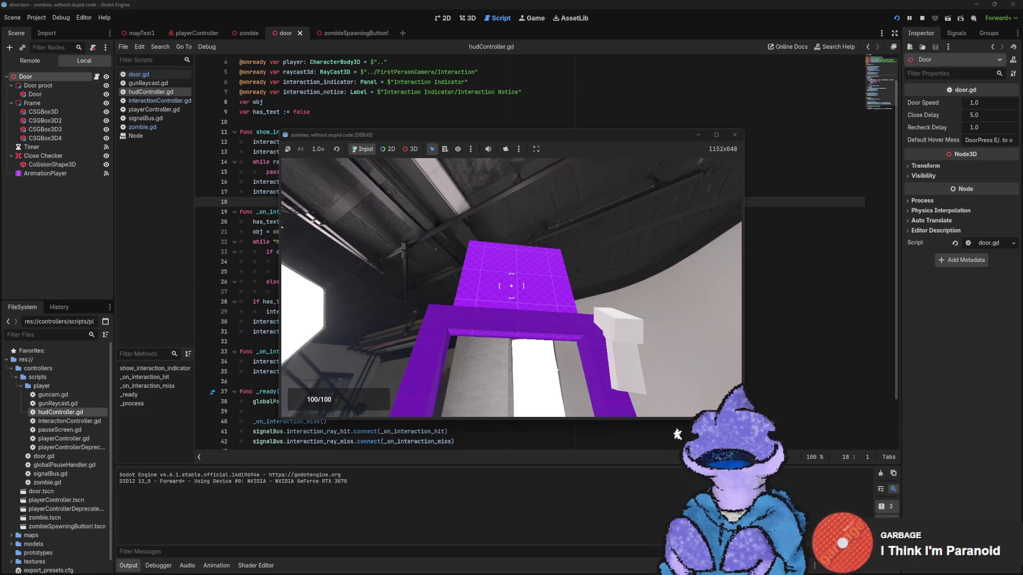
key("F8")
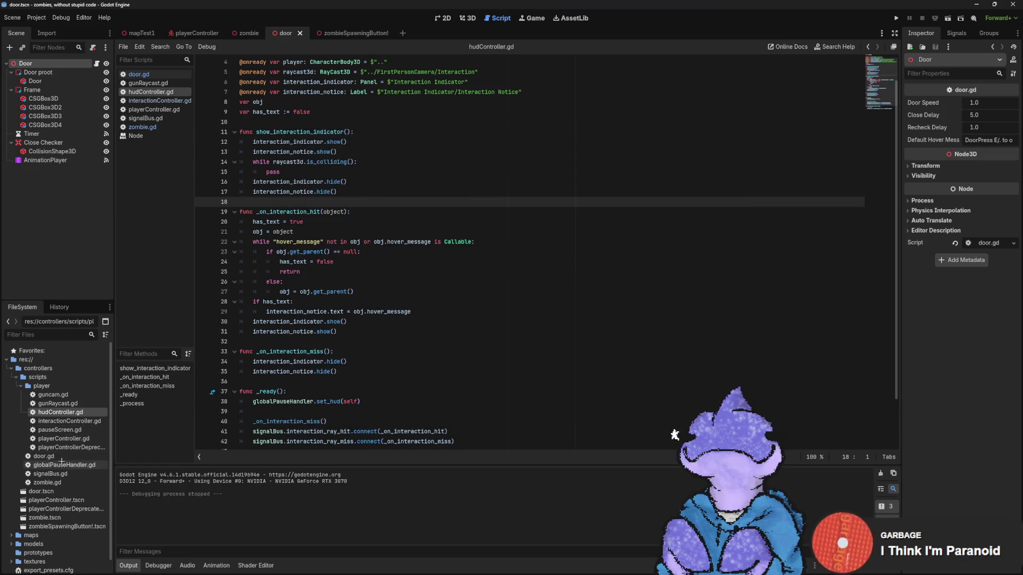
Step: Open door.gd and toggle collision layer and mask bit 2 on Door proot
double_click(68, 455)
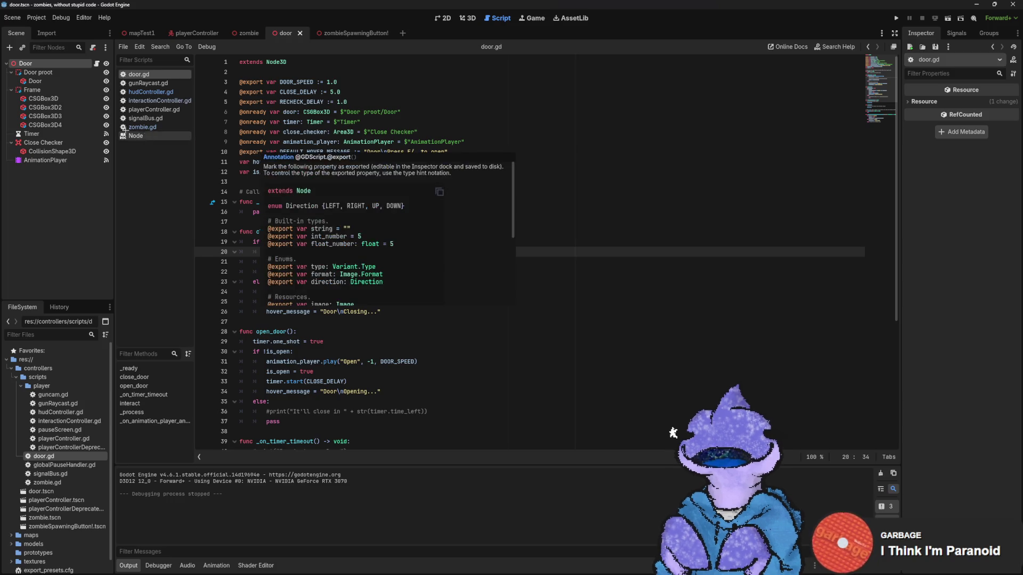
left_click(71, 143)
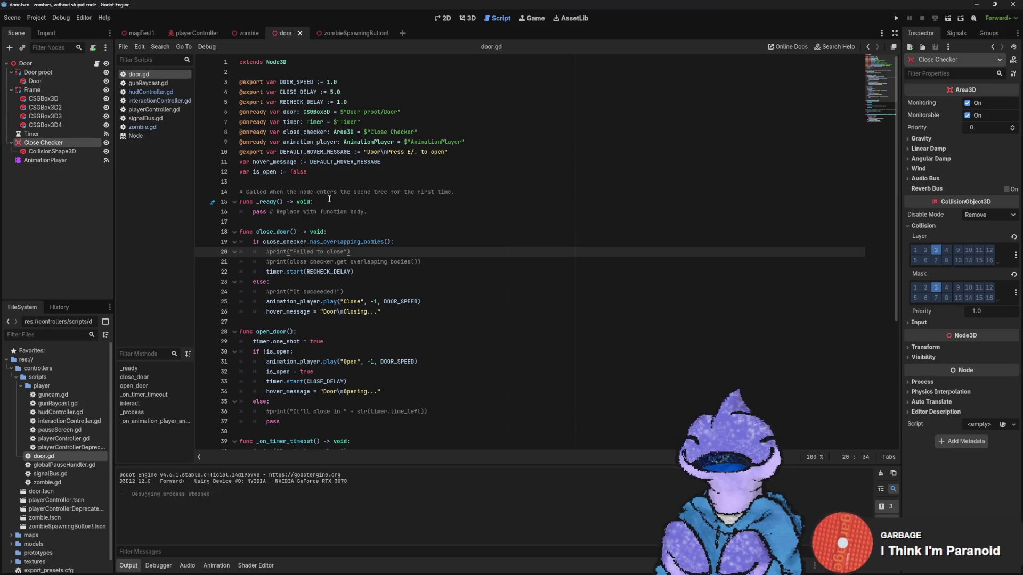
left_click(54, 89)
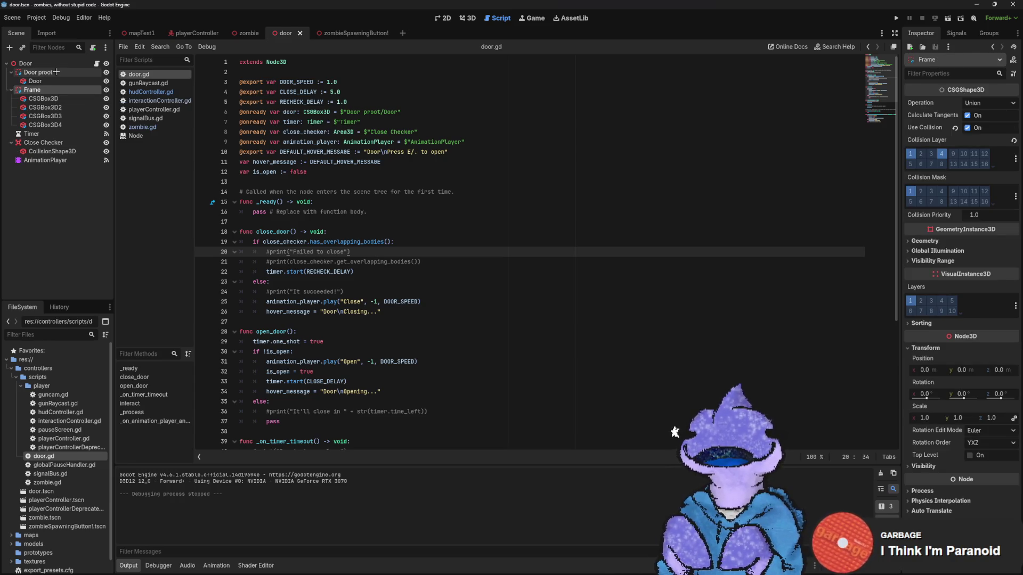
left_click(56, 71)
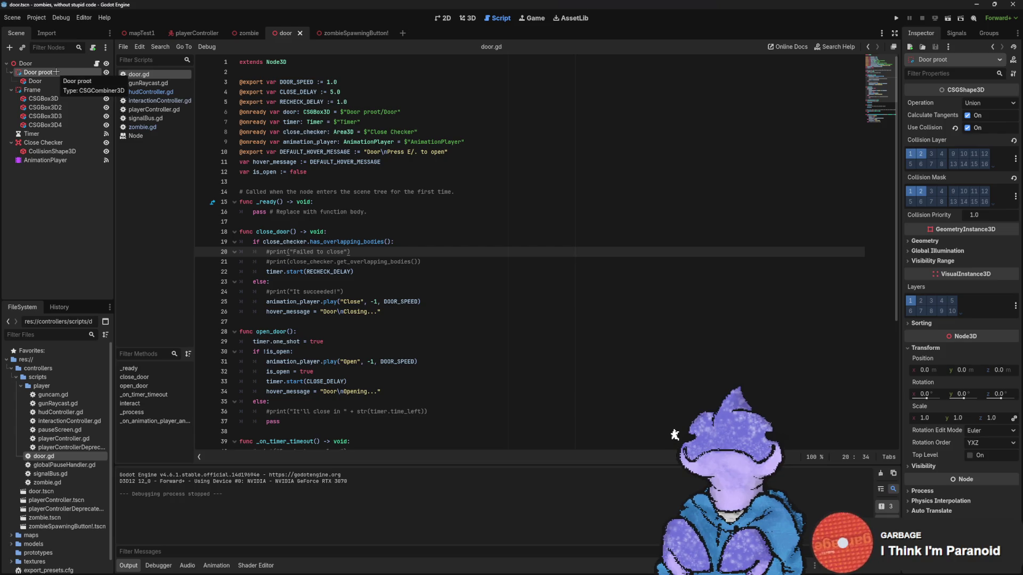
left_click(920, 154)
left_click(920, 191)
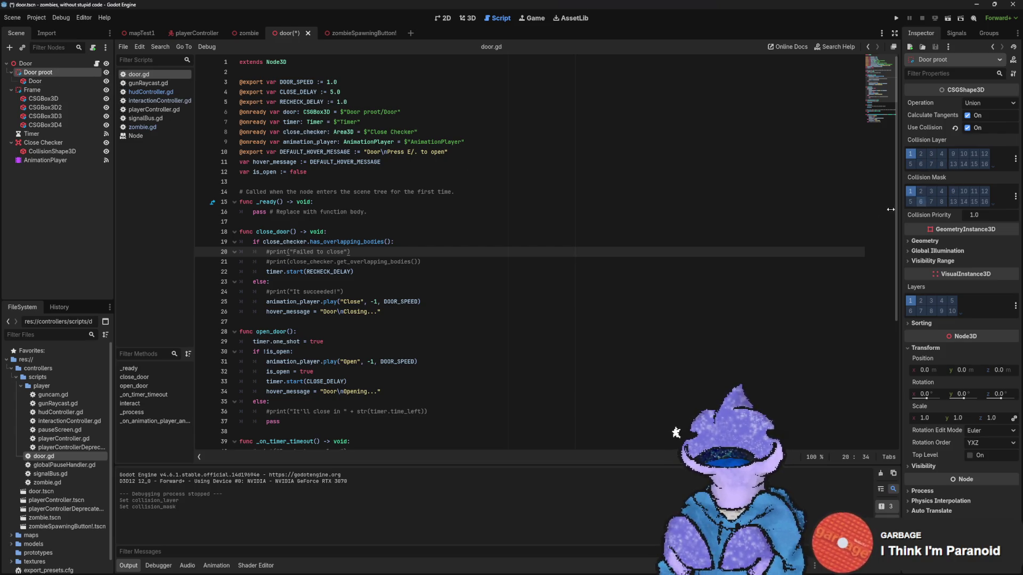
left_click(56, 143)
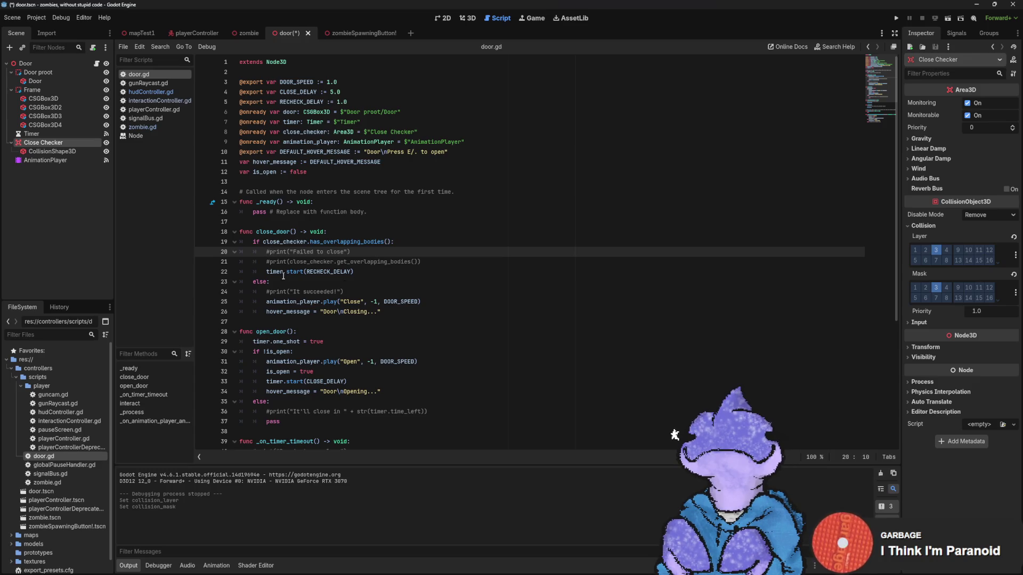
Step: Uncomment close_door's two debug prints and run the game again
key("ctrl+k")
key("Down")
key("ctrl+k")
key("F5")
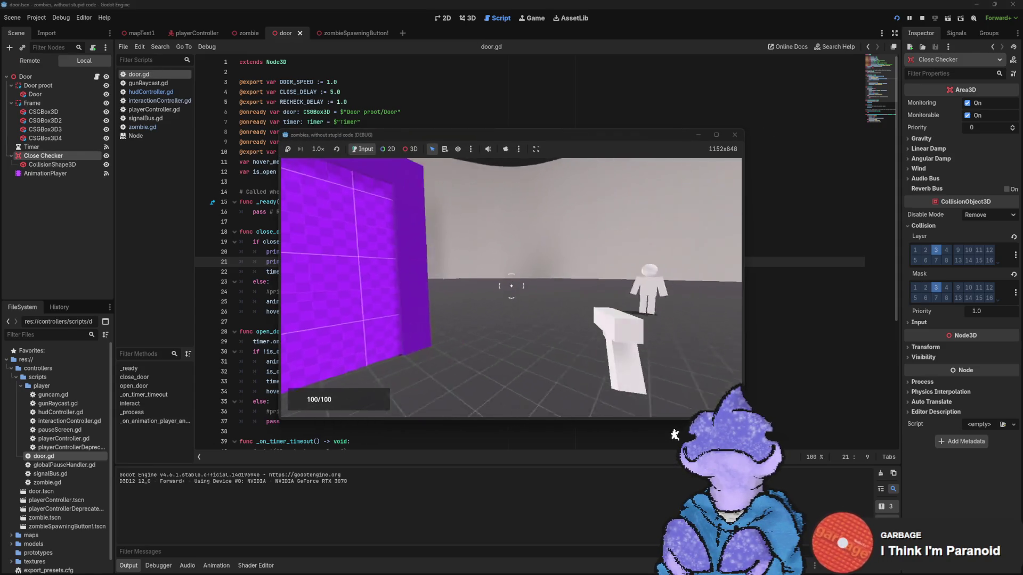
Step: Open the door in game, stop the test, and review door.gd lines 32–33 and the AnimationPlayer
key("e")
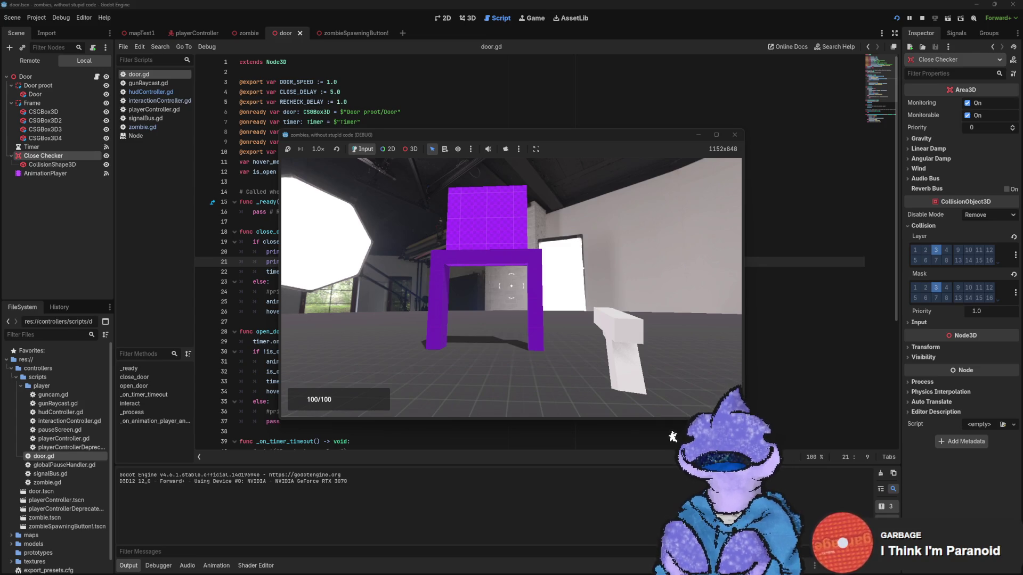
key("F8")
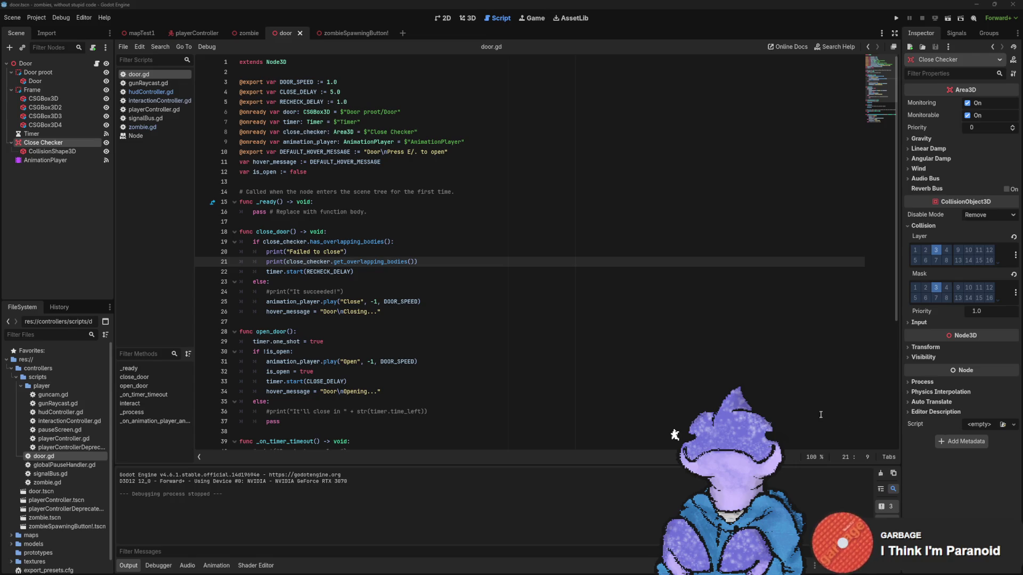
left_click(515, 371)
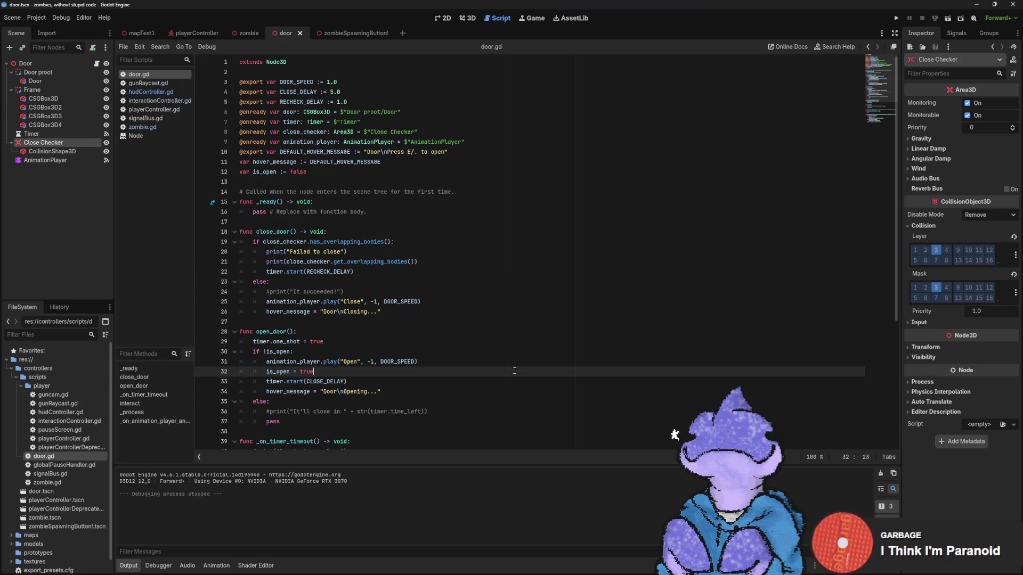
key("Down")
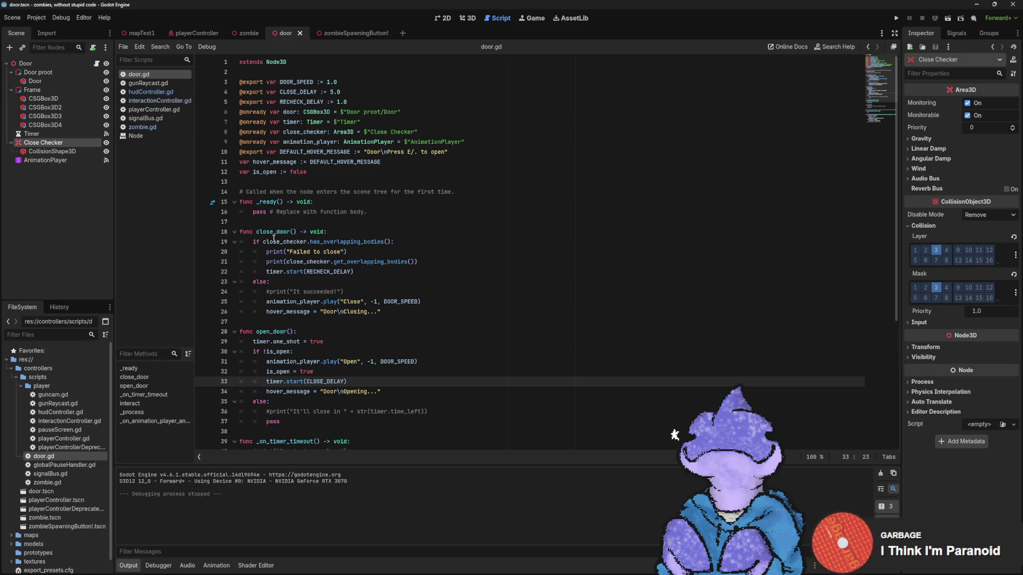
left_click(46, 159)
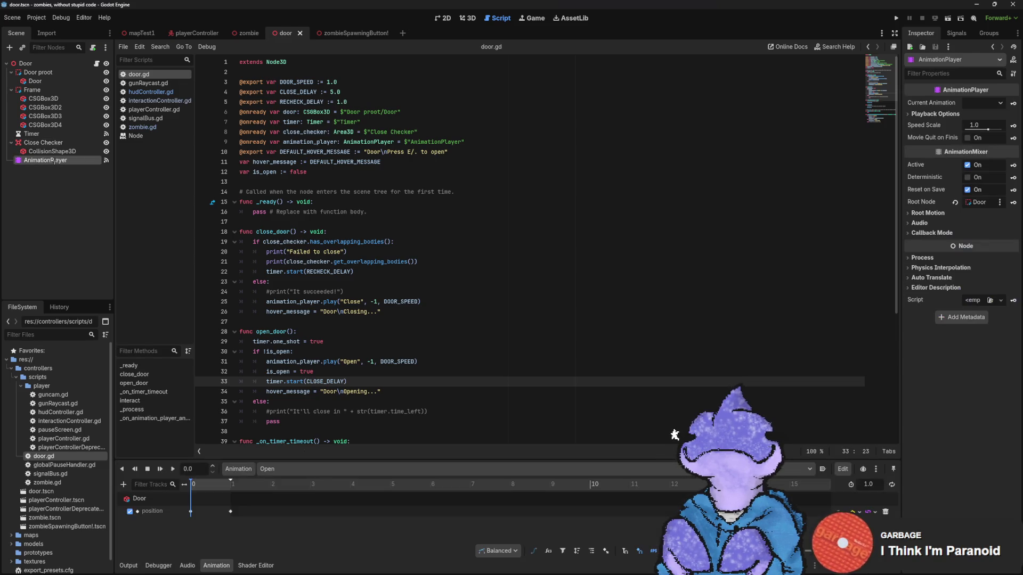
left_click(53, 143)
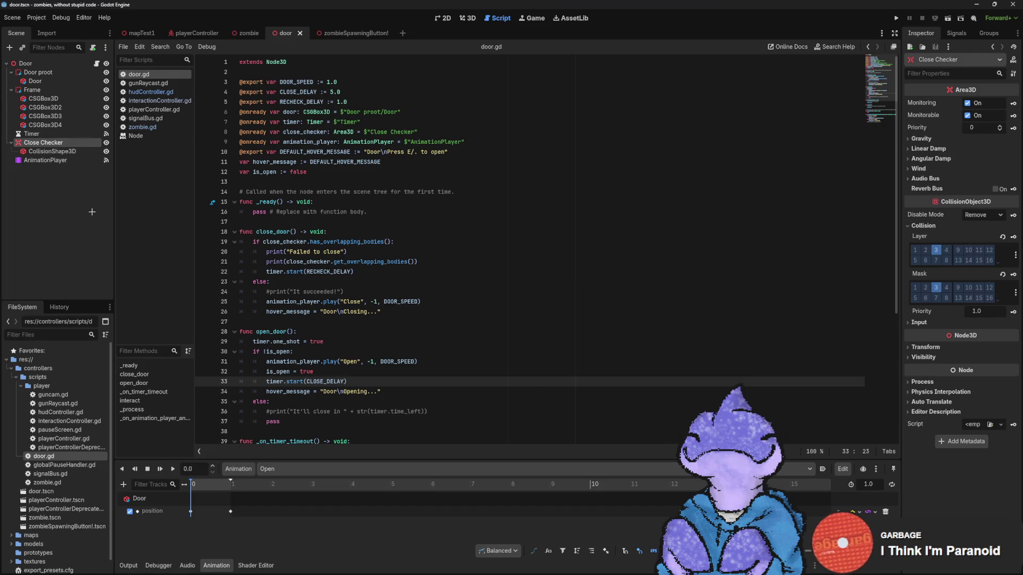
Step: Show the Debugger output and view the Timer node's signal connections
left_click(158, 565)
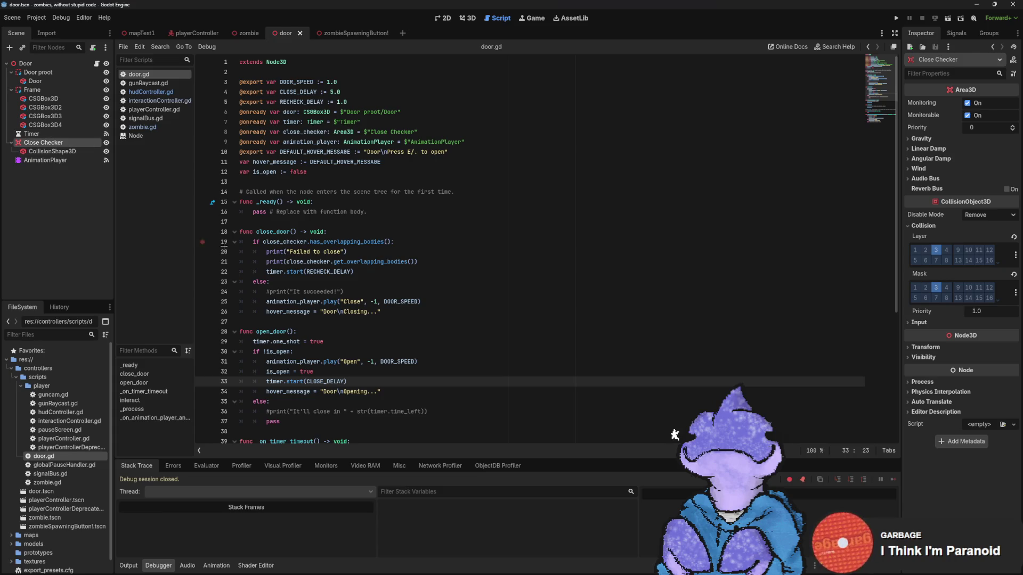
scroll(330, 283, "down", 6)
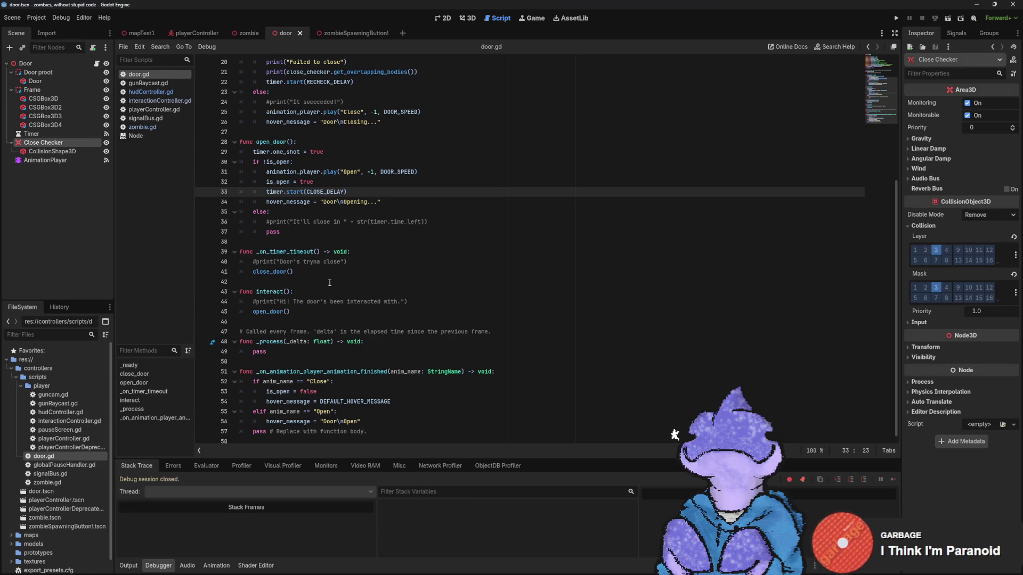
left_click(105, 133)
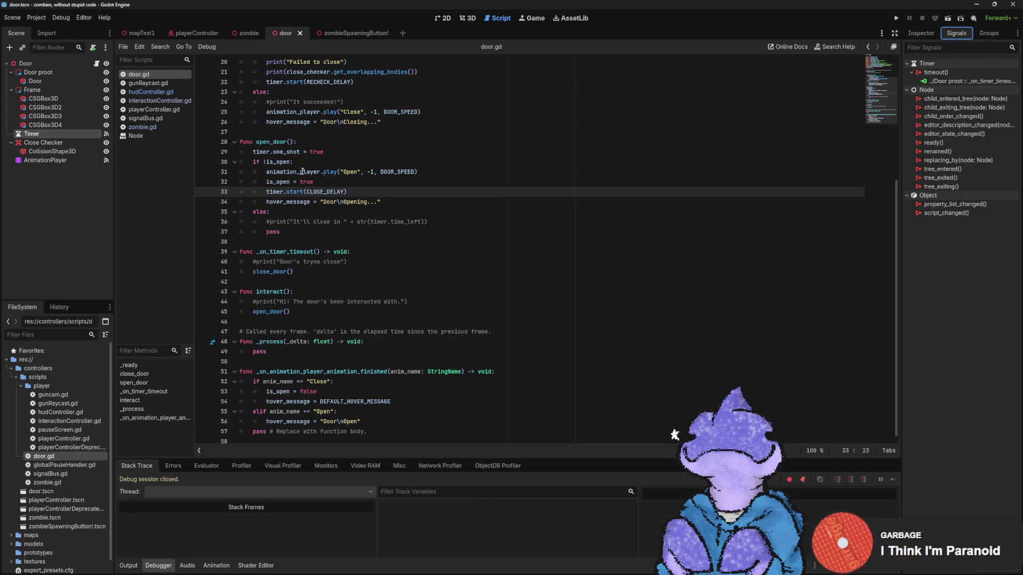
Step: Reconnect the Timer's timeout signal to _on_timer_timeout
right_click(951, 82)
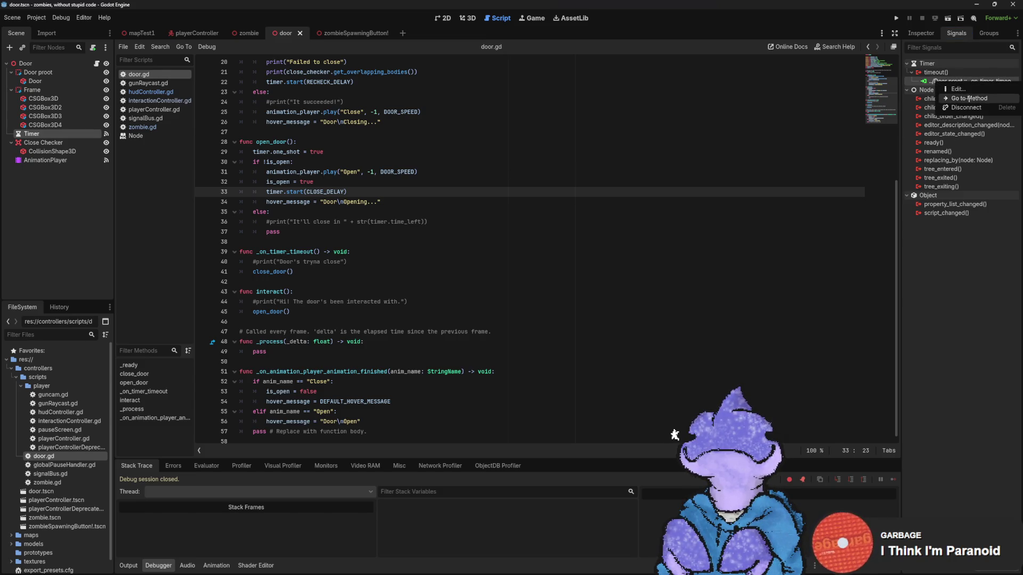
left_click(969, 90)
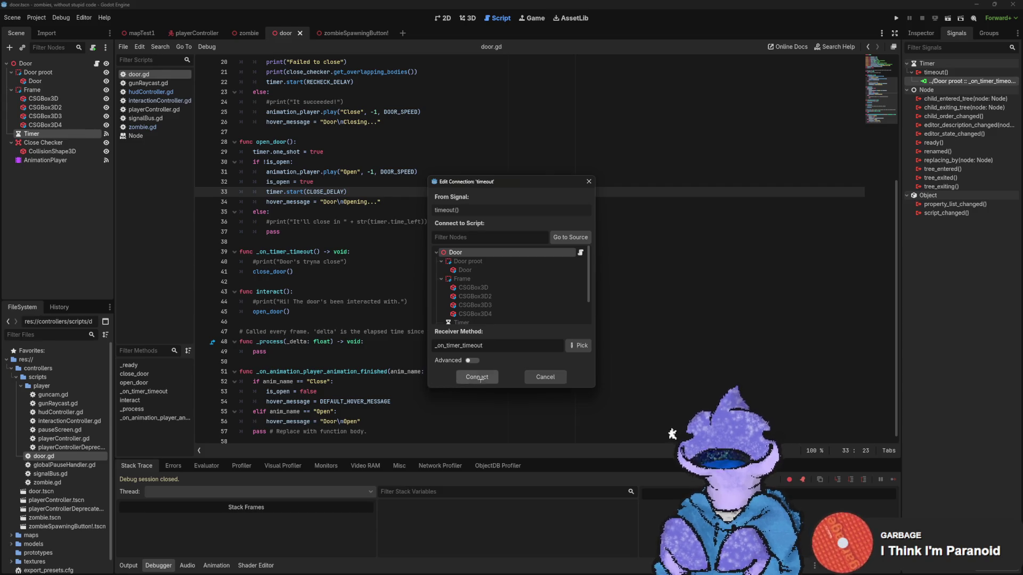
left_click(481, 378)
left_click(348, 371)
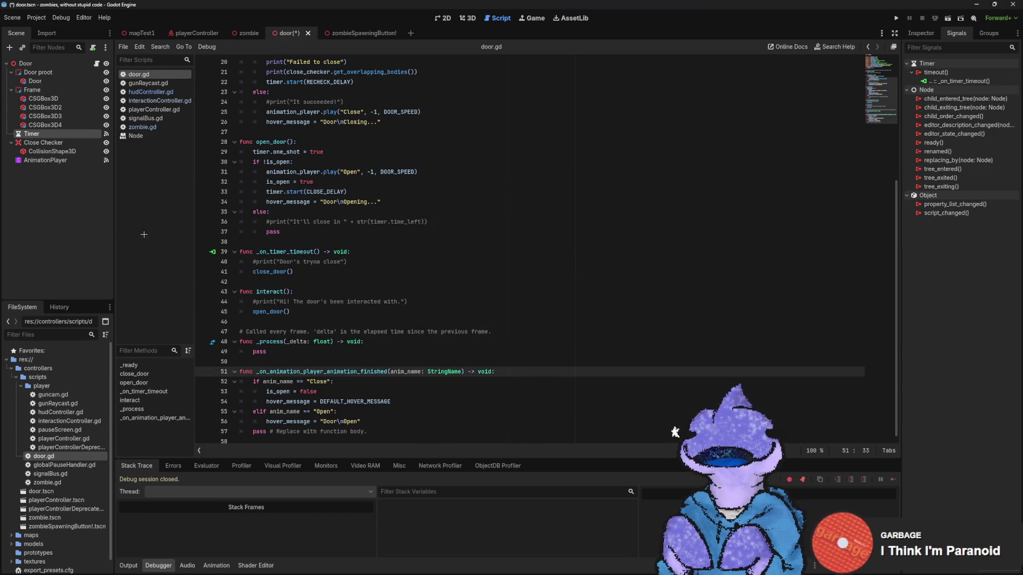
Step: Reconnect AnimationPlayer's animation_finished to its door.gd handler and run the game to retest
left_click(45, 160)
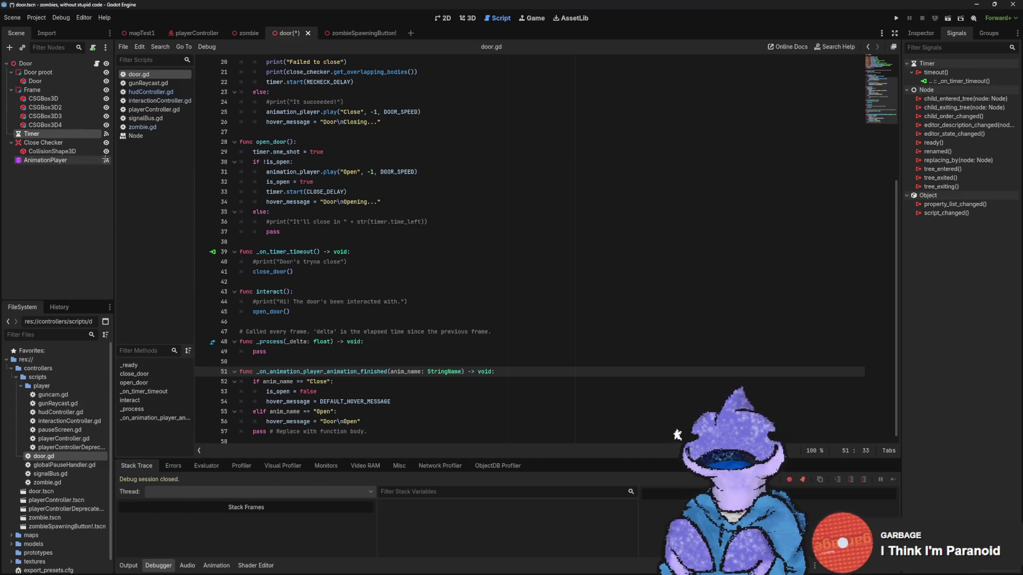
double_click(950, 107)
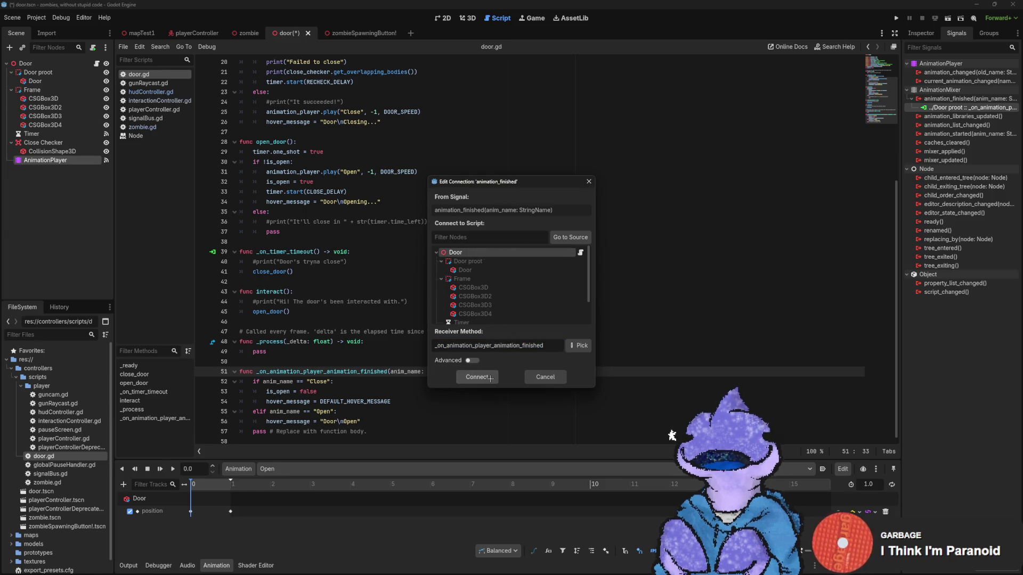
left_click(493, 377)
left_click_drag(599, 275, 599, 263)
key("F5")
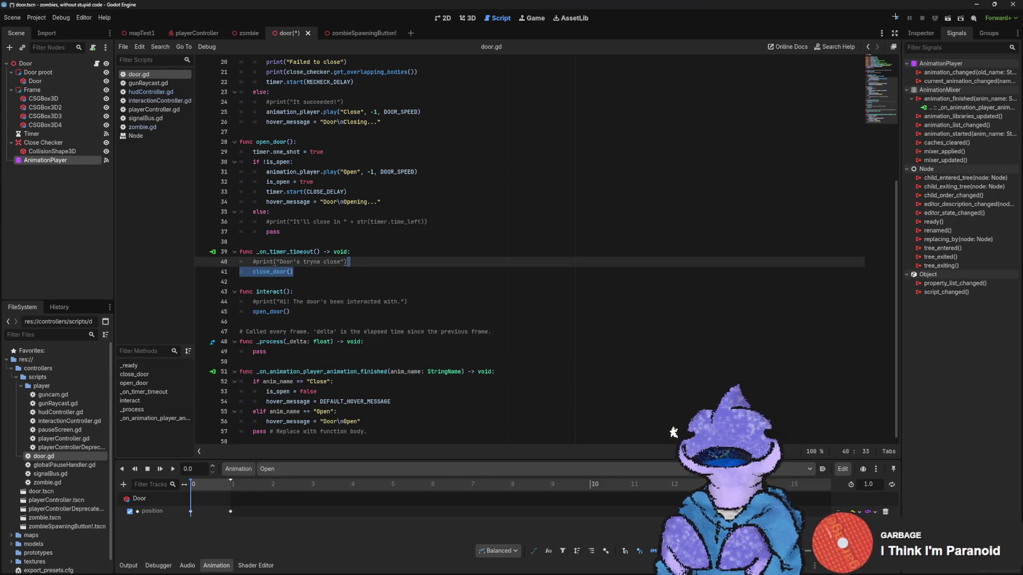
key("w")
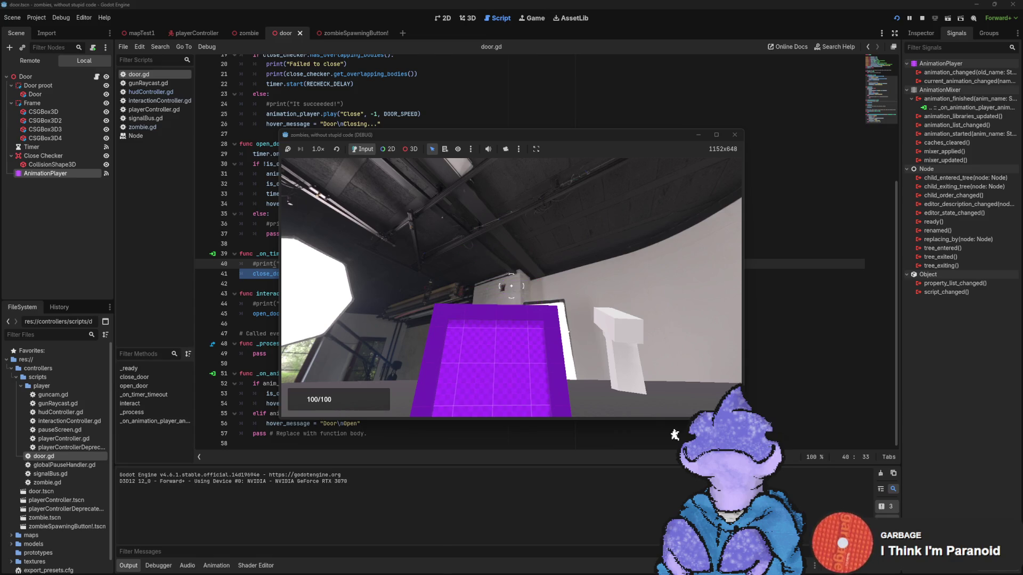
Step: Walk to the door, open it, look around underneath, then stop the game
key("w")
key("e")
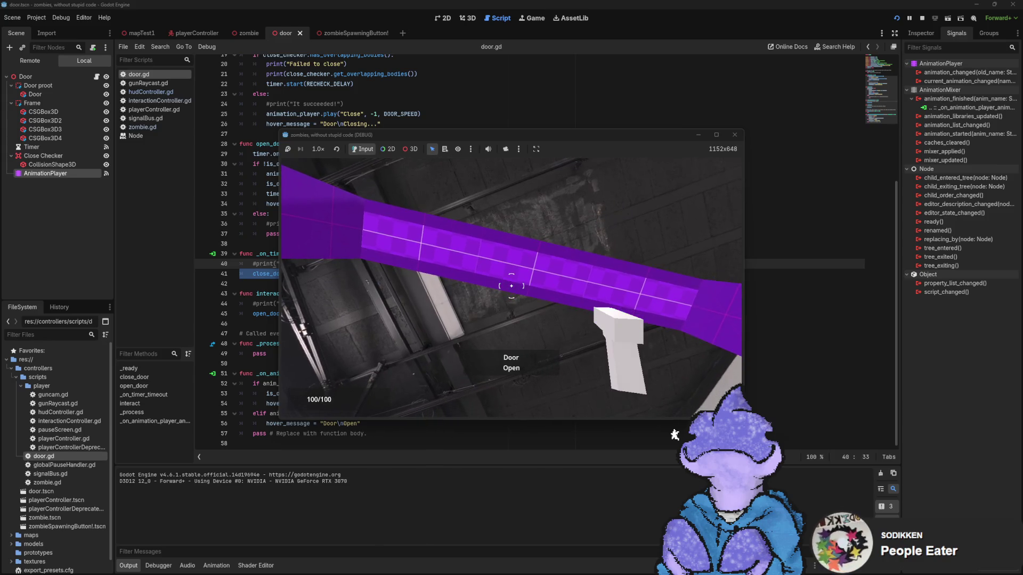
key("e")
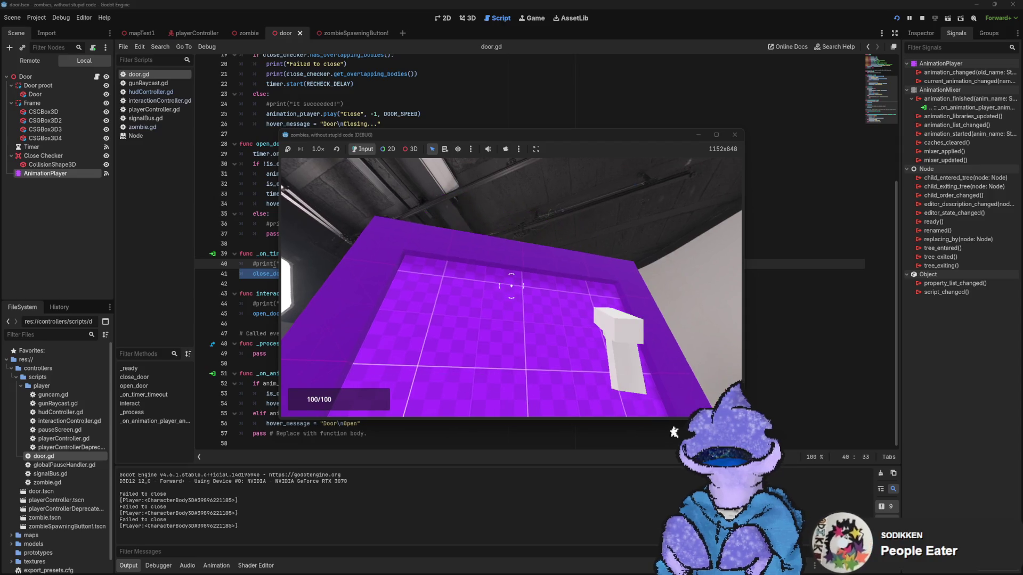
key("F8")
Step: Comment out the 'Failed to close' and overlapping-bodies prints, then switch to zombieSpawningButton
left_click(280, 272)
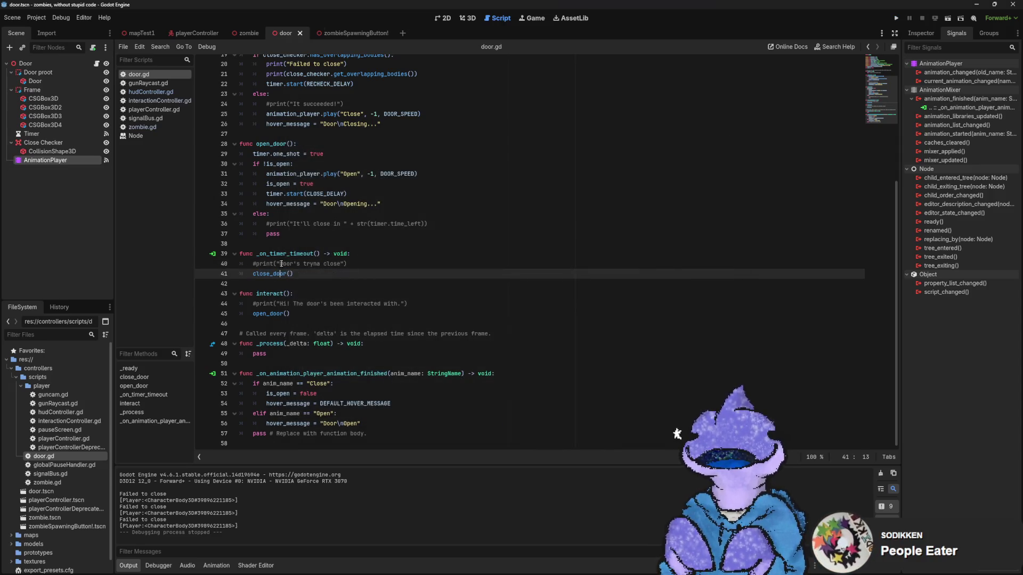
left_click(277, 195)
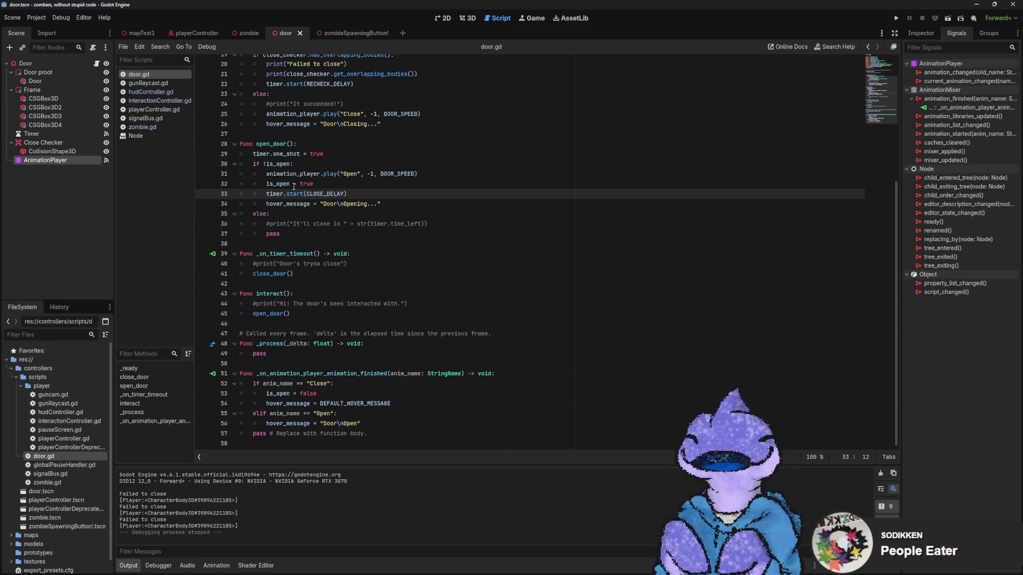
scroll(290, 253, "up", 3)
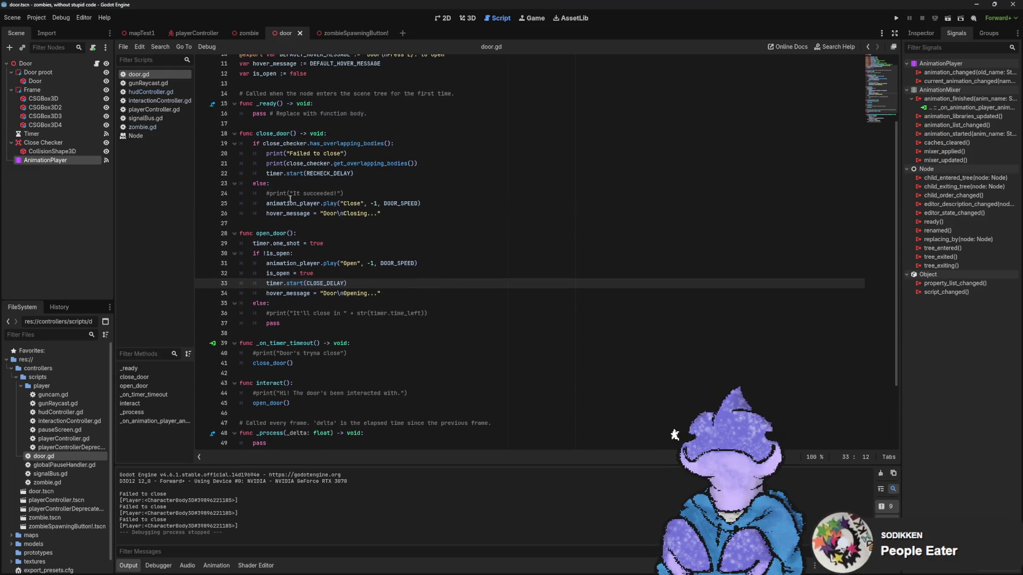
left_click(266, 153)
key("ctrl+k")
left_click(266, 163)
key("ctrl+k")
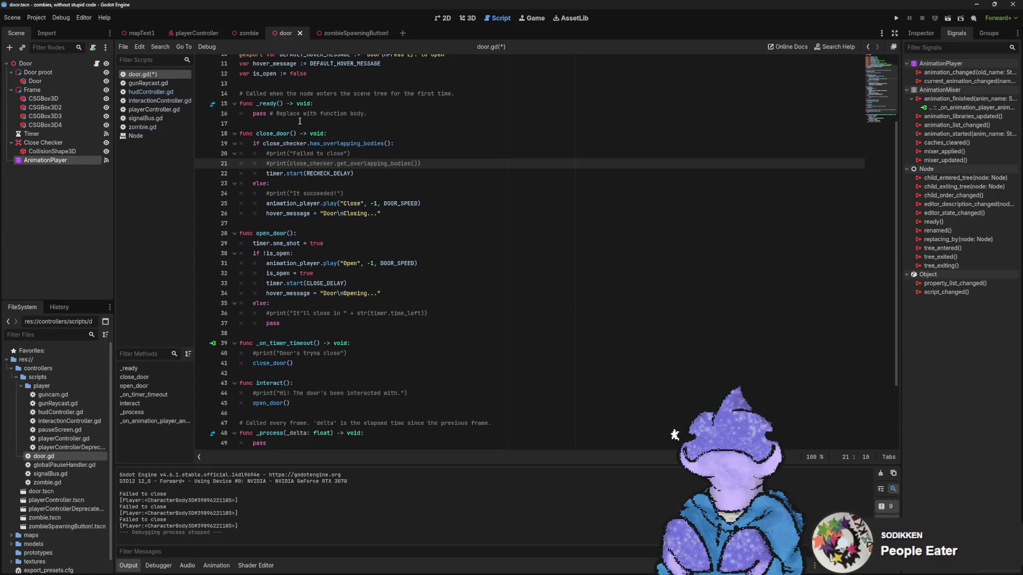
mouse_move(443, 572)
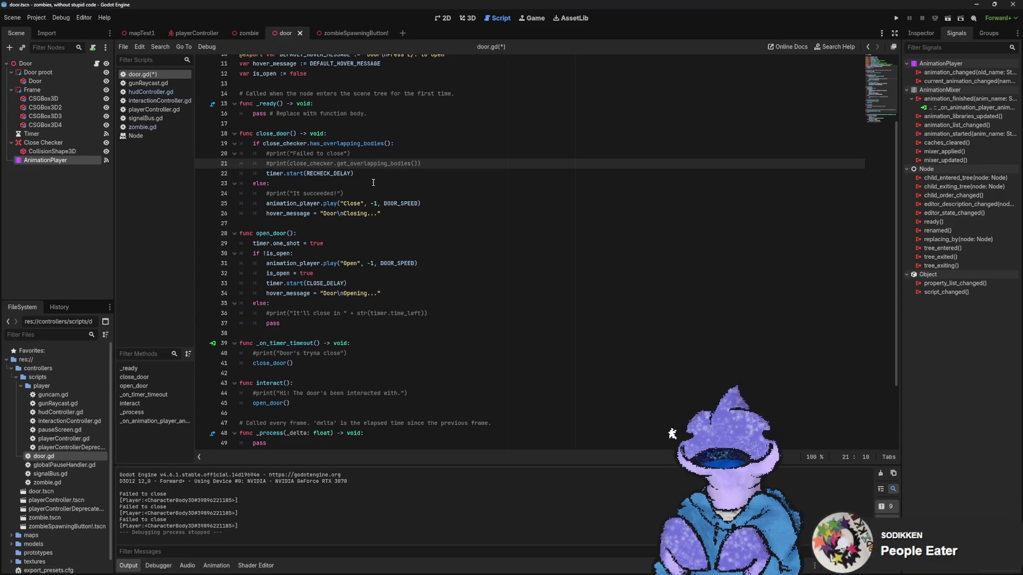
left_click(356, 32)
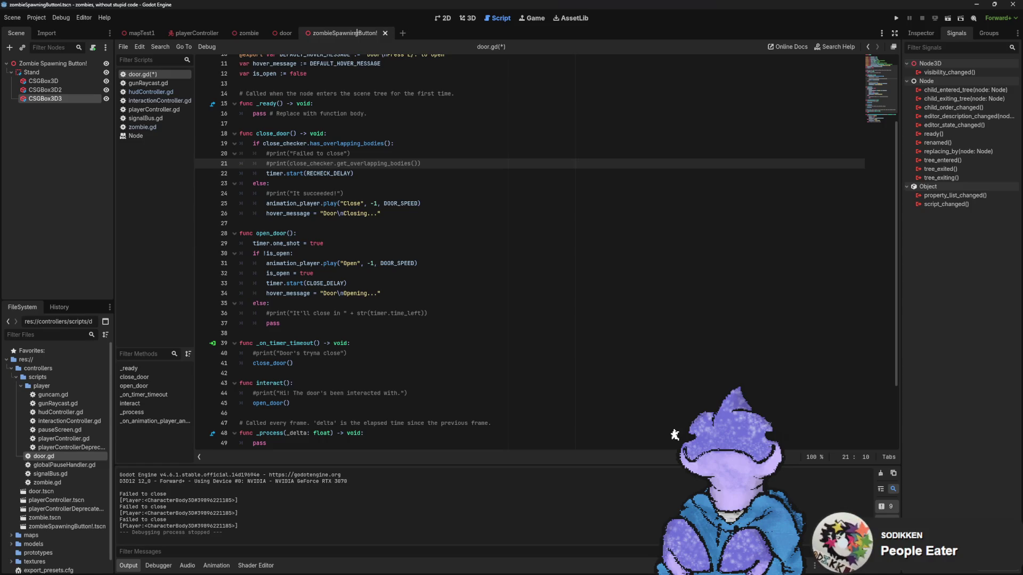
Step: Show the zombieSpawningButton stand in the 3D viewport with nothing selected
left_click(467, 18)
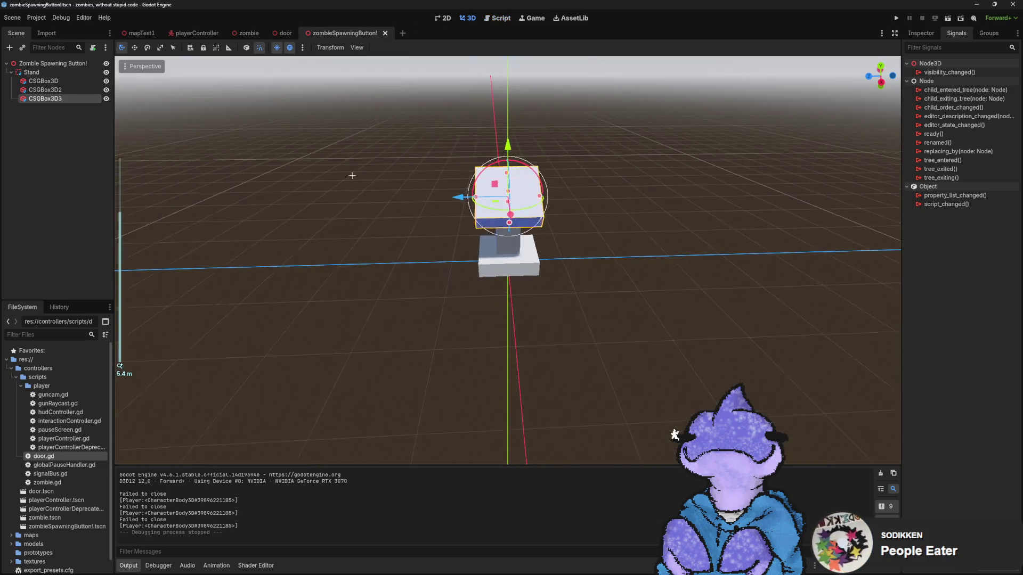
scroll(343, 194, "down", 2)
scroll(343, 194, "down", 1)
left_click(343, 196)
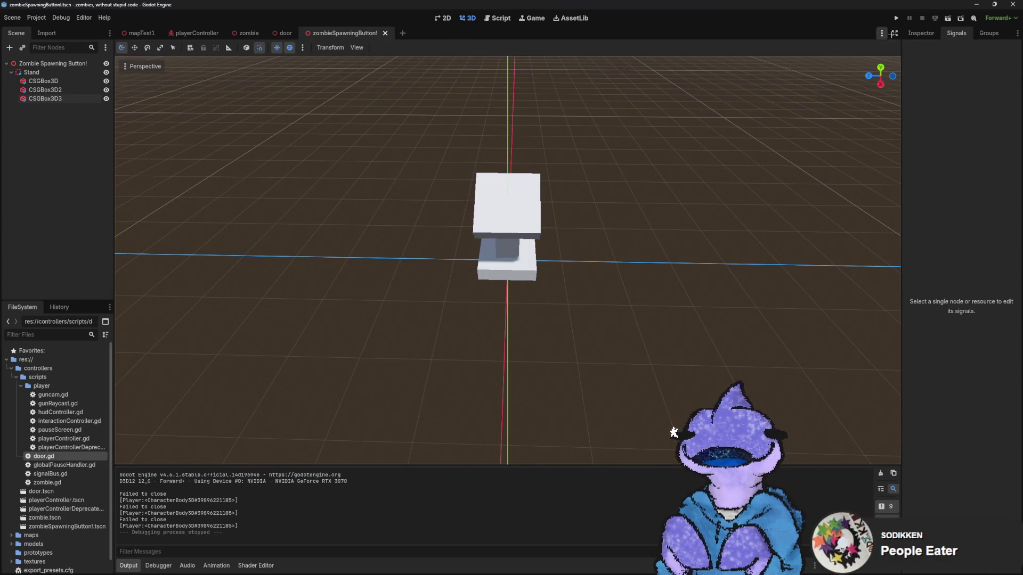
Step: Run the game, interact with the door twice, and stop the test
key("F5")
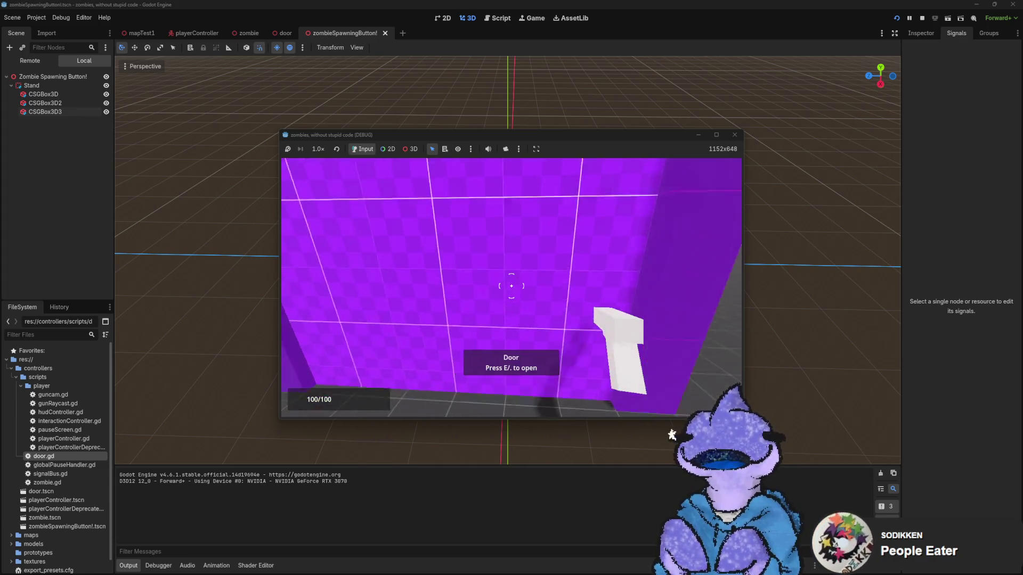
key("e")
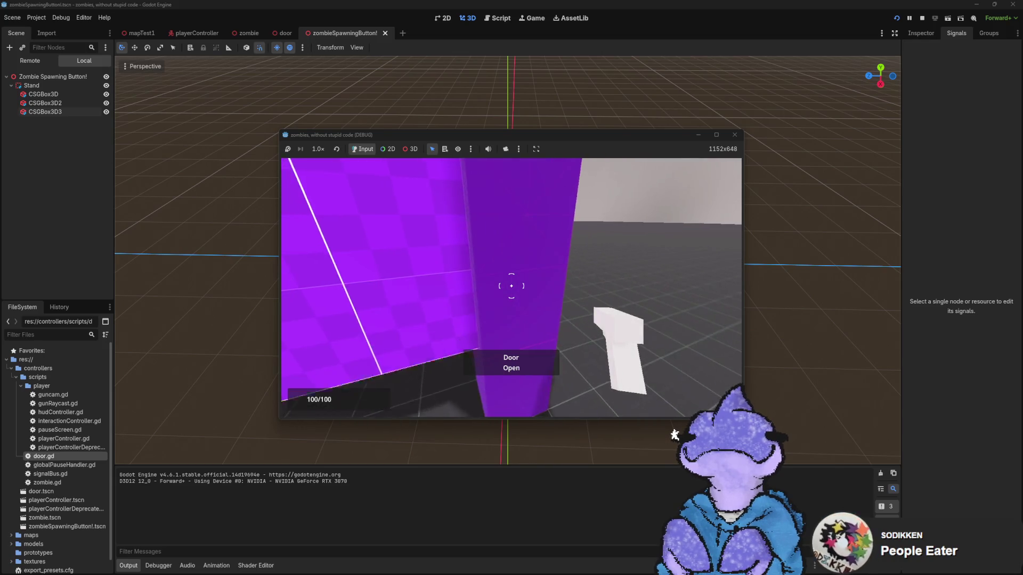
key("e")
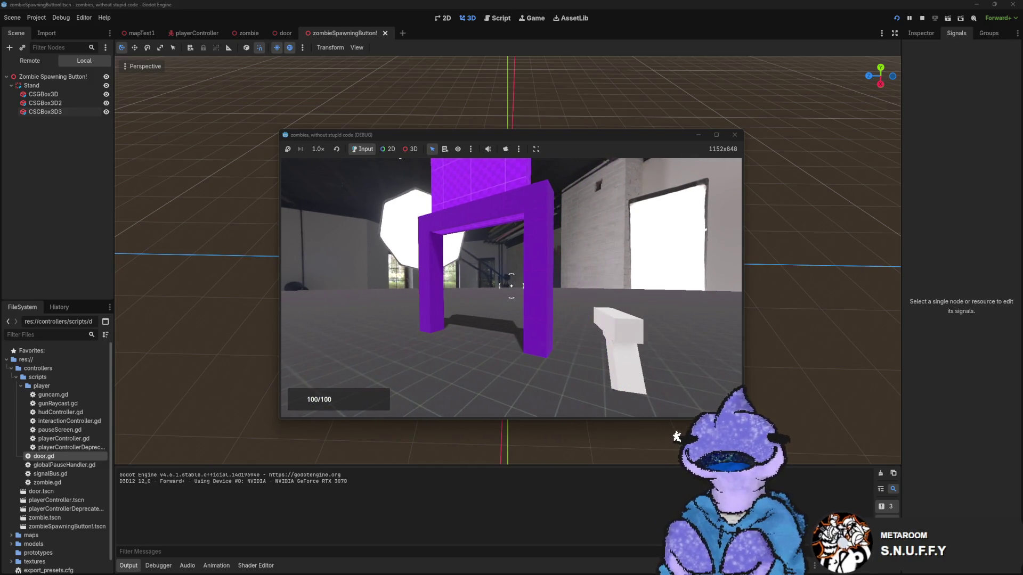
key("F8")
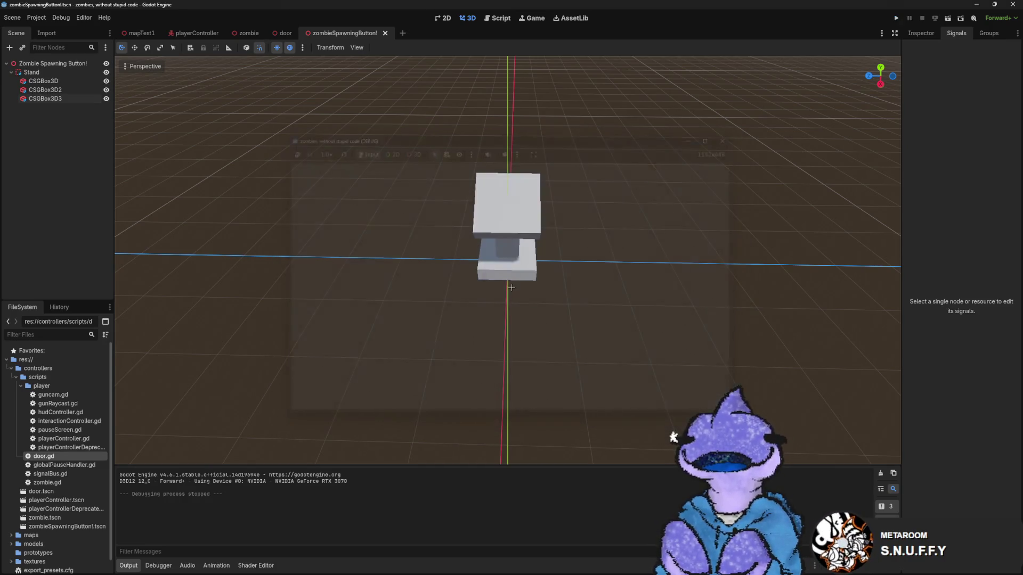
scroll(414, 279, "up", 2)
mouse_move(415, 281)
left_mouse_down()
mouse_move(552, 258)
mouse_move(431, 275)
left_mouse_up()
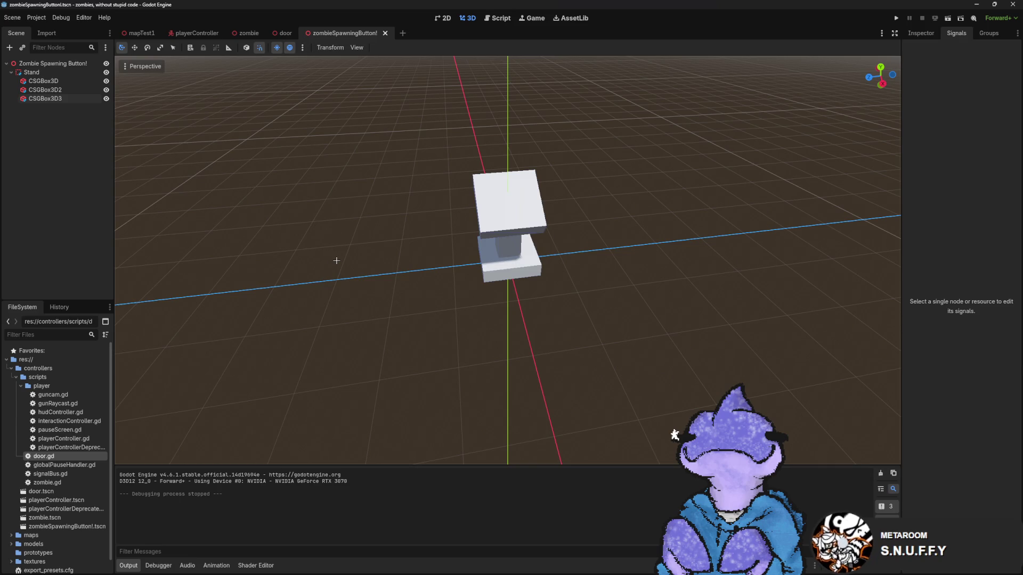
mouse_move(392, 244)
left_mouse_down()
mouse_move(527, 204)
mouse_move(350, 246)
left_mouse_up()
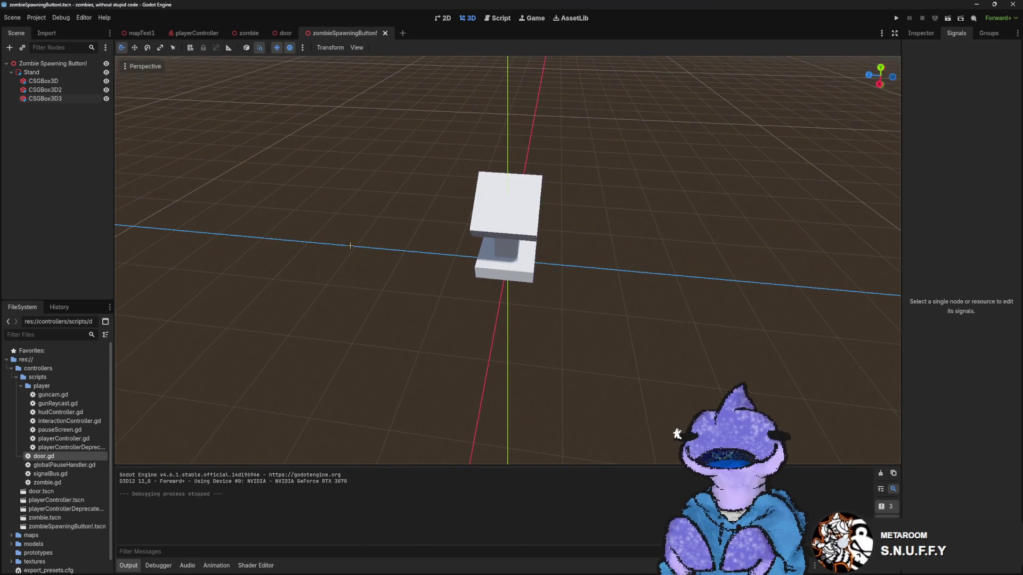
left_click(32, 72)
right_click(47, 73)
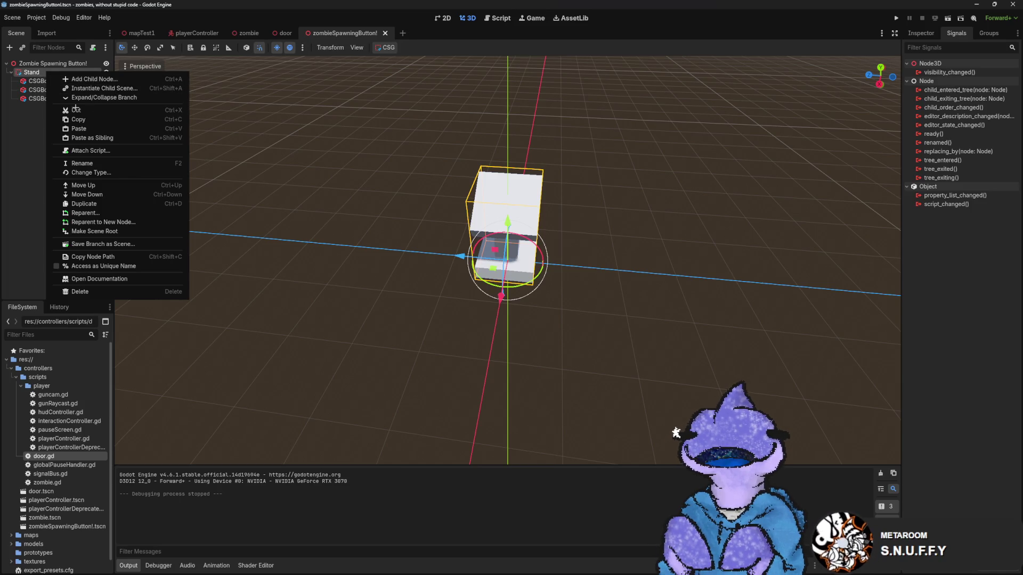
Step: Duplicate Stand as Stand2 and delete two of its three boxes
left_click(103, 203)
left_click(48, 116)
left_click(53, 125, "shift")
key("Delete")
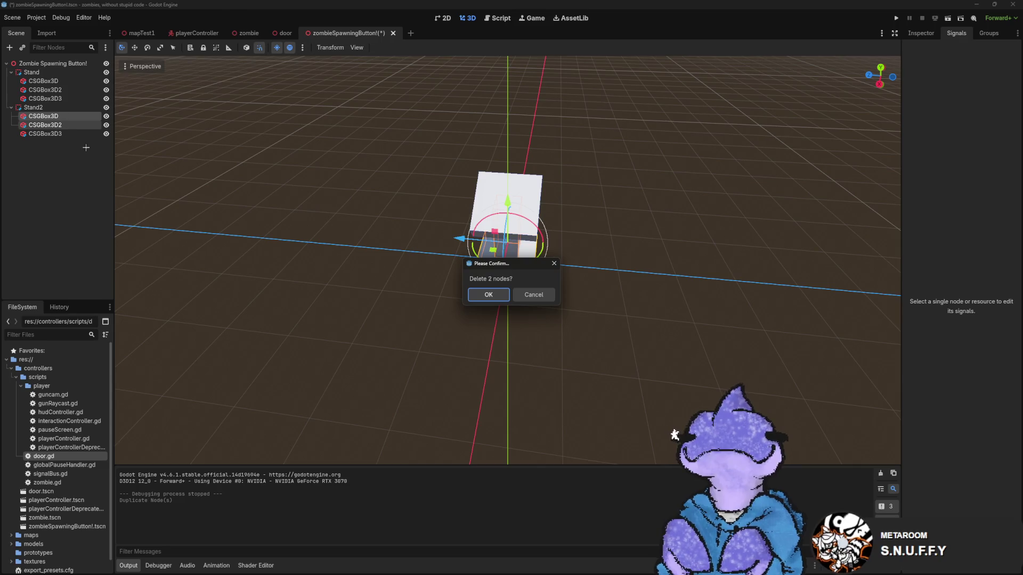
key("Return")
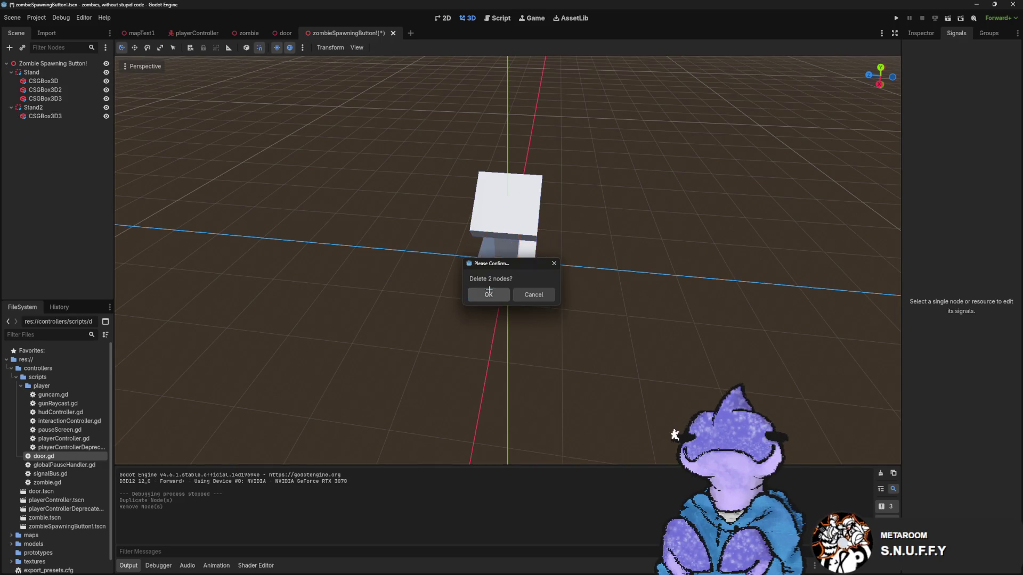
Step: Shrink Stand2's remaining box to Z size 0.85, narrow it further, and nudge it along X
left_click(72, 116)
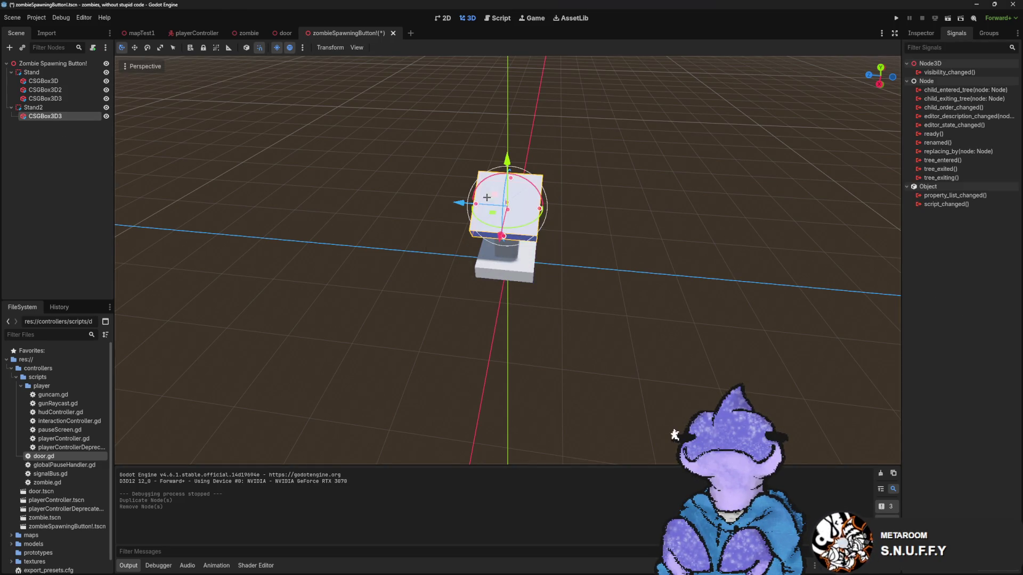
mouse_move(477, 204)
left_mouse_down()
mouse_move(523, 223)
mouse_move(509, 236)
left_mouse_up()
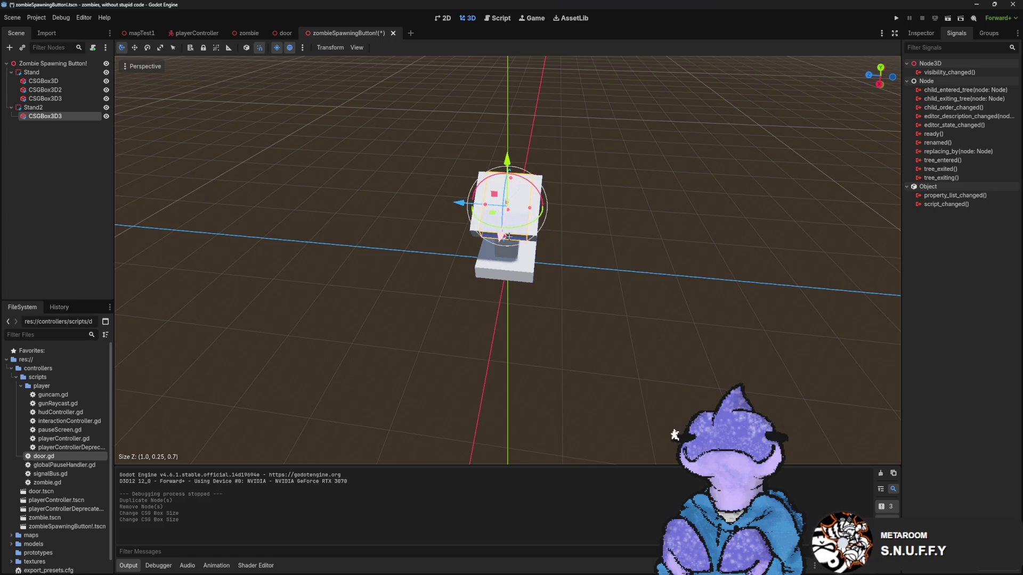
mouse_move(510, 178)
left_mouse_down()
mouse_move(511, 186)
mouse_move(496, 155)
mouse_move(675, 435)
left_mouse_up()
mouse_move(459, 202)
left_mouse_down()
mouse_move(388, 226)
mouse_move(464, 217)
mouse_move(467, 256)
mouse_move(473, 247)
left_mouse_up()
left_click(598, 203)
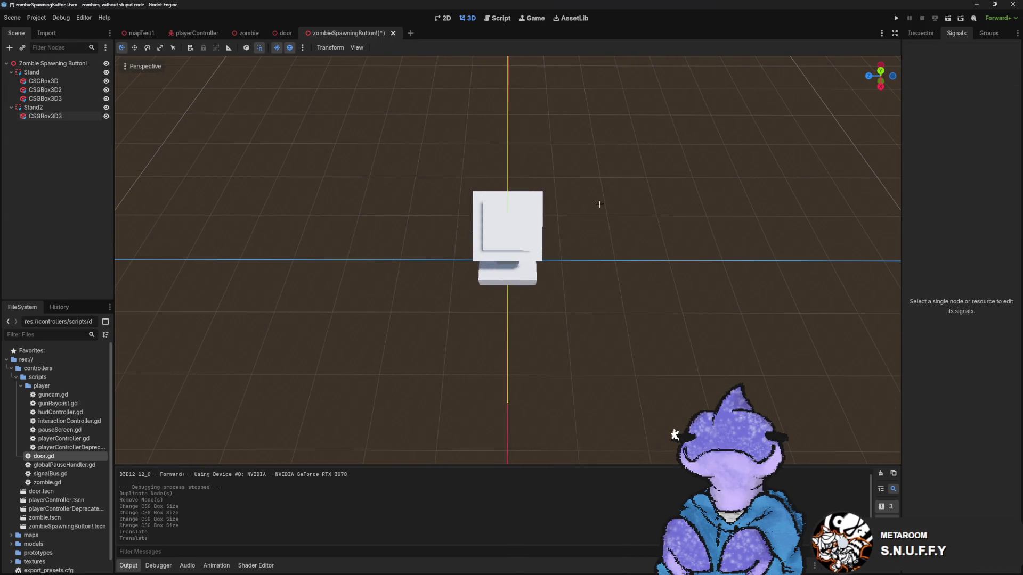
mouse_move(582, 236)
left_mouse_down()
mouse_move(611, 187)
mouse_move(595, 229)
left_mouse_up()
Step: Select the three boxes under Stand and show their properties in the Inspector
left_click(501, 229)
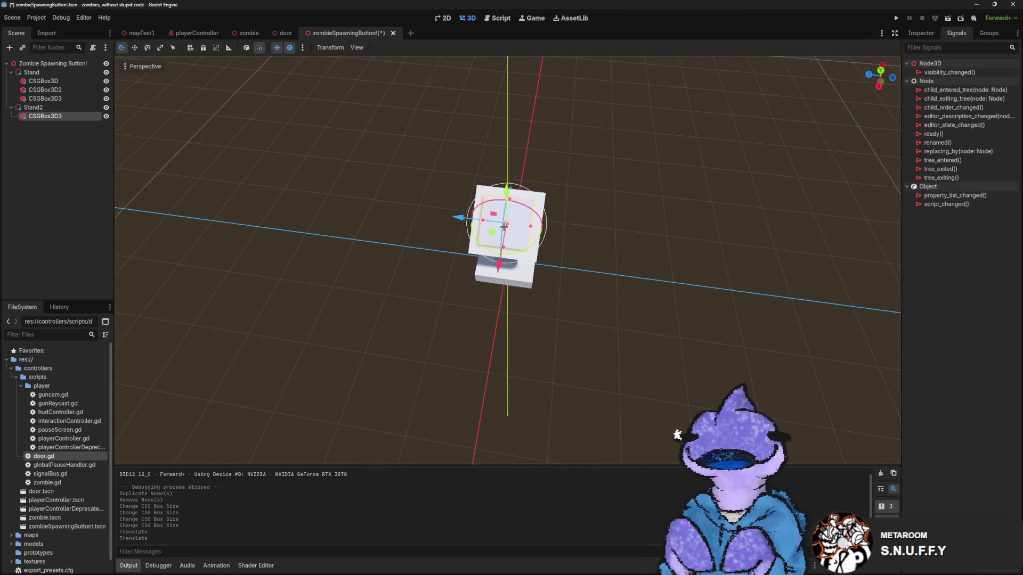
left_click_drag(555, 208, 273, 121)
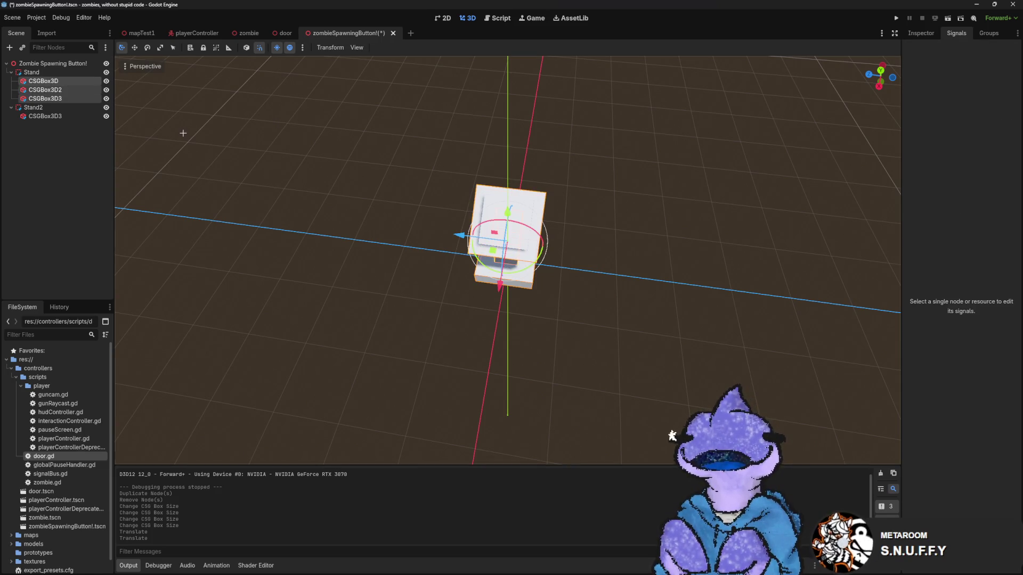
left_click(920, 34)
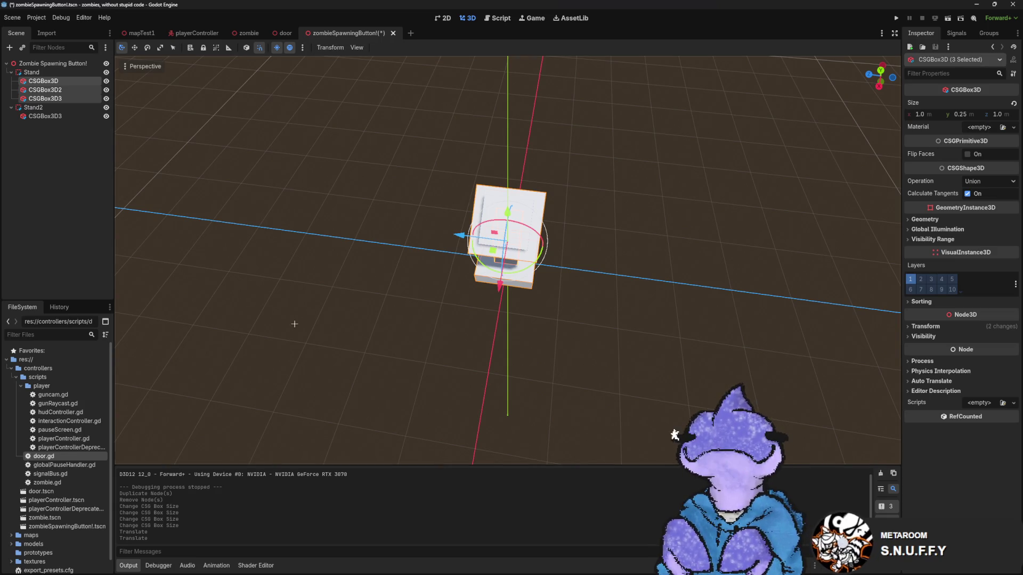
Step: Apply the Orange placeholder texture_11.png as the three boxes' material
scroll(80, 421, "down", 1)
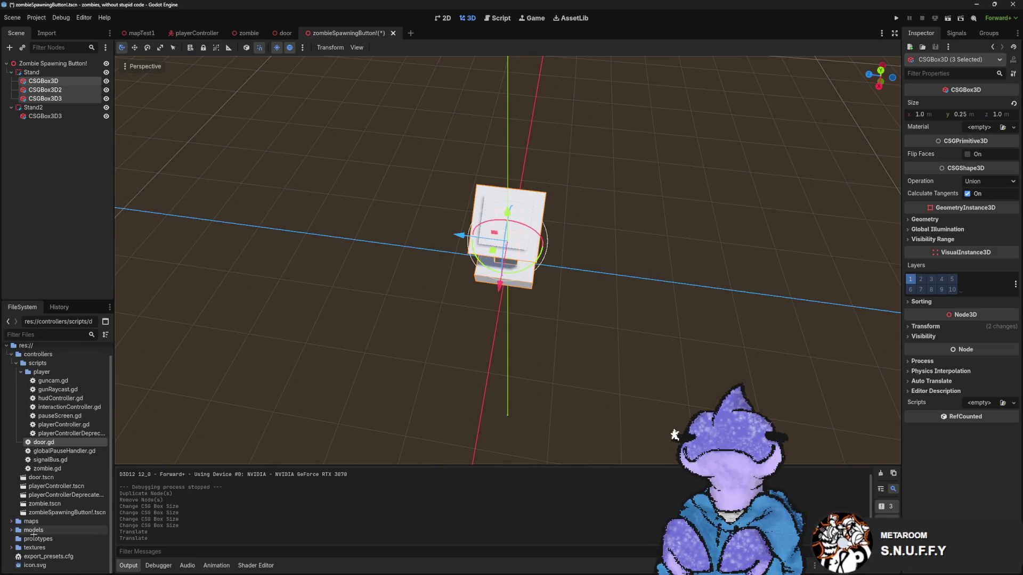
left_click(13, 548)
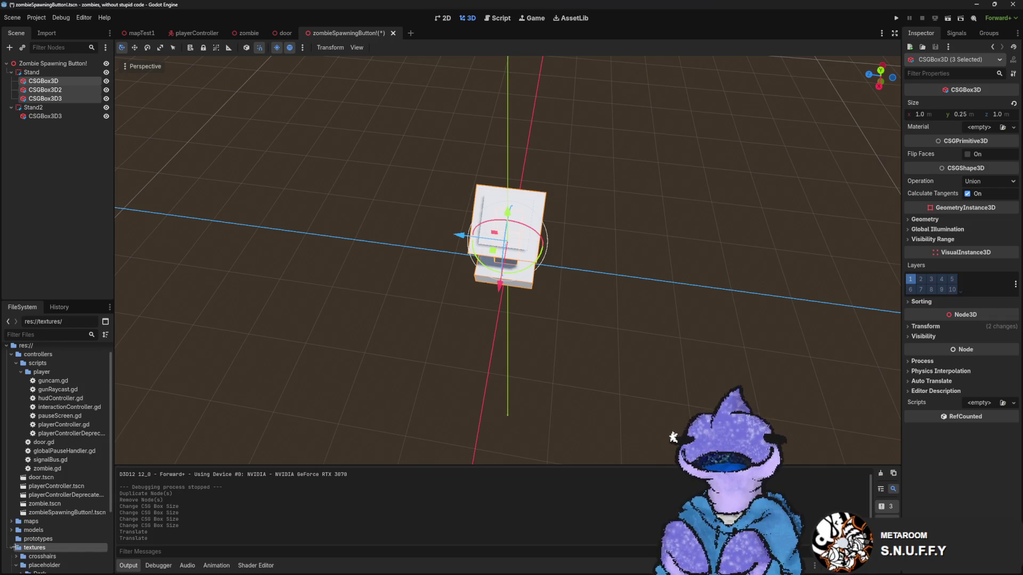
scroll(12, 548, "down", 5)
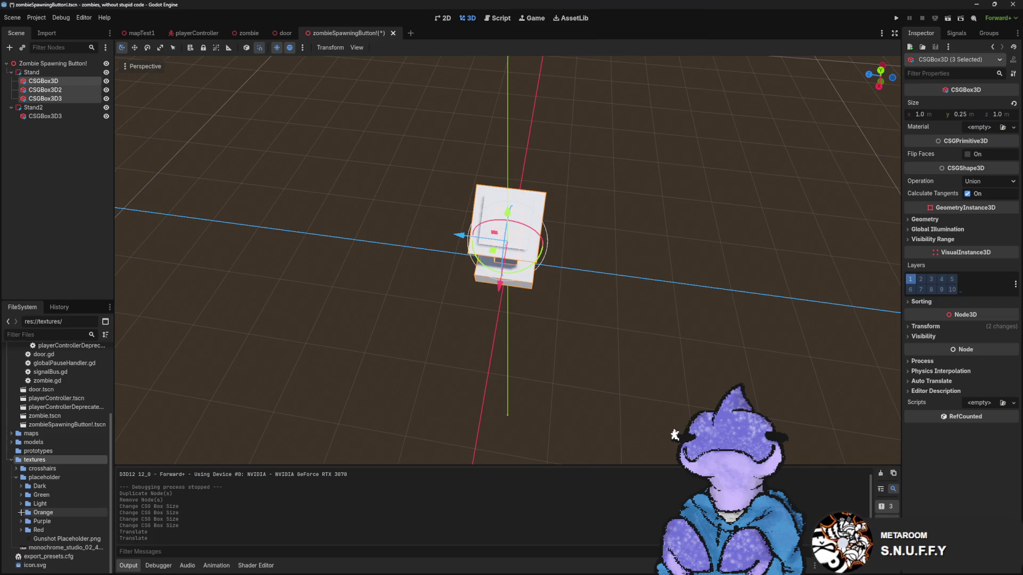
left_click(21, 512)
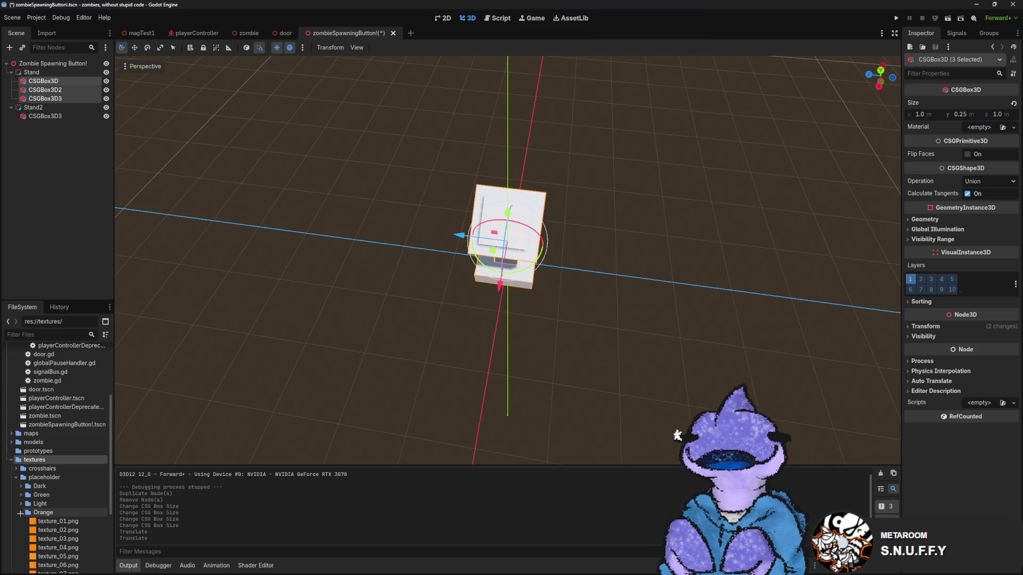
scroll(21, 513, "down", 6)
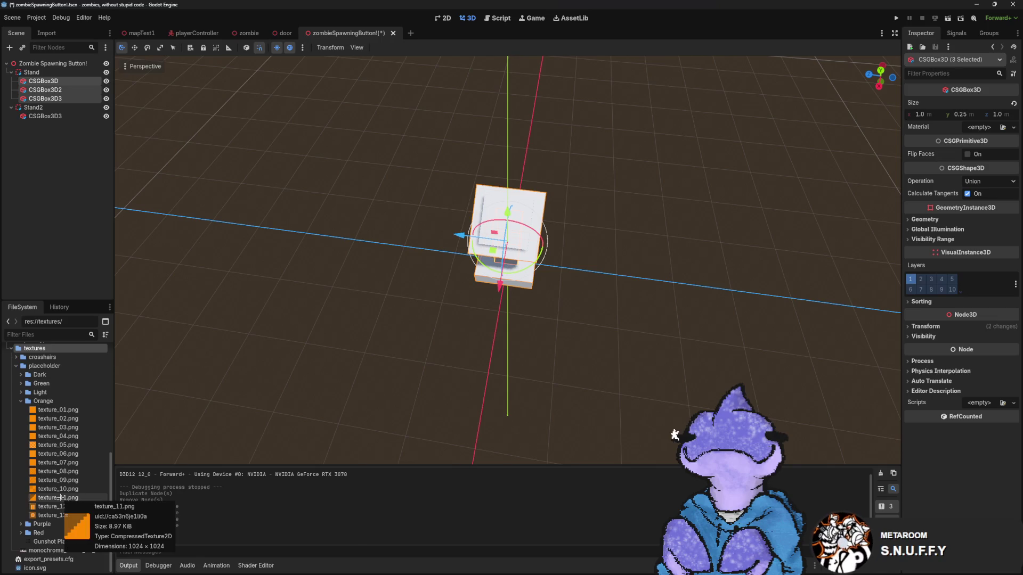
left_click(60, 497)
mouse_move(209, 490)
left_mouse_down()
mouse_move(464, 328)
mouse_move(983, 131)
left_mouse_up()
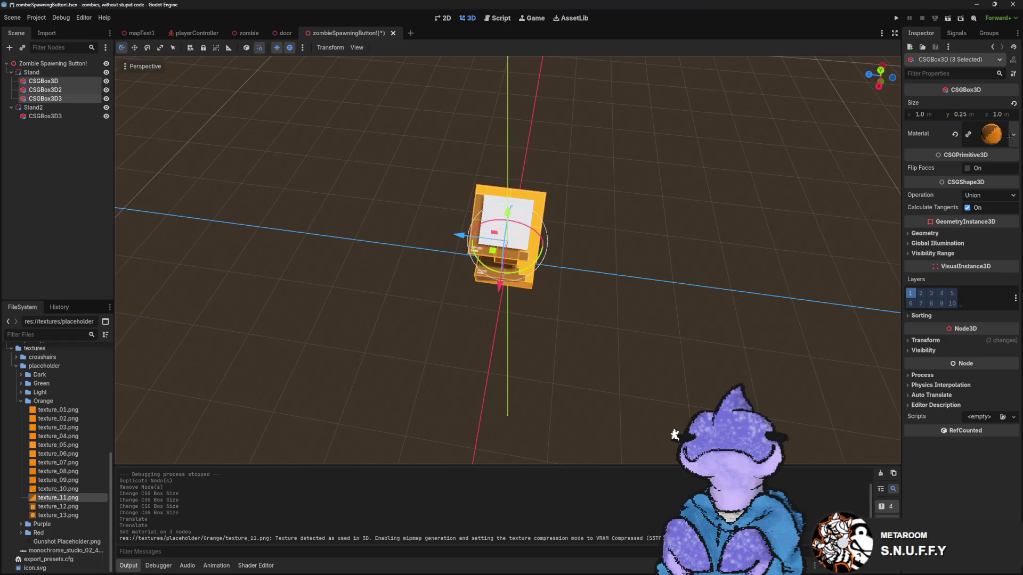
Step: Enable UV1 Triplanar on the new material and leave World Triplanar off
left_click(1010, 136)
left_click(1016, 140)
left_click(989, 133)
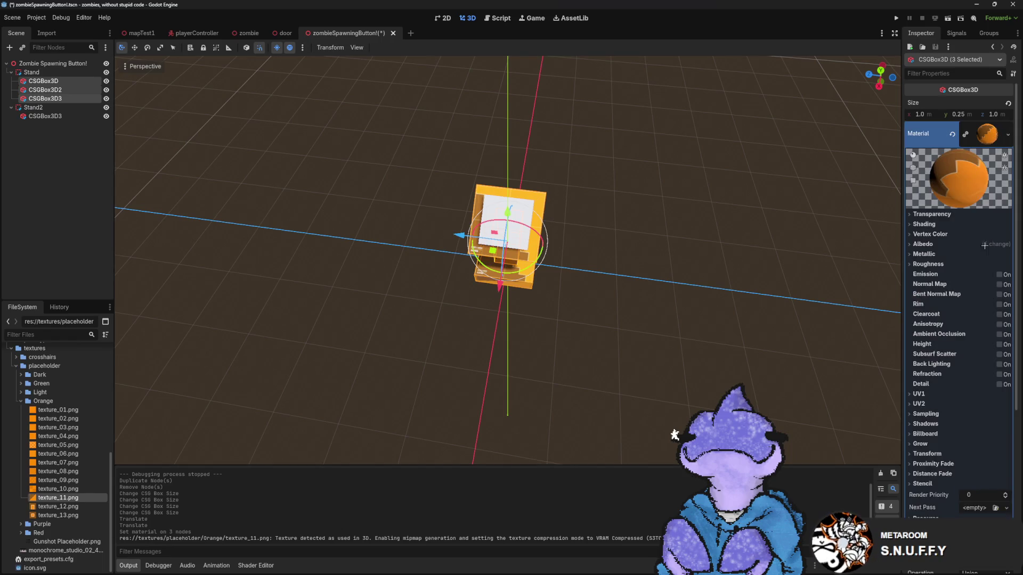
left_click(919, 394)
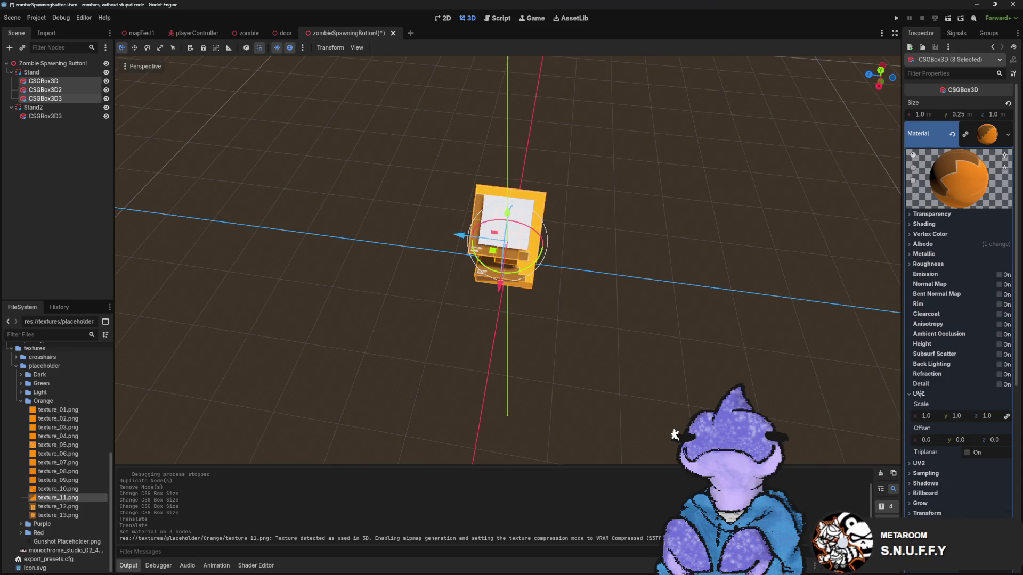
left_click(976, 452)
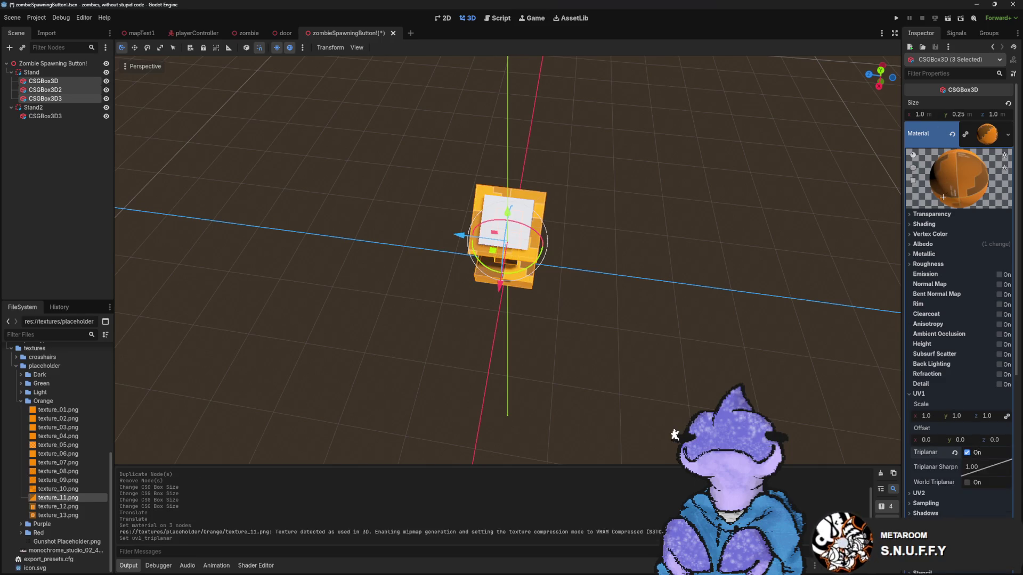
left_click(980, 481)
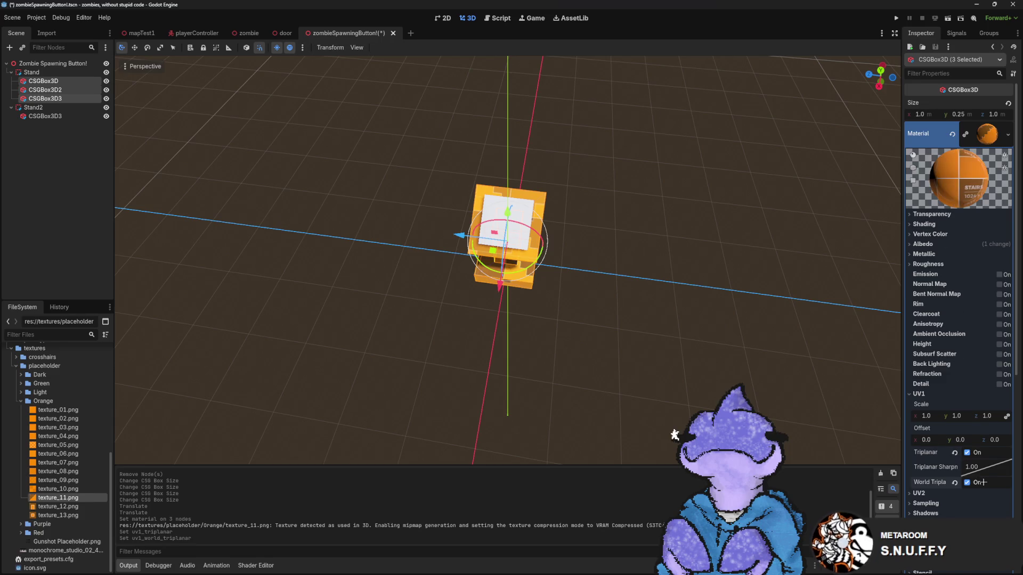
left_click(980, 484)
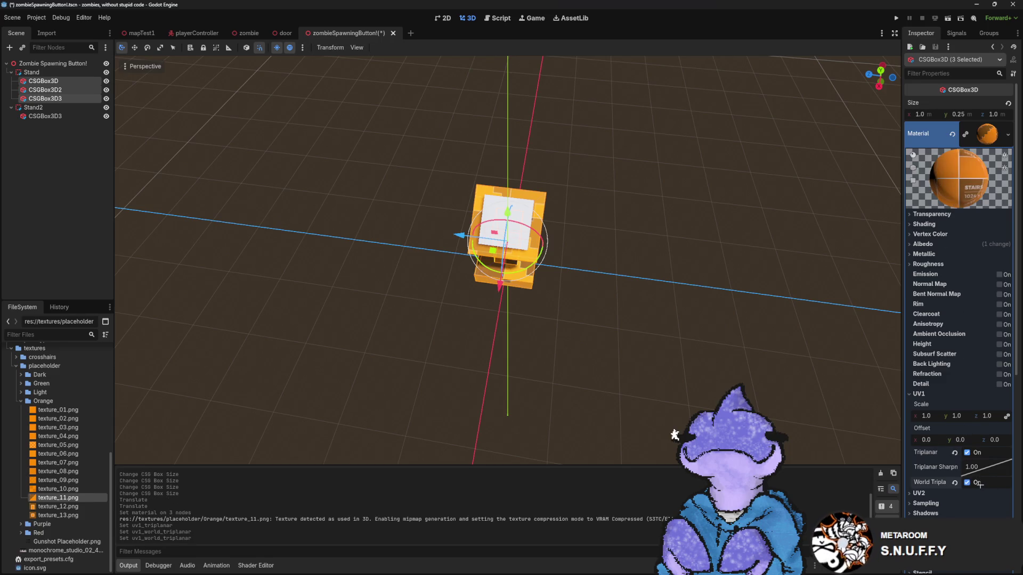
left_click(980, 484)
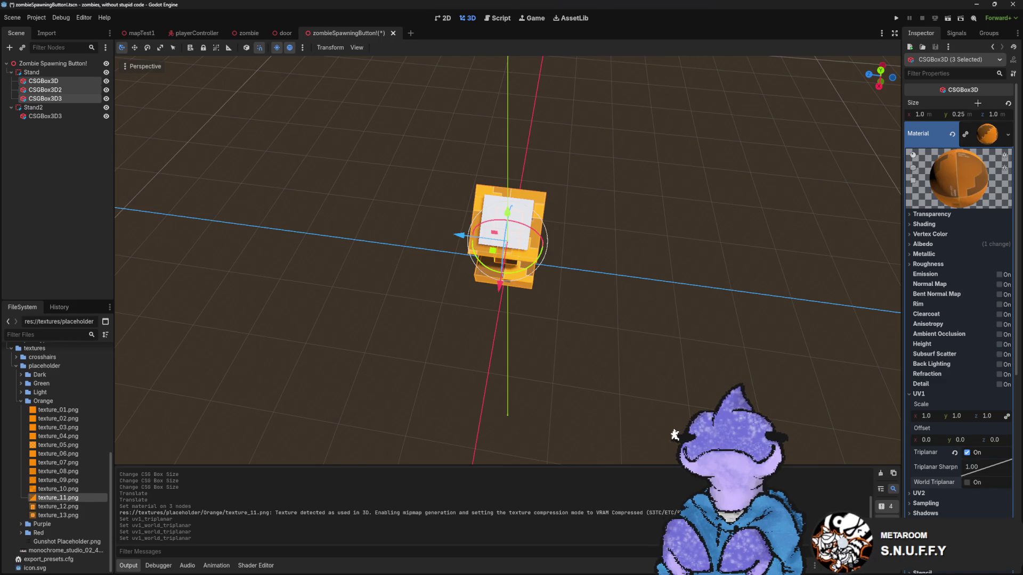
Step: Deselect, view the stand from the side, and select Stand2's top box
left_click(956, 135)
left_click(696, 213)
mouse_move(697, 213)
left_mouse_down()
mouse_move(561, 208)
mouse_move(557, 172)
mouse_move(488, 155)
mouse_move(404, 165)
mouse_move(406, 208)
mouse_move(425, 217)
mouse_move(694, 251)
mouse_move(538, 213)
left_mouse_up()
scroll(406, 208, "up", 3)
scroll(406, 208, "down", 2)
left_click(488, 189)
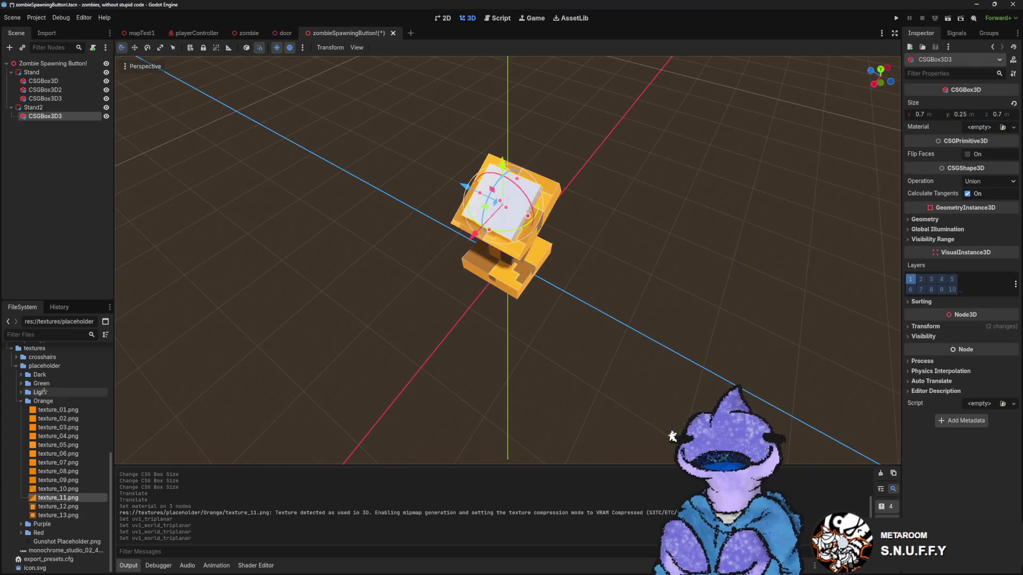
Step: Apply the Purple placeholder texture_09.png as the material of Stand2's top box
left_click(20, 400)
left_click(21, 521)
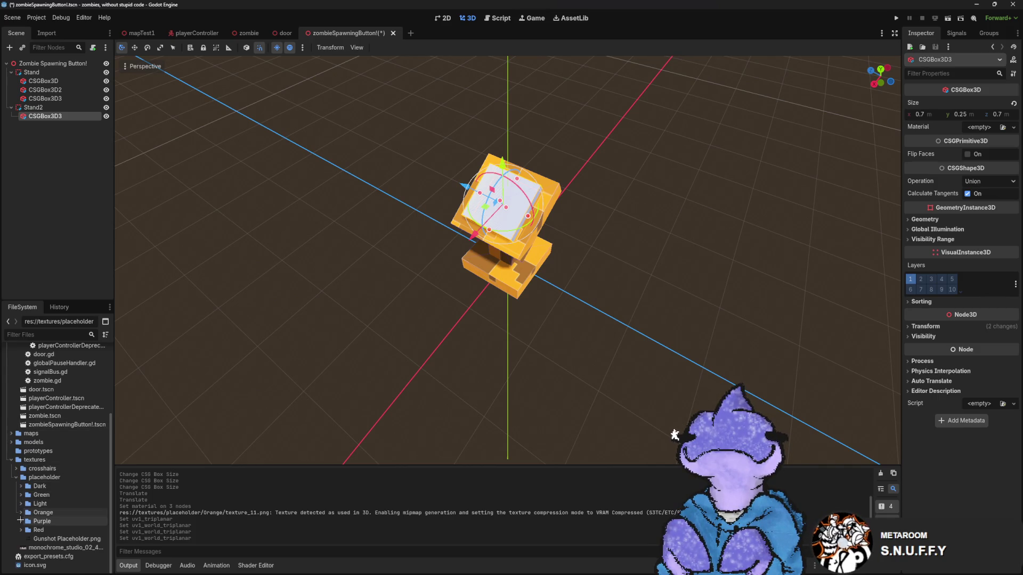
scroll(104, 539, "down", 3)
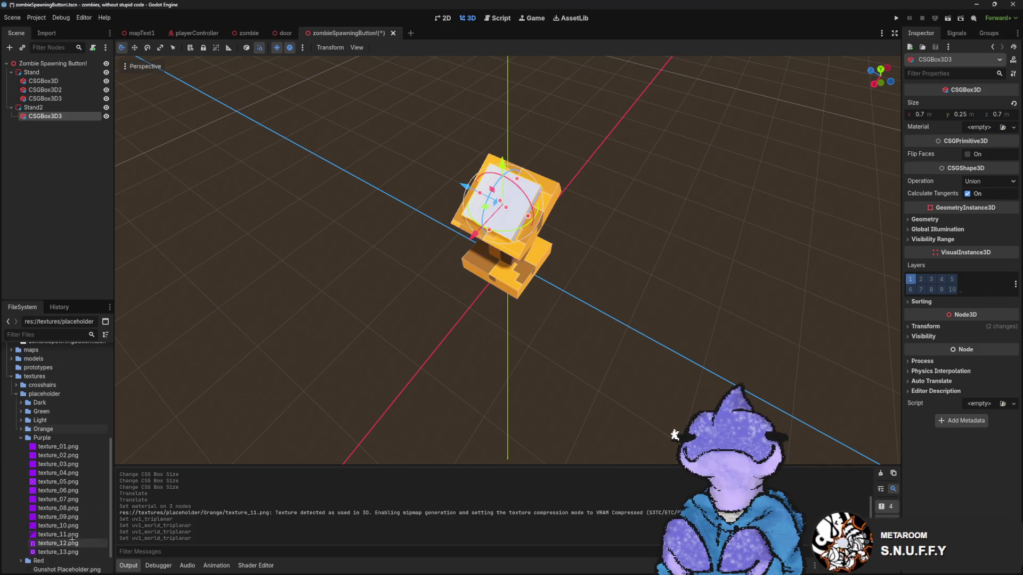
mouse_move(63, 534)
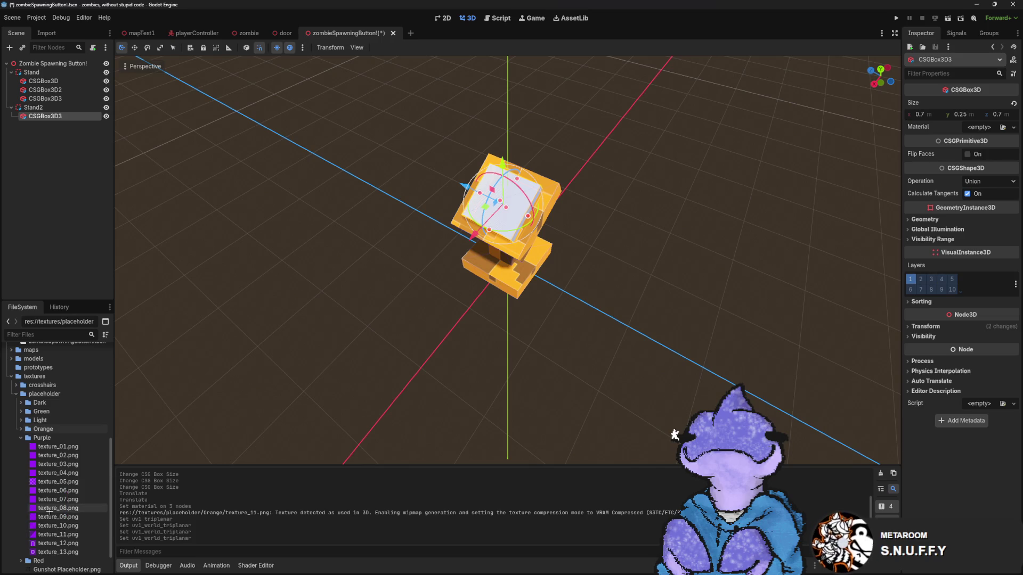
mouse_move(429, 442)
left_mouse_down()
mouse_move(776, 286)
mouse_move(979, 128)
left_mouse_up()
Step: Deselect the box and orbit to a low side view of the purple slab
left_click(991, 133)
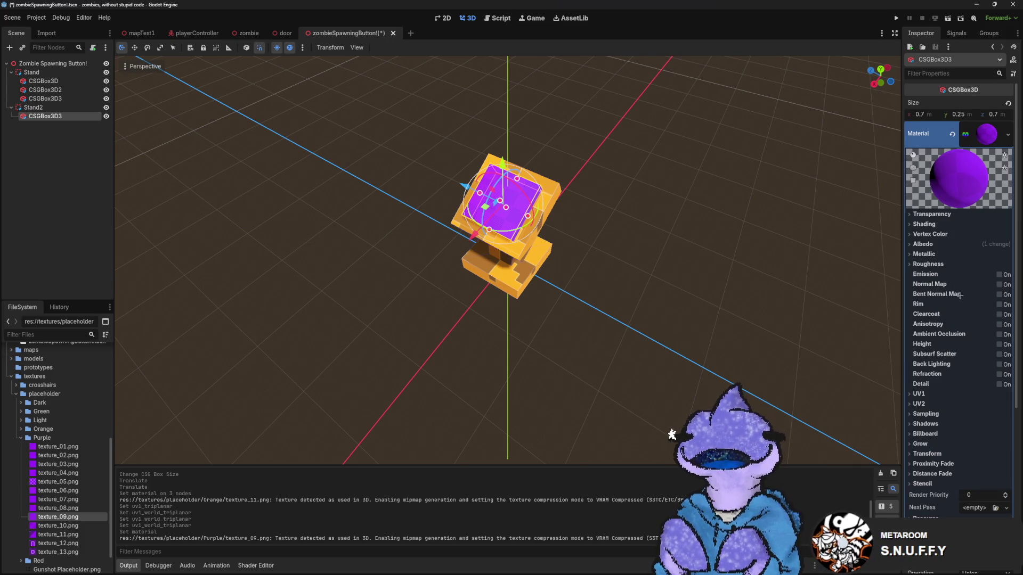
left_click(691, 312)
mouse_move(691, 312)
left_mouse_down()
mouse_move(694, 324)
mouse_move(593, 255)
mouse_move(611, 183)
left_mouse_up()
mouse_move(580, 267)
left_mouse_down()
mouse_move(455, 213)
mouse_move(575, 266)
mouse_move(556, 286)
mouse_move(665, 250)
mouse_move(595, 230)
mouse_move(628, 256)
left_mouse_up()
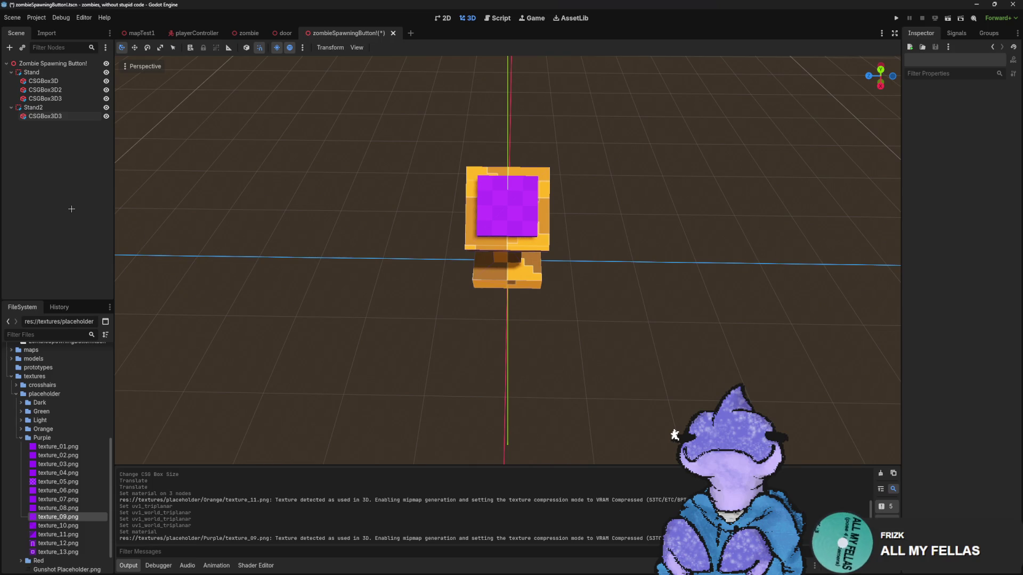
mouse_move(256, 231)
left_mouse_down()
mouse_move(356, 173)
mouse_move(427, 173)
mouse_move(258, 171)
mouse_move(248, 215)
mouse_move(257, 218)
left_mouse_up()
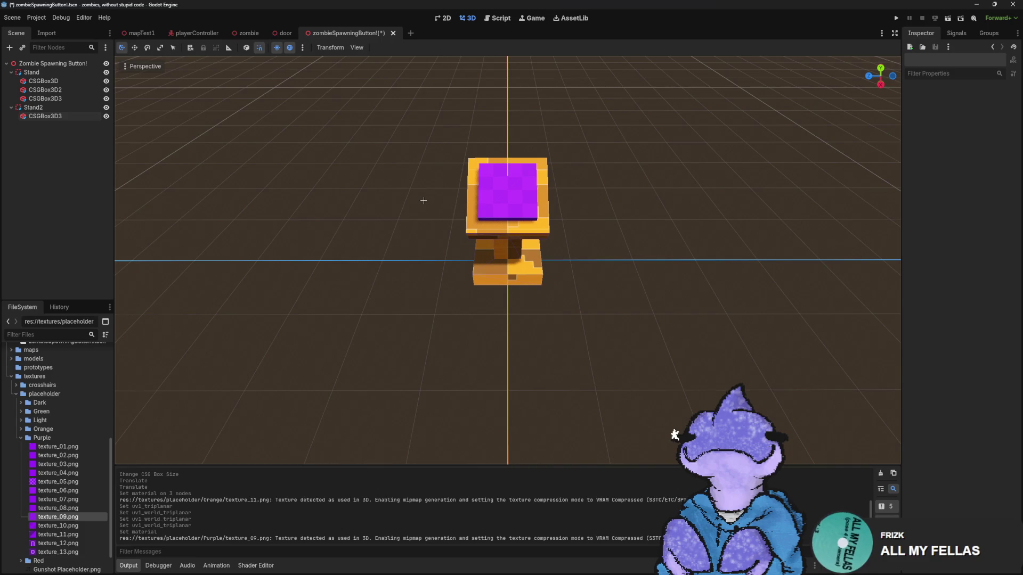
scroll(421, 201, "down", 6)
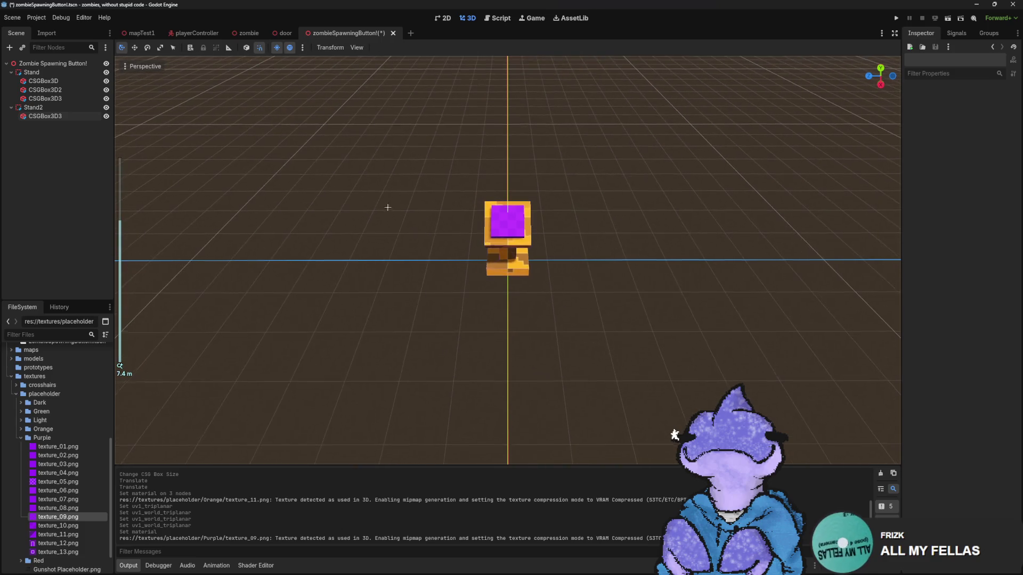
Step: Read through door.gd's open and close logic, then return to the zombieSpawningButton scene
left_click(281, 33)
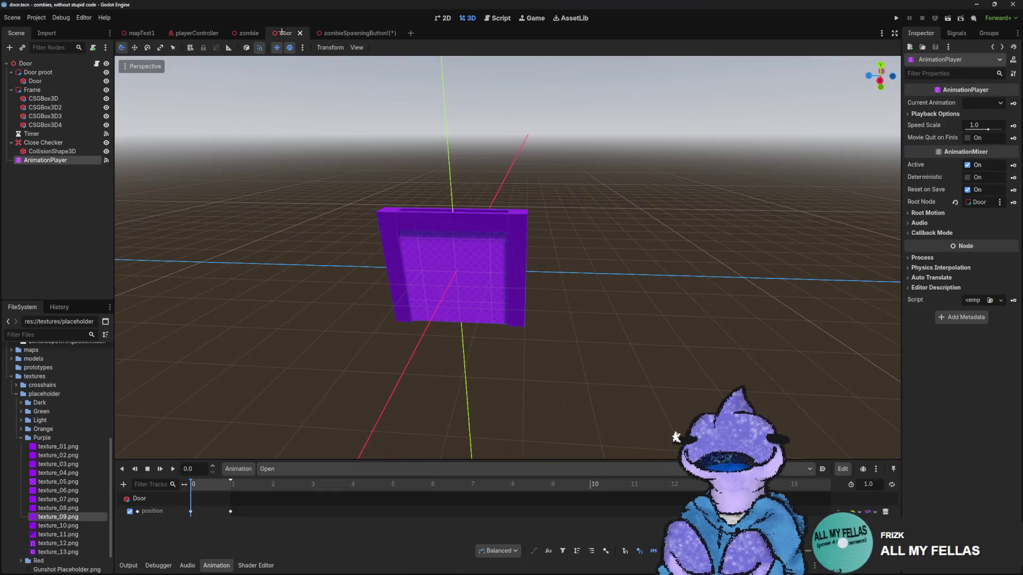
left_click(97, 64)
scroll(352, 173, "up", 1)
scroll(352, 172, "down", 4)
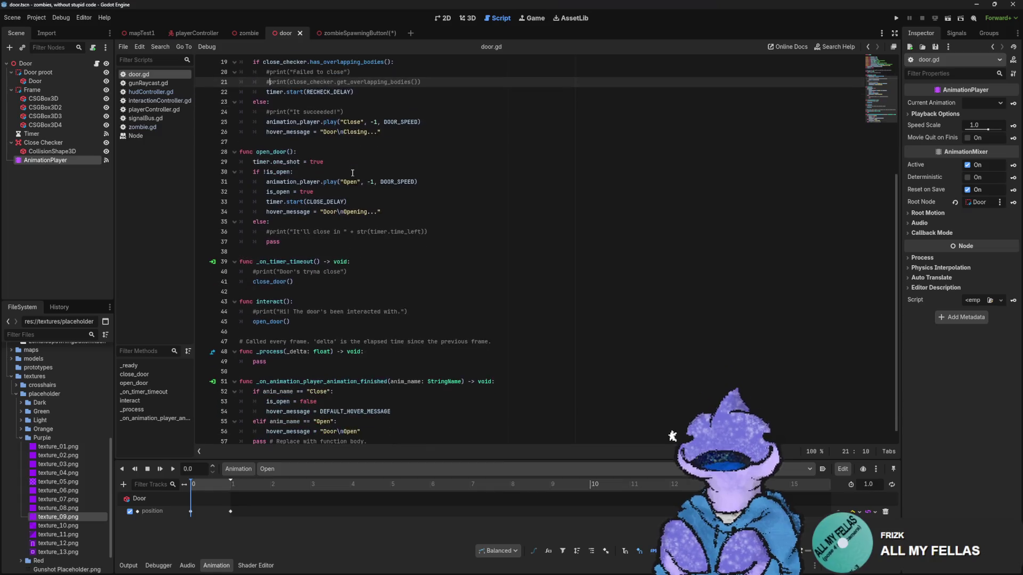
scroll(352, 173, "up", 4)
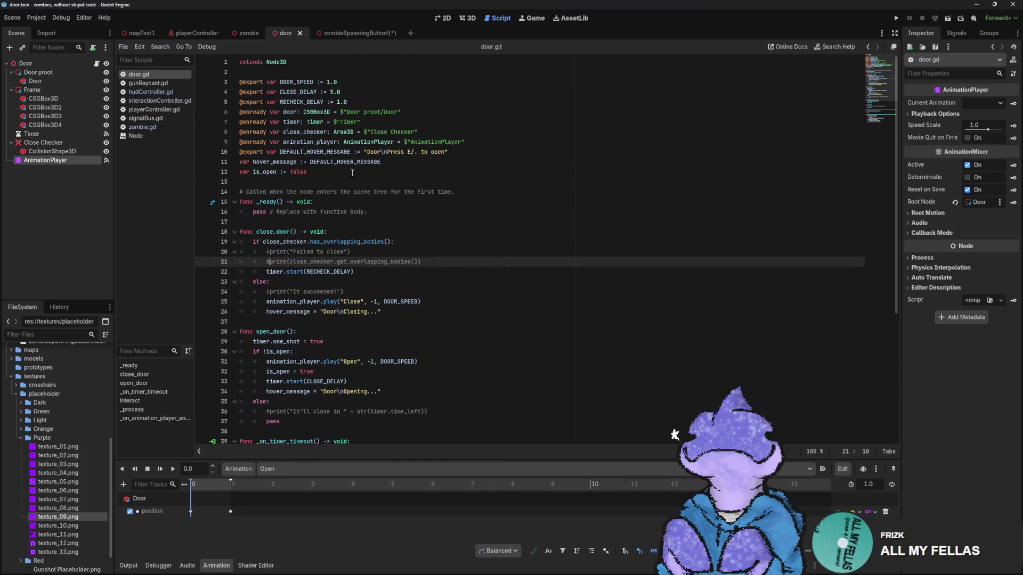
scroll(352, 172, "down", 5)
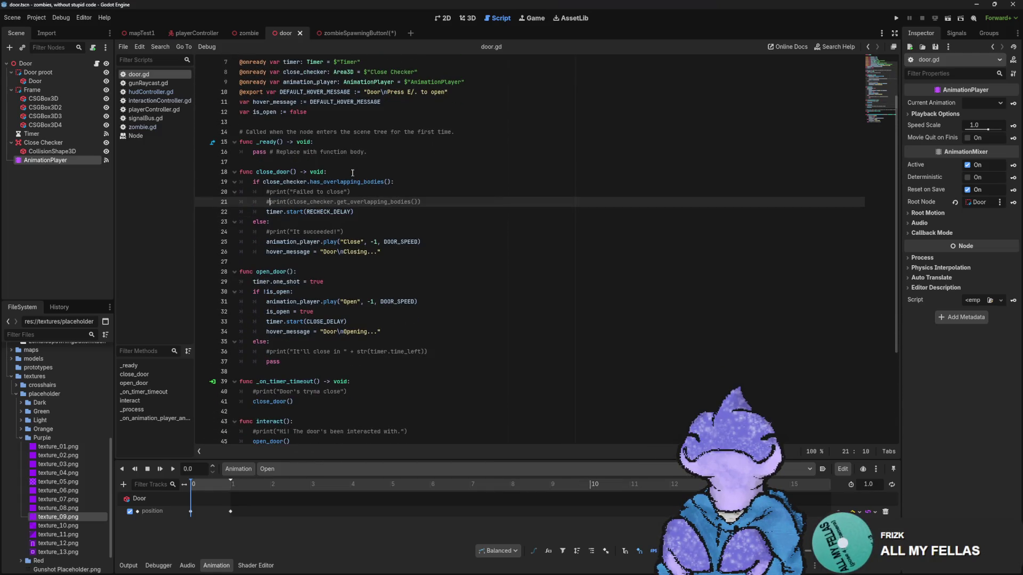
scroll(352, 172, "down", 1)
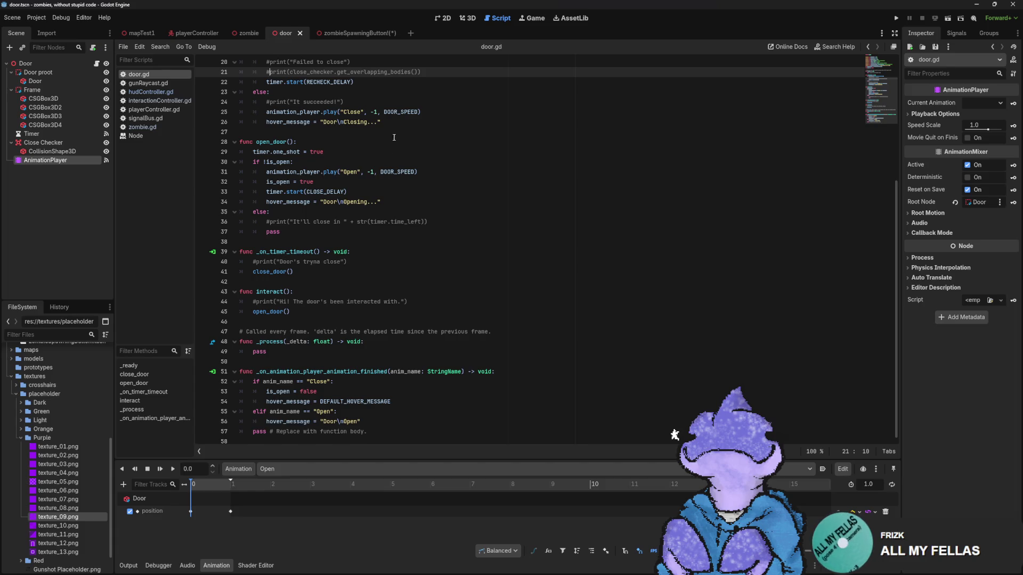
mouse_move(340, 31)
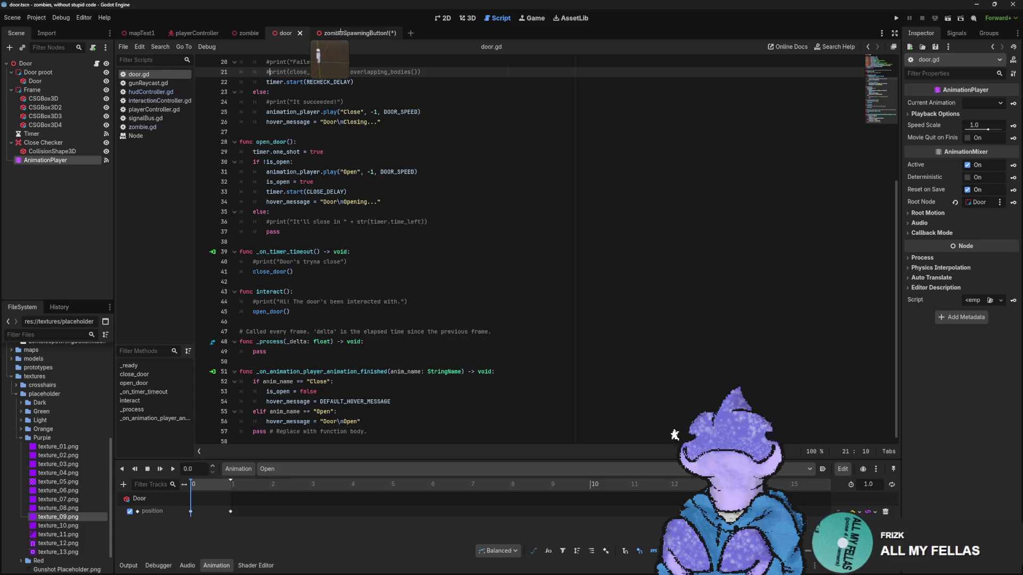
left_click(339, 33)
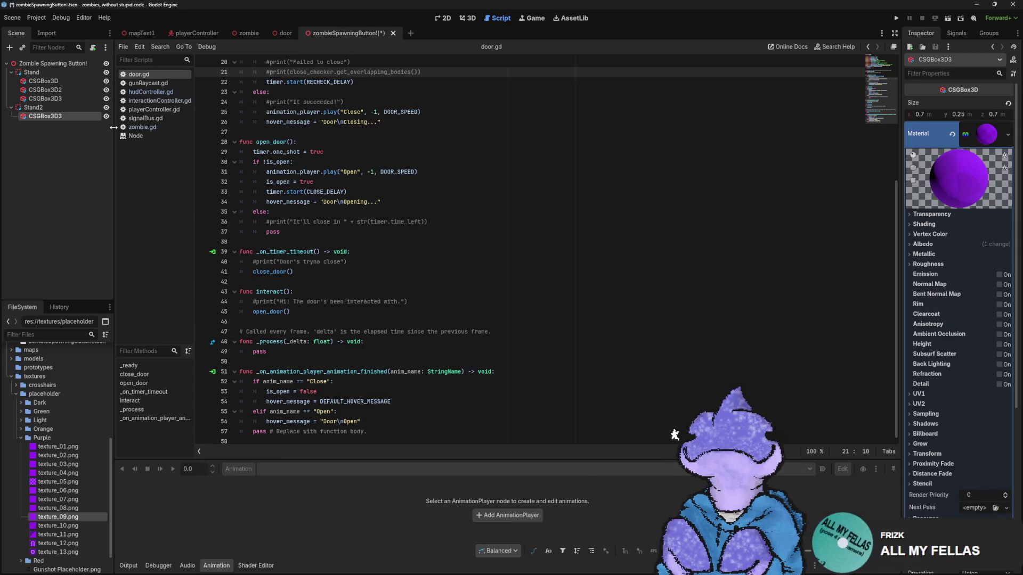
Step: Attach a new script saved as scripts/ZSB!.gd to the Zombie Spawning Button! root
left_click(53, 98)
left_click(53, 116)
left_click(64, 63)
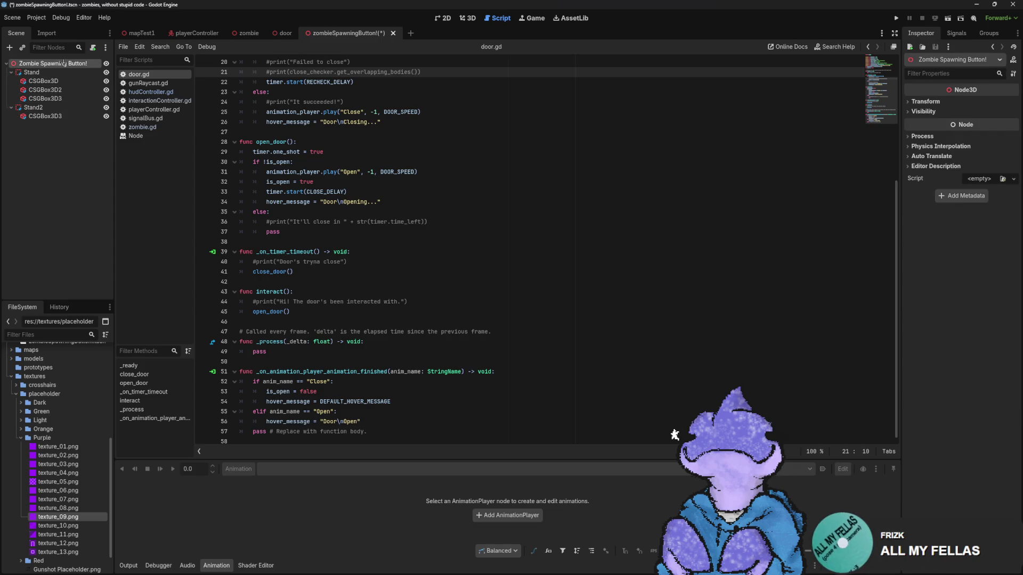
right_click(64, 63)
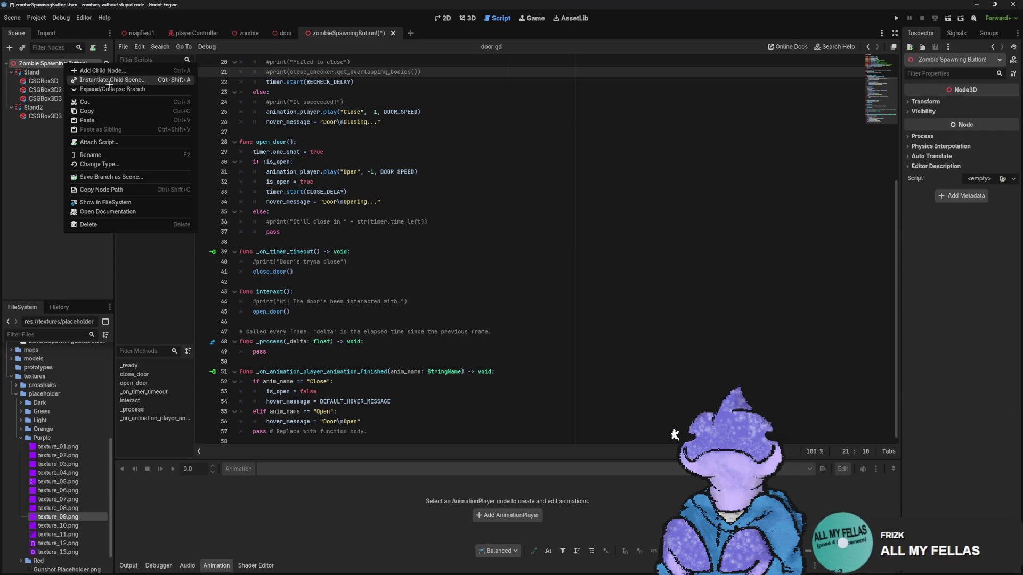
left_click(118, 144)
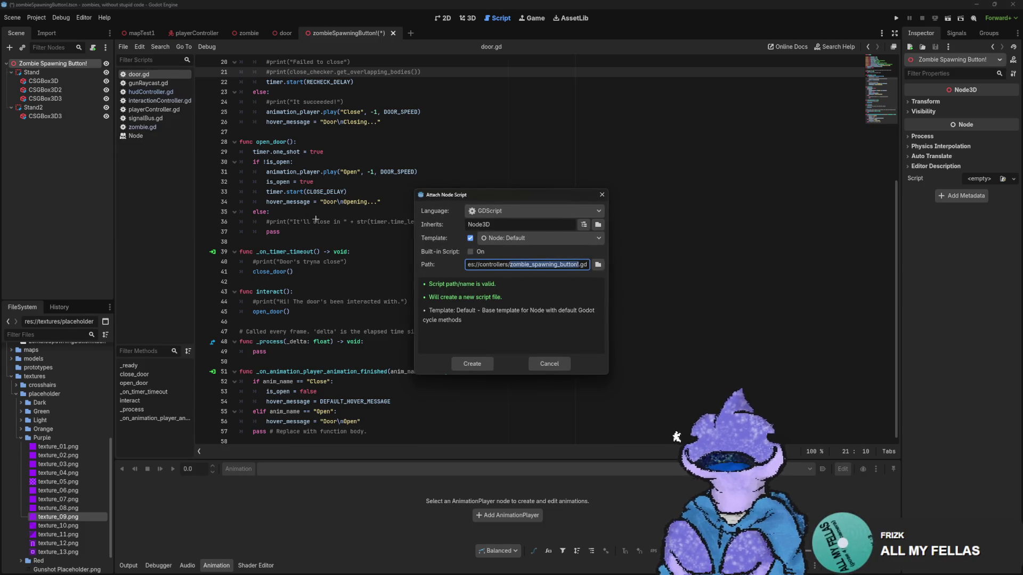
type("fun")
type("c")
key("BackSpace")
key("BackSpace")
key("BackSpace")
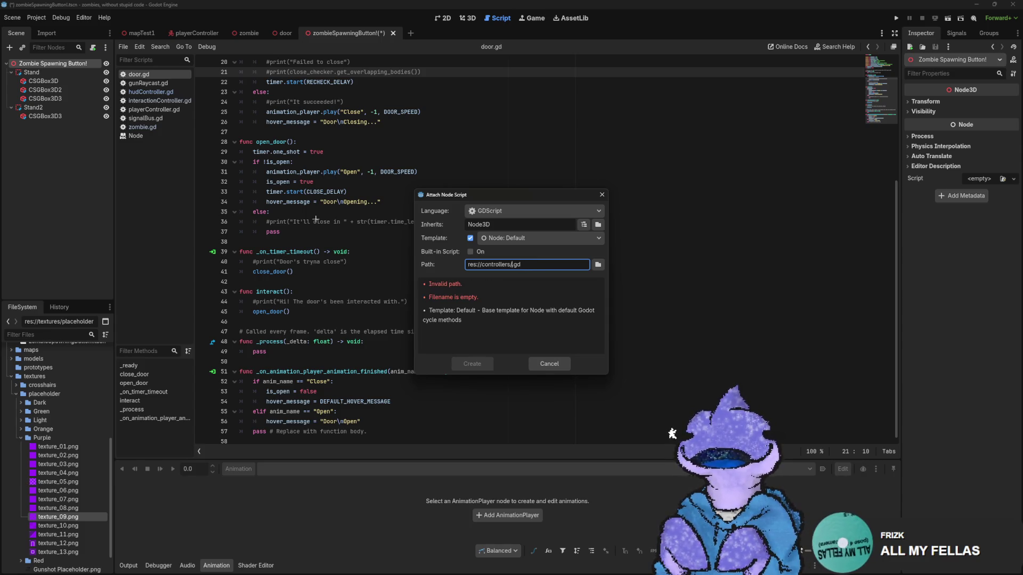
type("scru")
key("BackSpace")
type("ipts/")
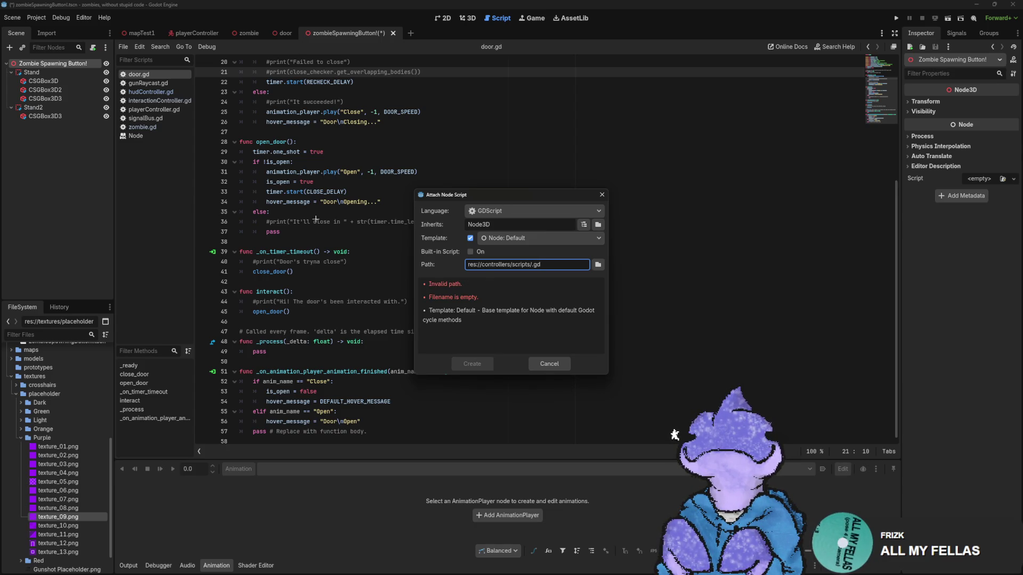
type("Z")
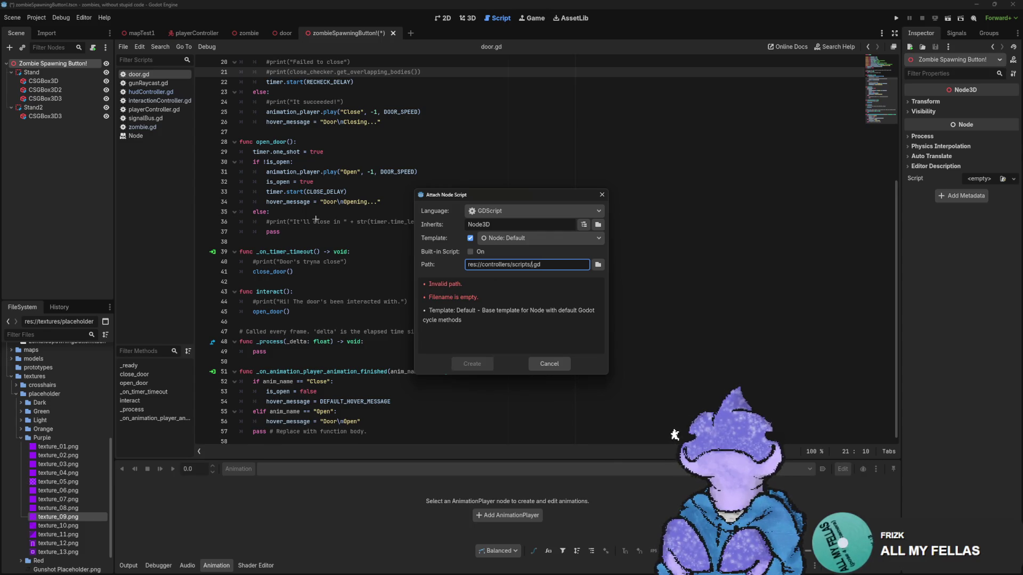
type("SB!")
key("Return")
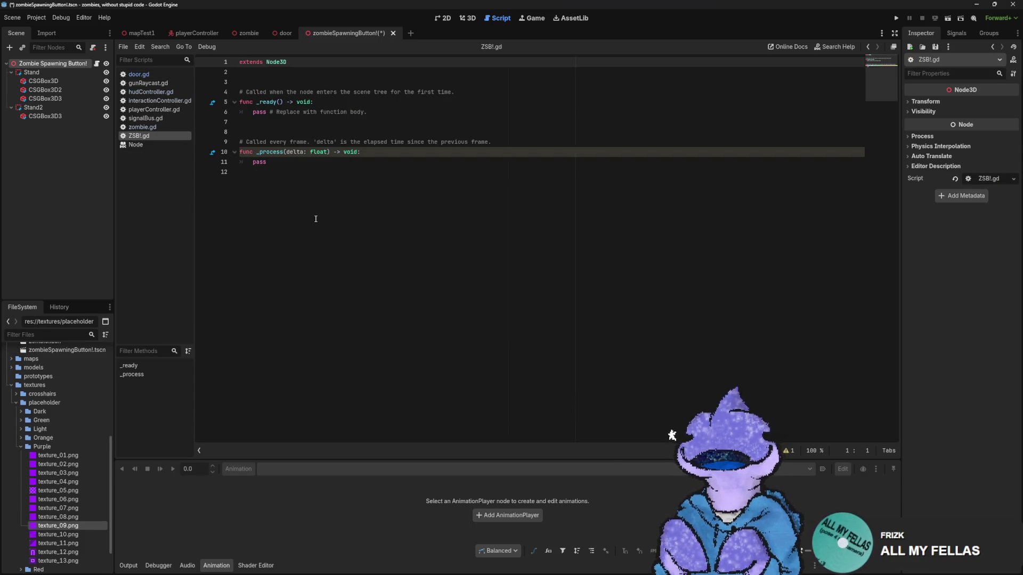
Step: Prefix the _process delta parameter with an underscore and add a blank line for new code
left_click(287, 156)
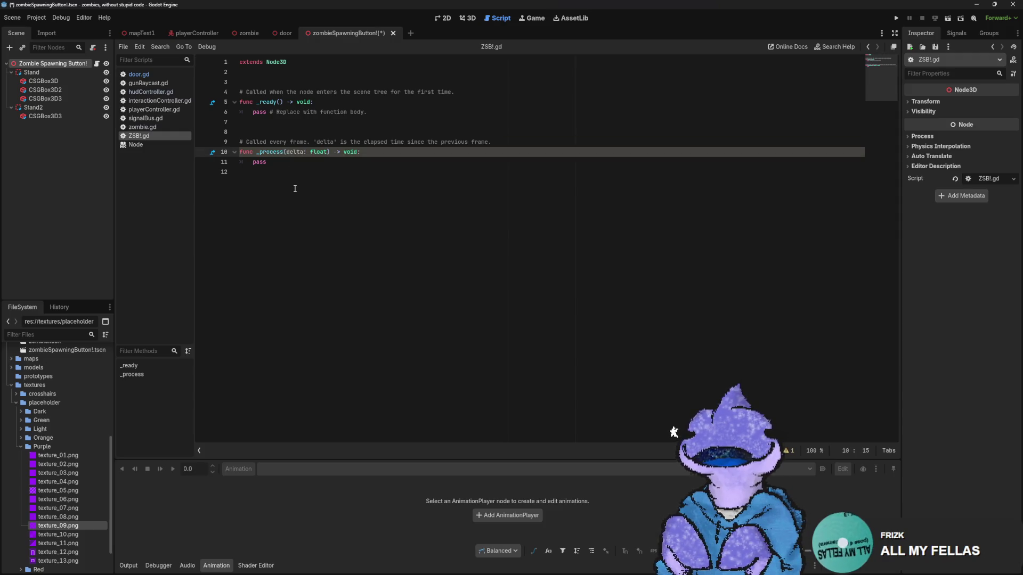
type("_")
key("Up")
key("Up")
key("Up")
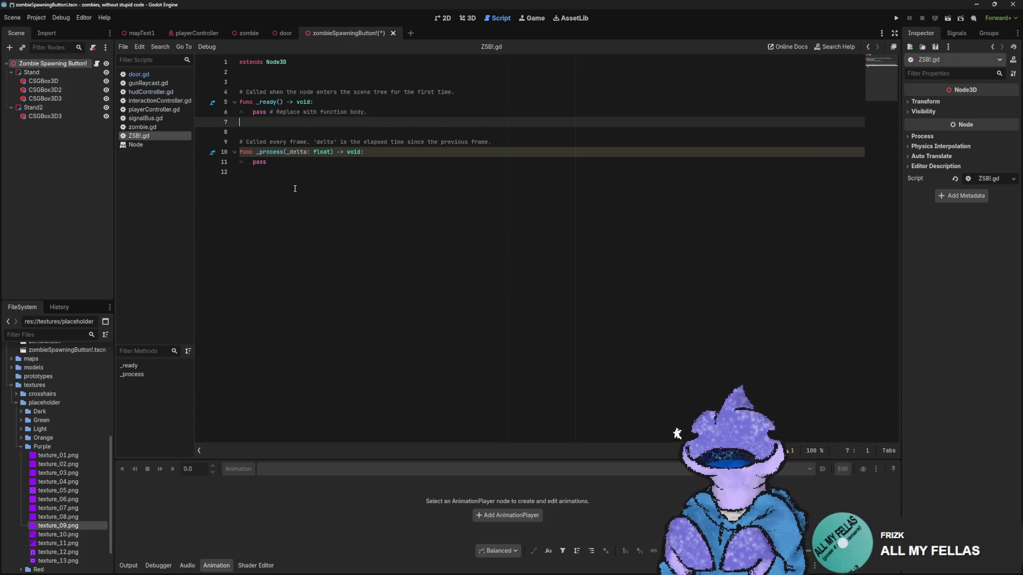
key("Return")
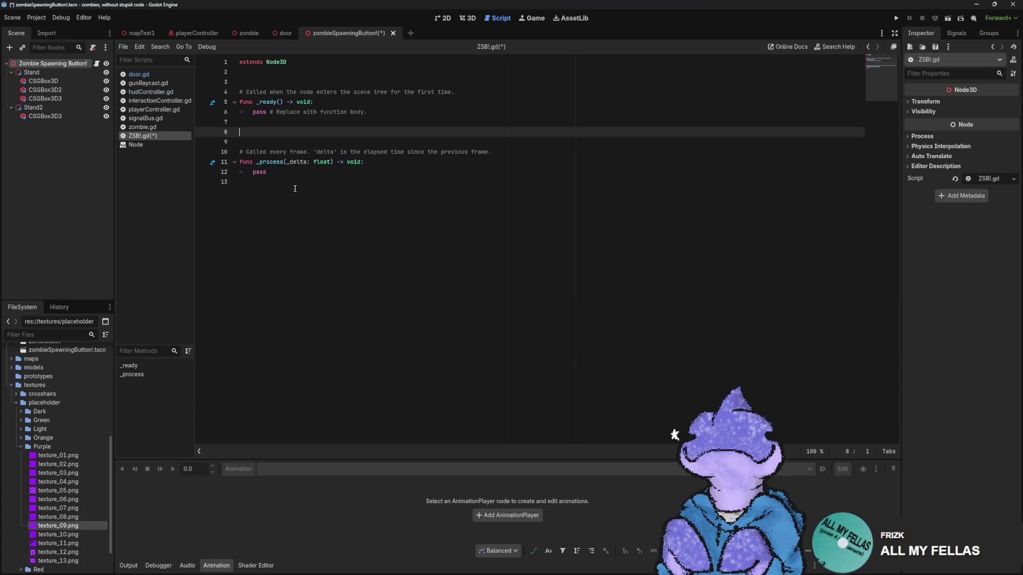
Step: Ctrl-drag zombie.tscn into the script to declare a ZOMBIE constant preloading the zombie scene
scroll(54, 452, "up", 3)
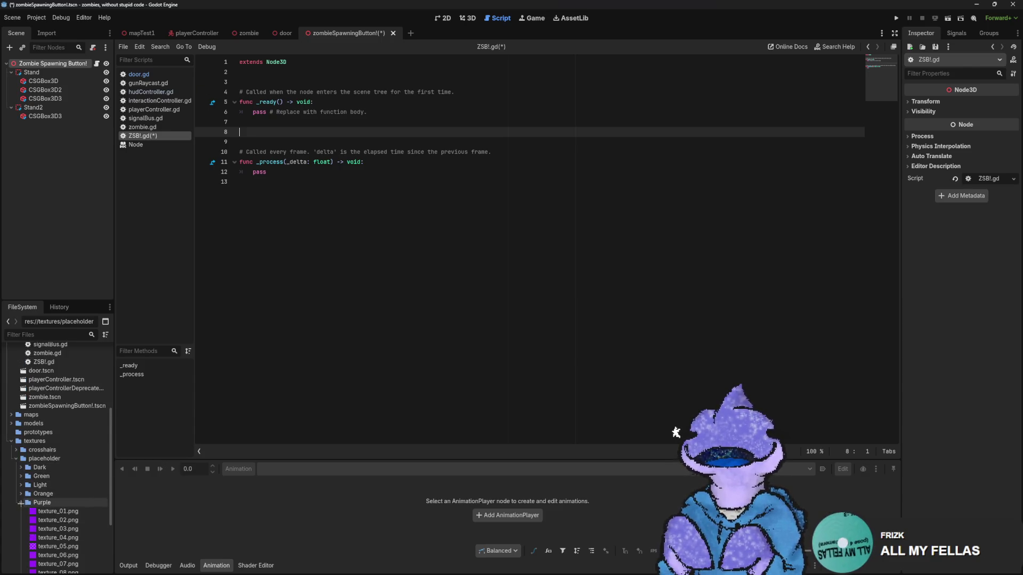
left_click(21, 504)
left_click(49, 416)
mouse_move(49, 416)
left_mouse_down()
mouse_move(292, 394)
mouse_move(341, 309)
mouse_move(373, 217)
mouse_move(367, 81)
left_mouse_up()
key("Up")
key("Up")
left_click(451, 92)
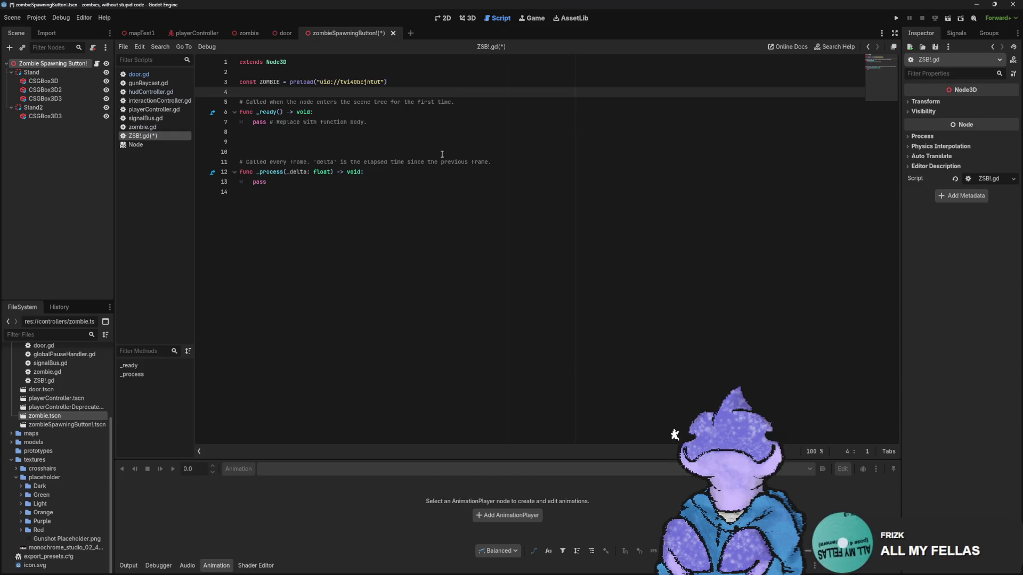
left_click(440, 153)
Step: Close the ZOMBIE preload line's parenthesis and tidy the blank lines around it
key("BackSpace")
key("BackSpace")
left_click(477, 104)
key("Up")
key("BackSpace")
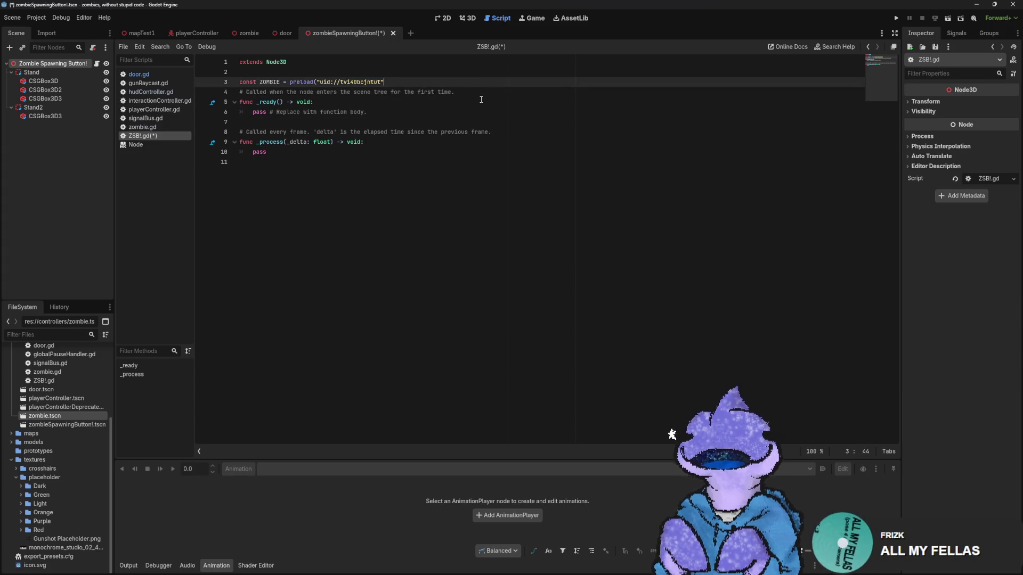
type(")")
key("Return")
key("Return")
key("Return")
Step: Declare an empty func interact(): below the constant, then view gunRaycast.gd for reference
key("Up")
key("Up")
key("Up")
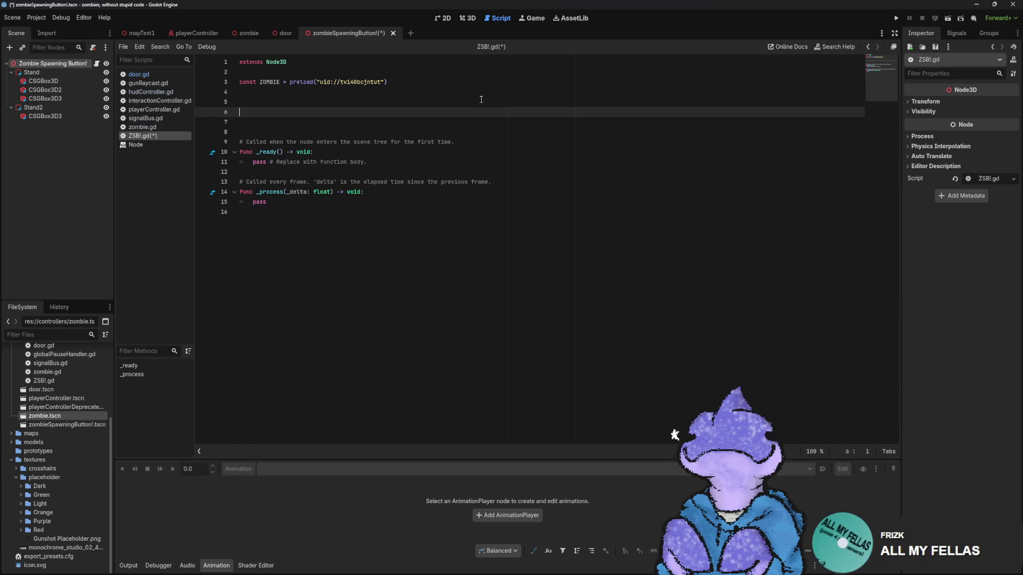
type("fu")
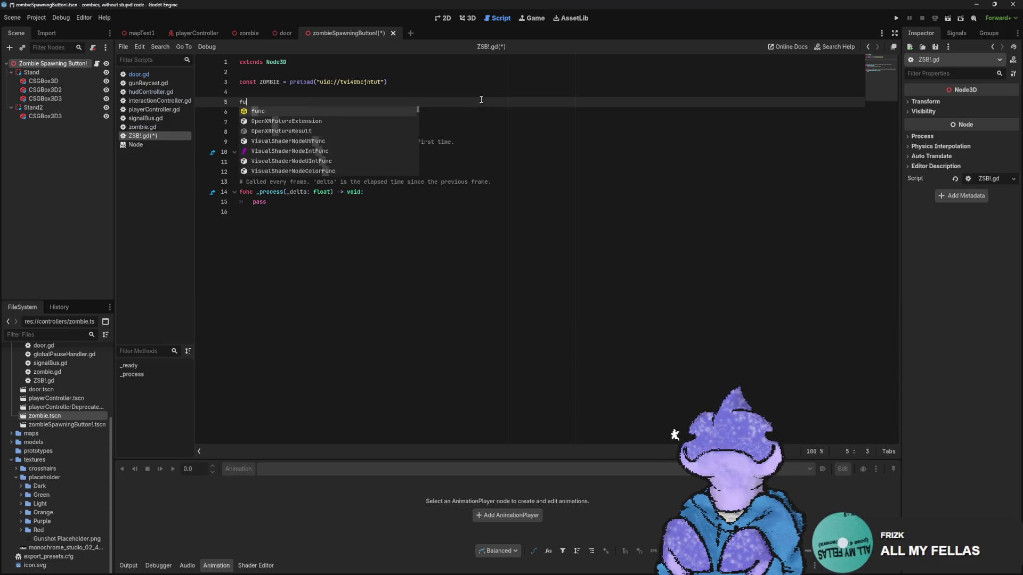
type("nc interact:")
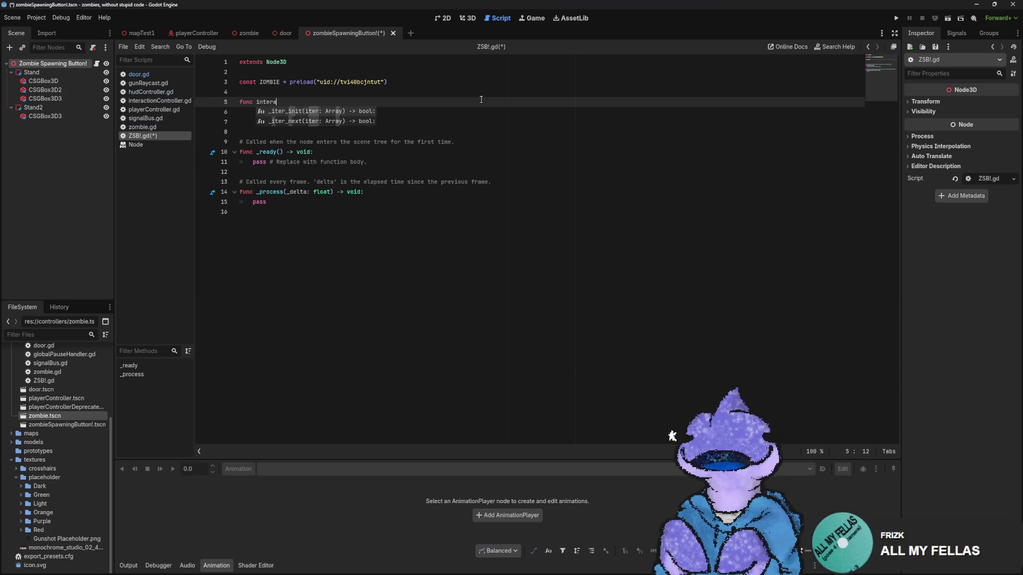
key("Return")
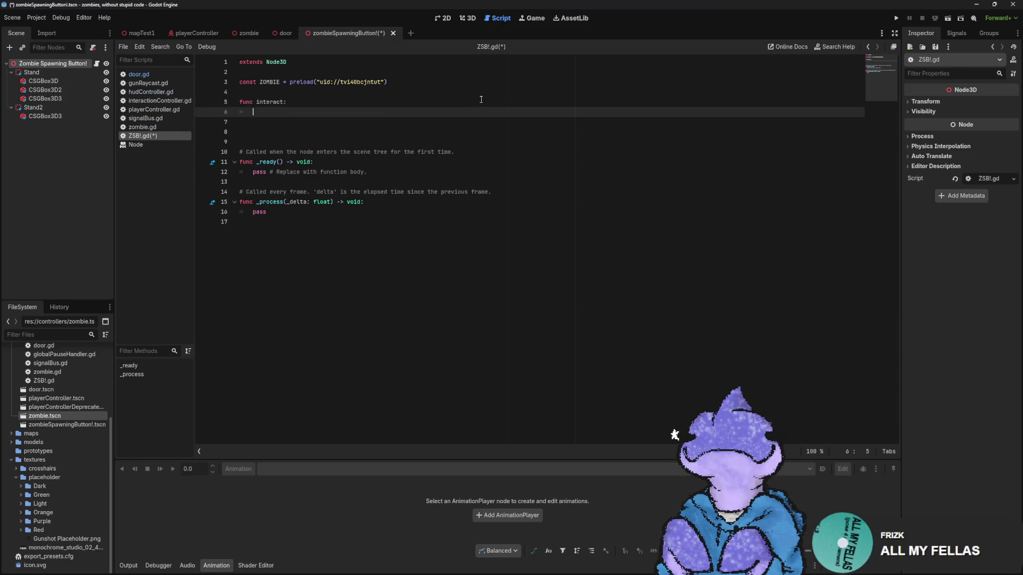
left_click(285, 102)
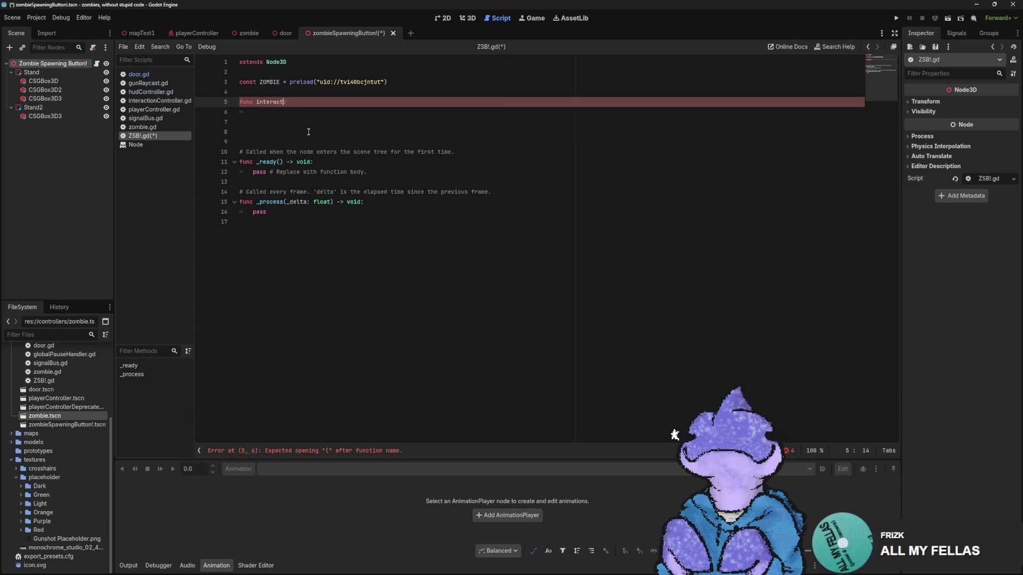
type("()")
left_click(326, 115)
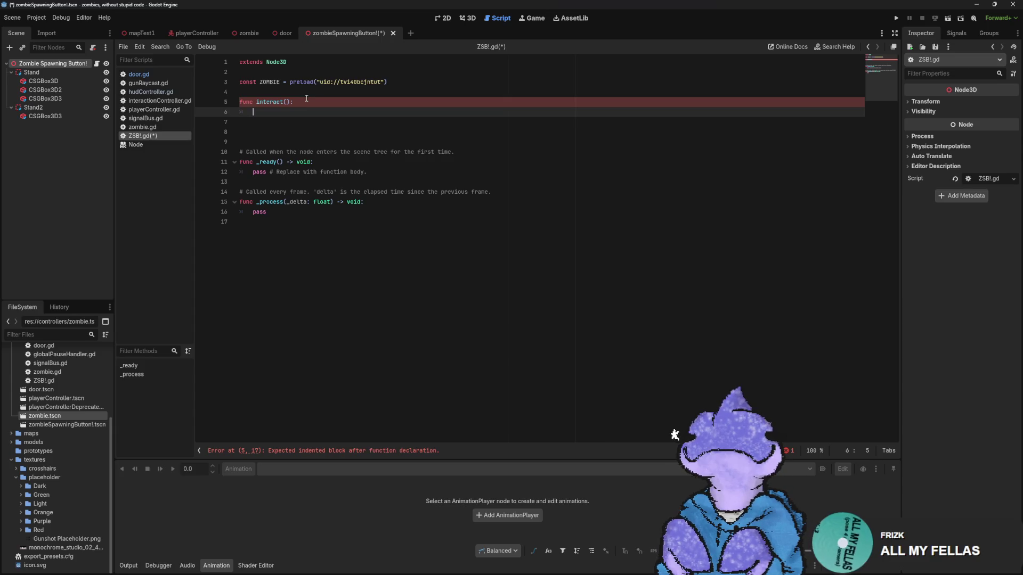
left_click(148, 83)
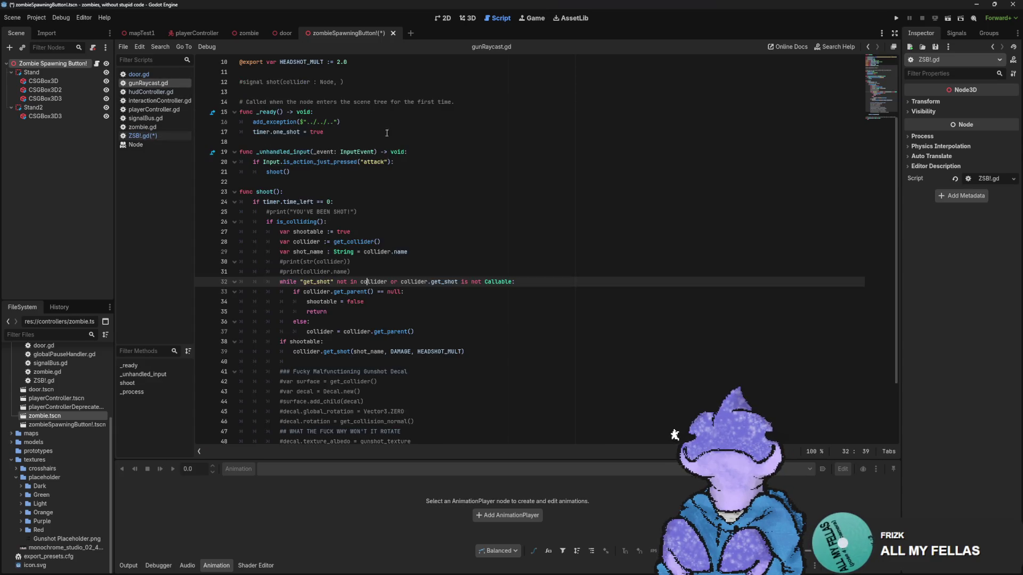
Step: Scroll through gunRaycast.gd's shoot() code, then go back to ZSB!.gd
scroll(387, 137, "down", 3)
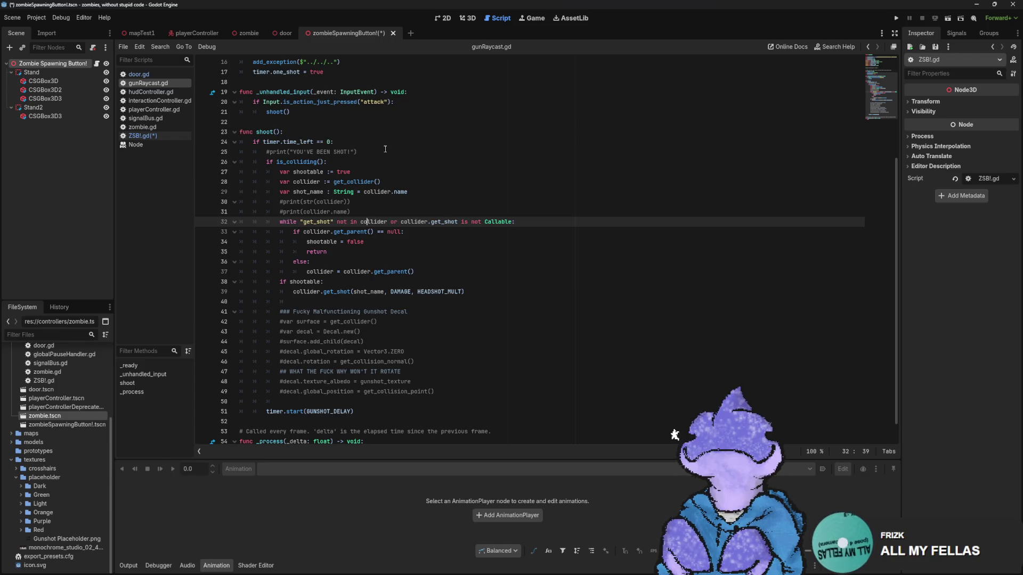
mouse_move(366, 225)
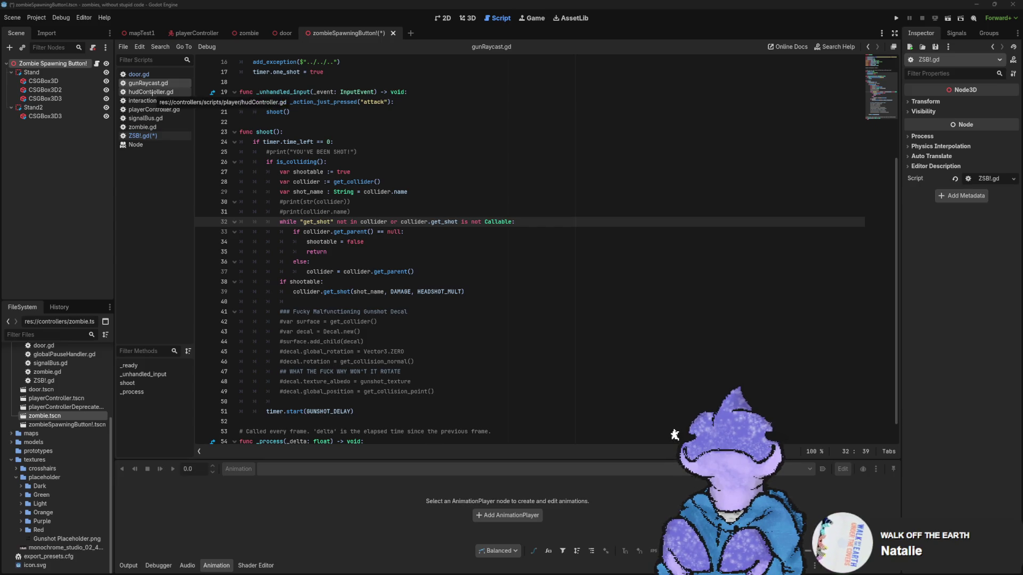
left_click(143, 136)
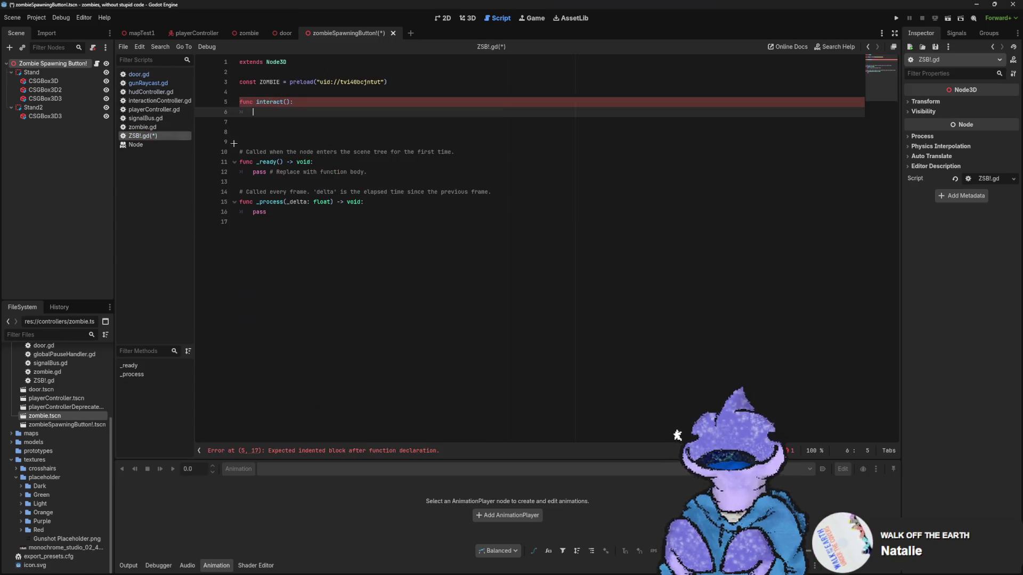
Step: Save, then write var newzed = ZOMBIE.instantiate() inside interact()
key("ctrl+s")
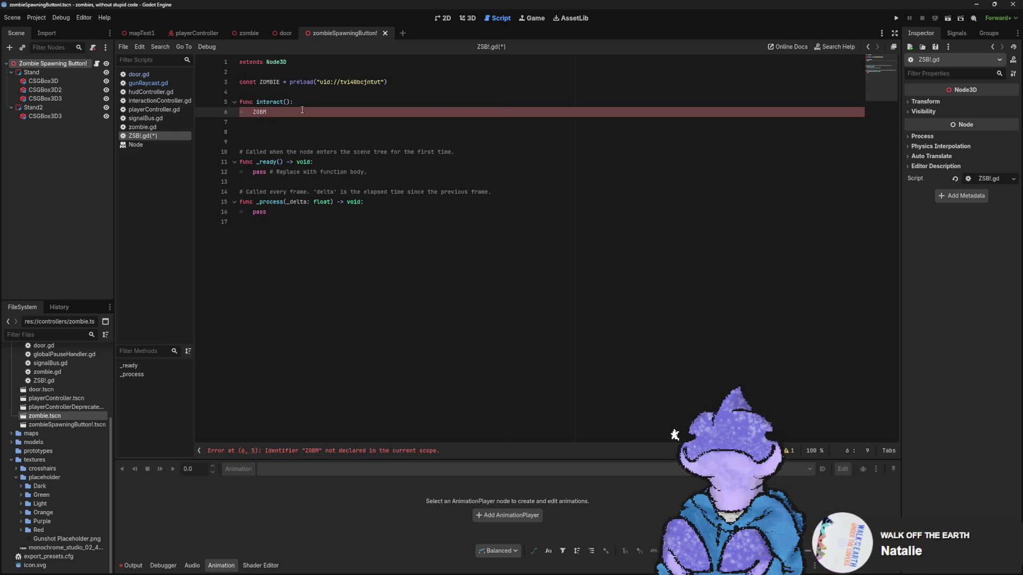
type("IE.")
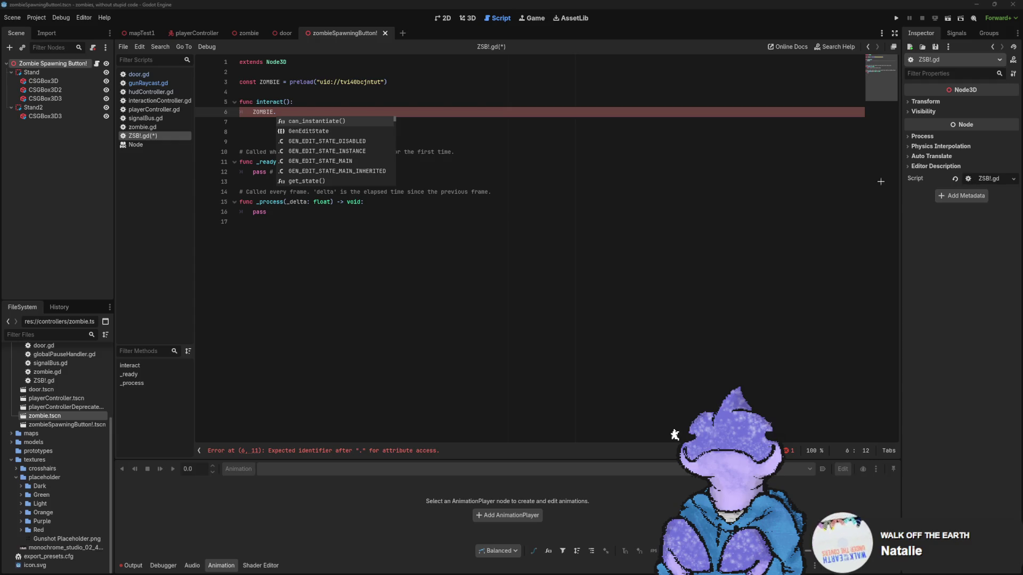
left_click(296, 110)
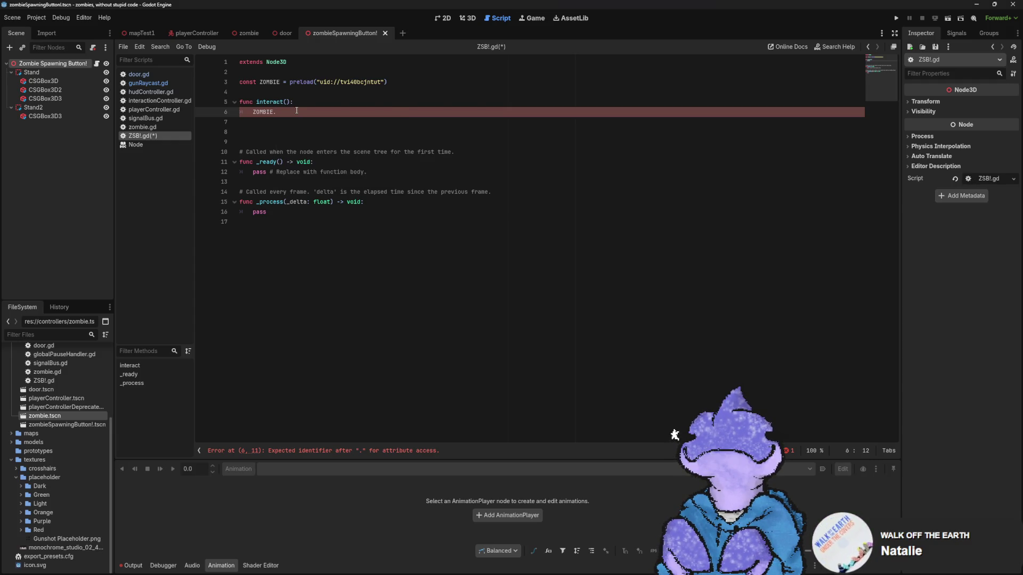
type("instan")
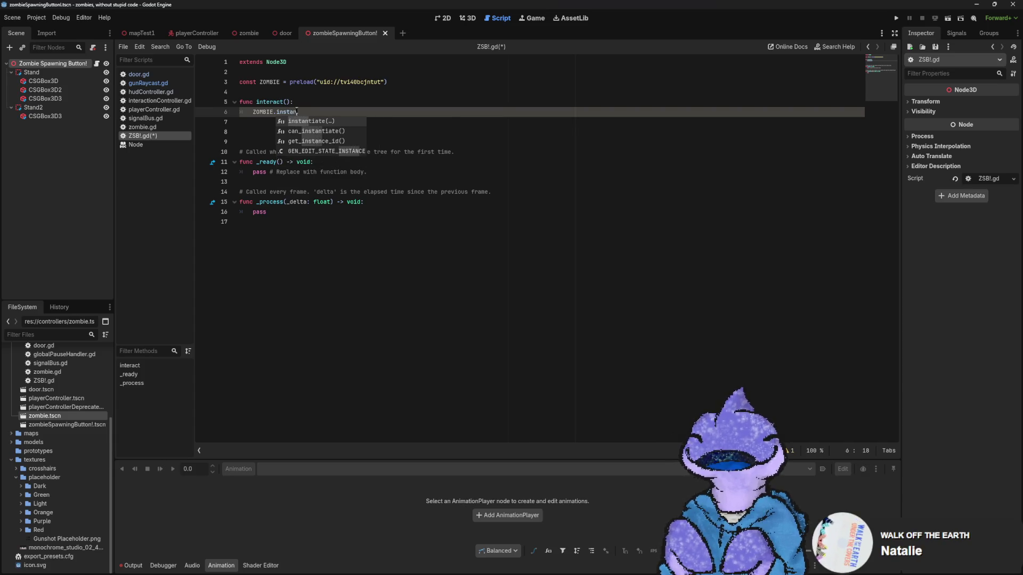
key("Return")
key("Home")
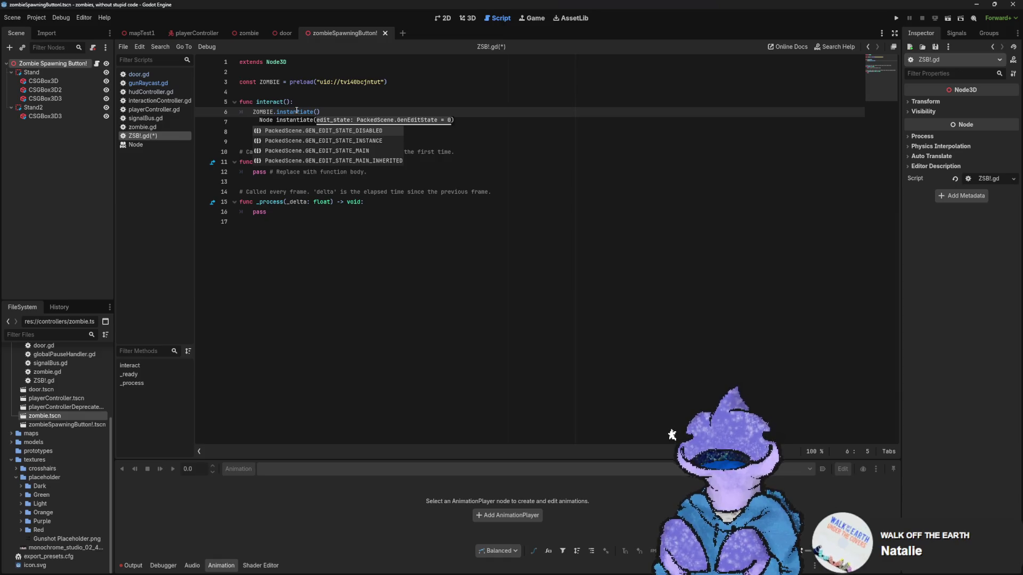
type("var ")
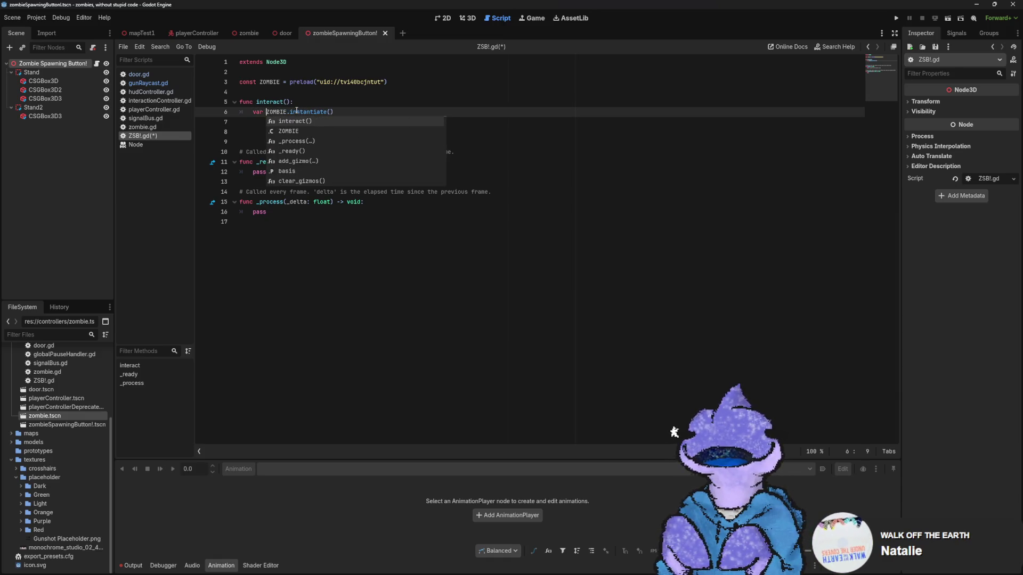
type("no")
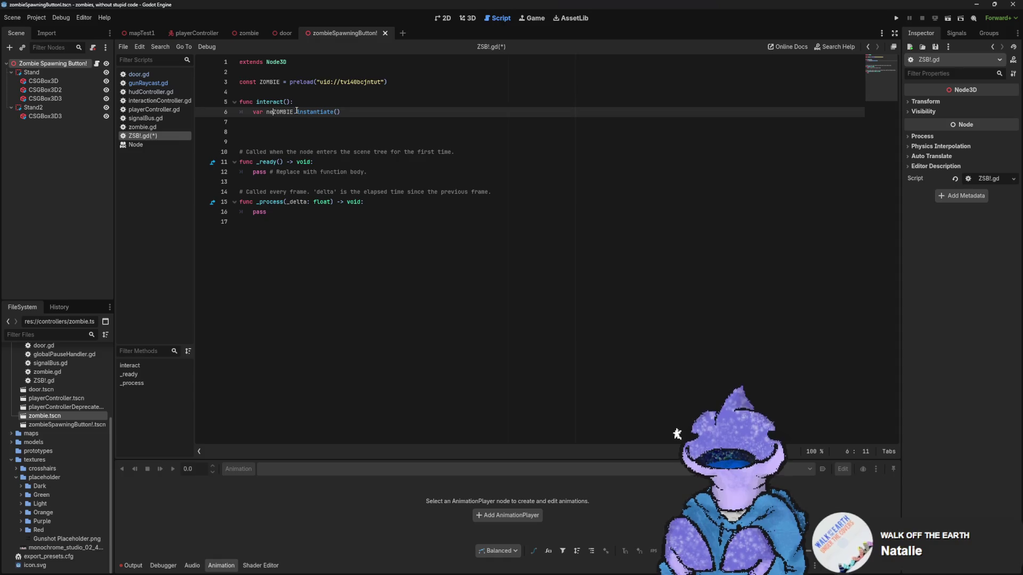
type("wzed =")
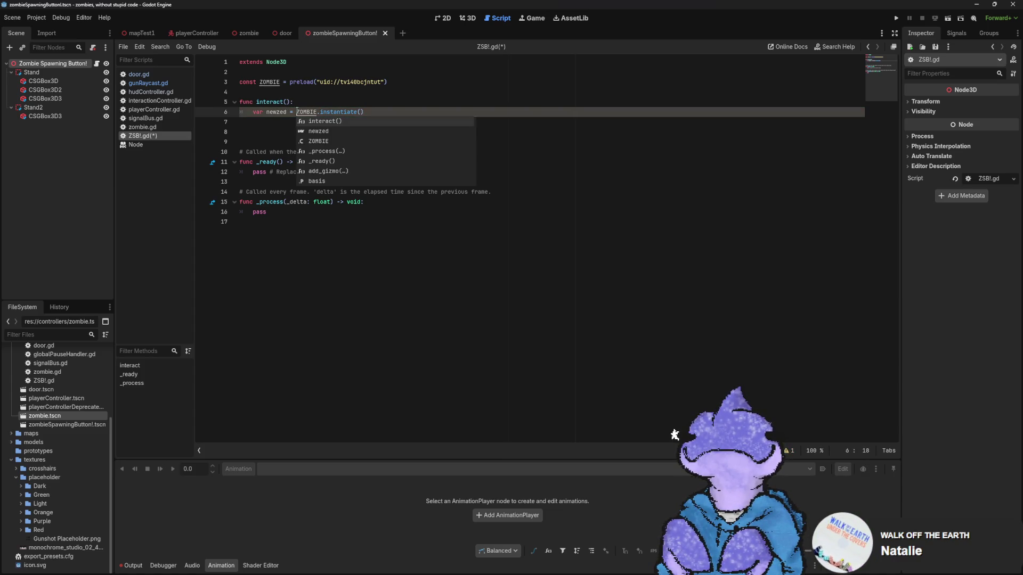
key("End")
key("Return")
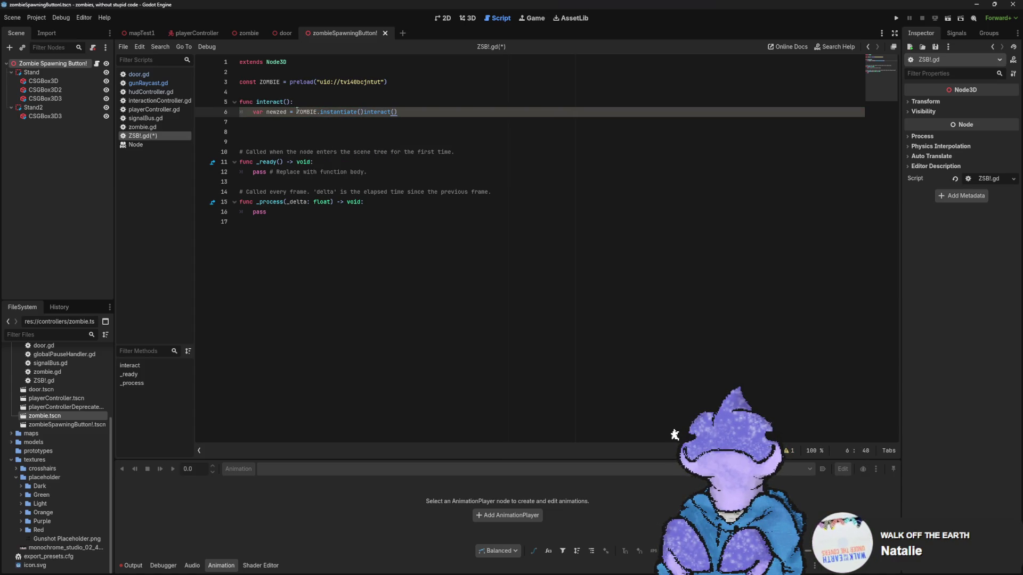
key("ctrl+z")
Step: Add add_child(newzed) on the next line and remove the extra blank line
key("Return")
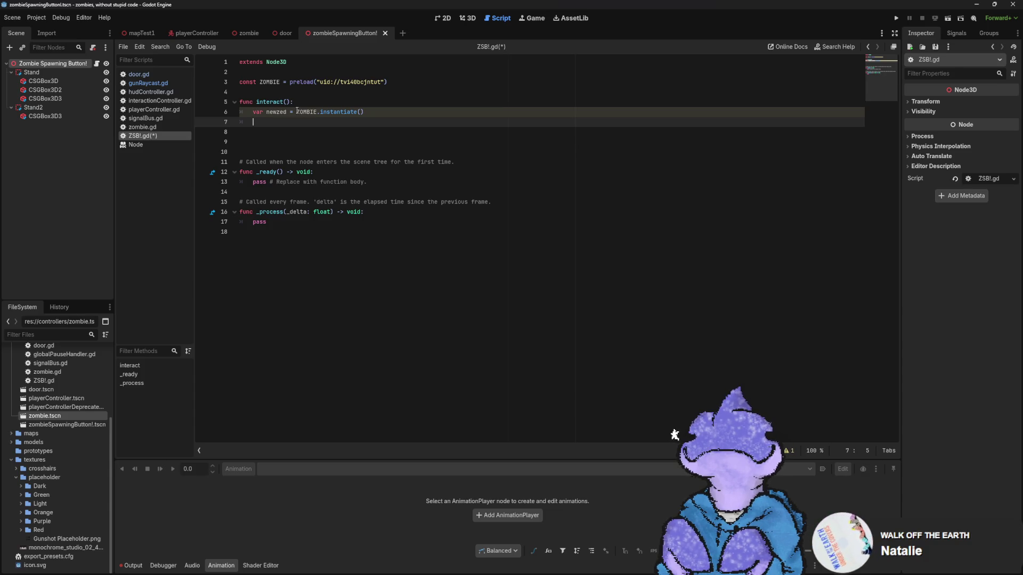
type("add_ch")
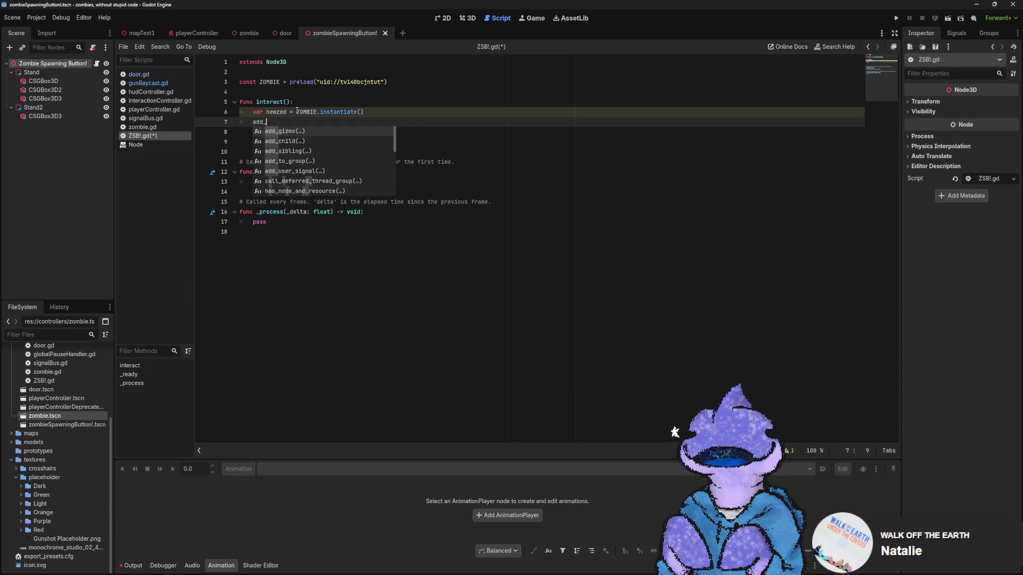
key("Return")
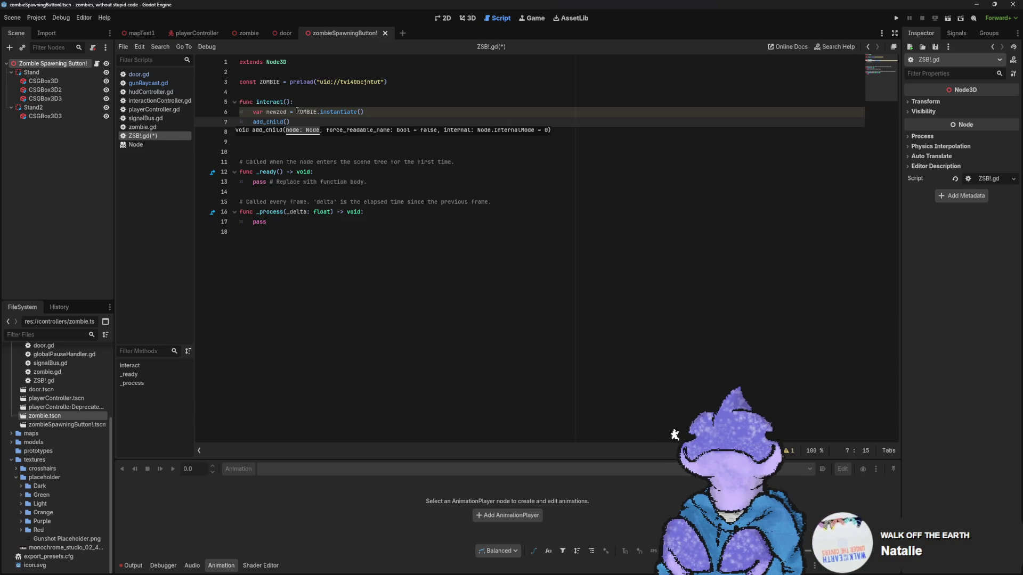
type("ne")
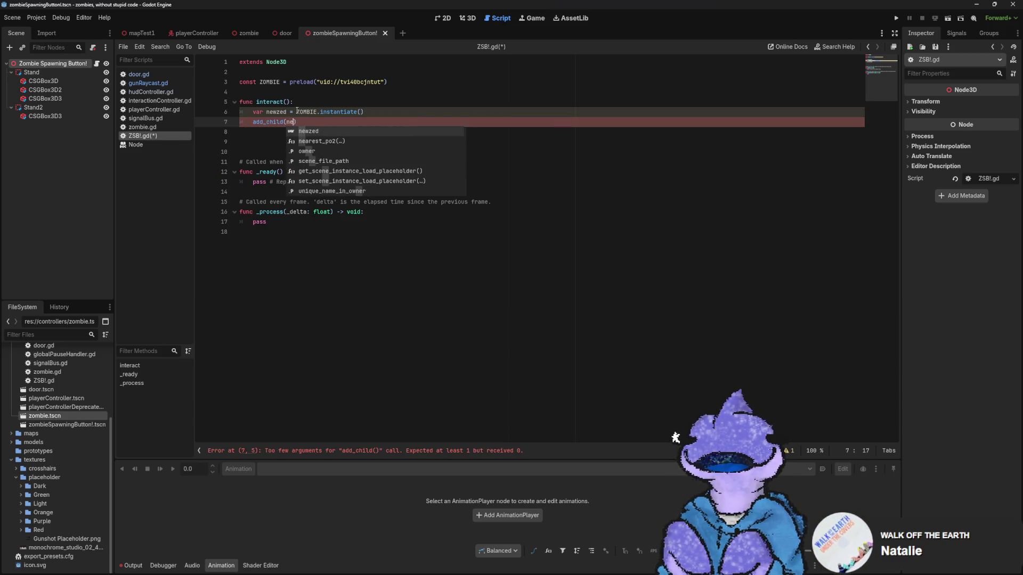
key("Return")
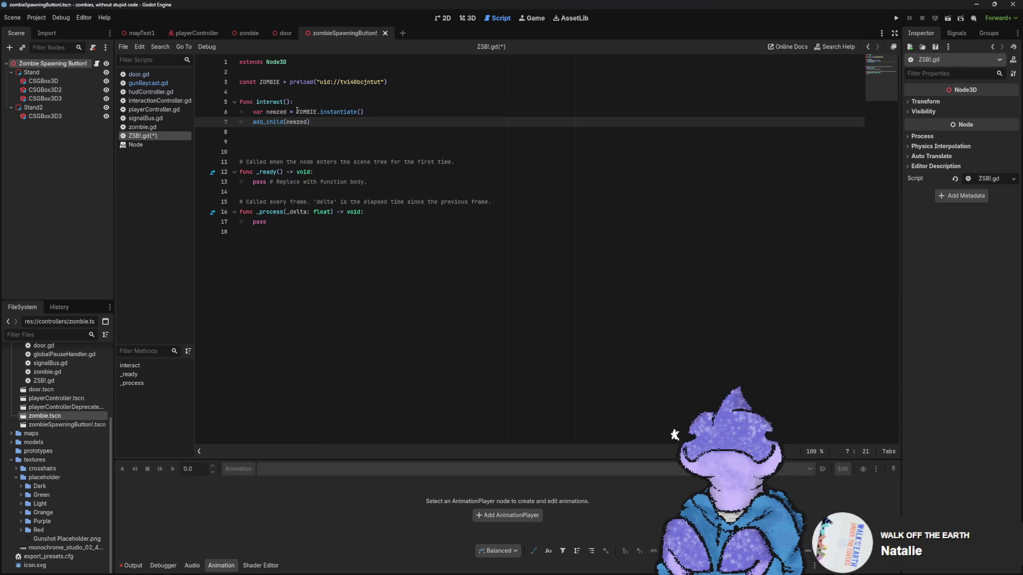
left_click(324, 123)
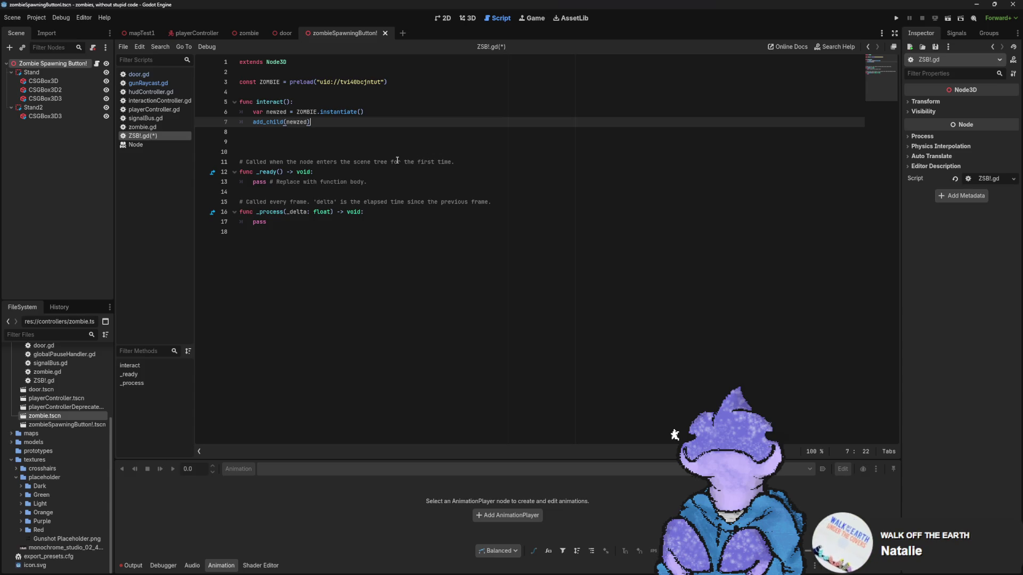
left_click(321, 145)
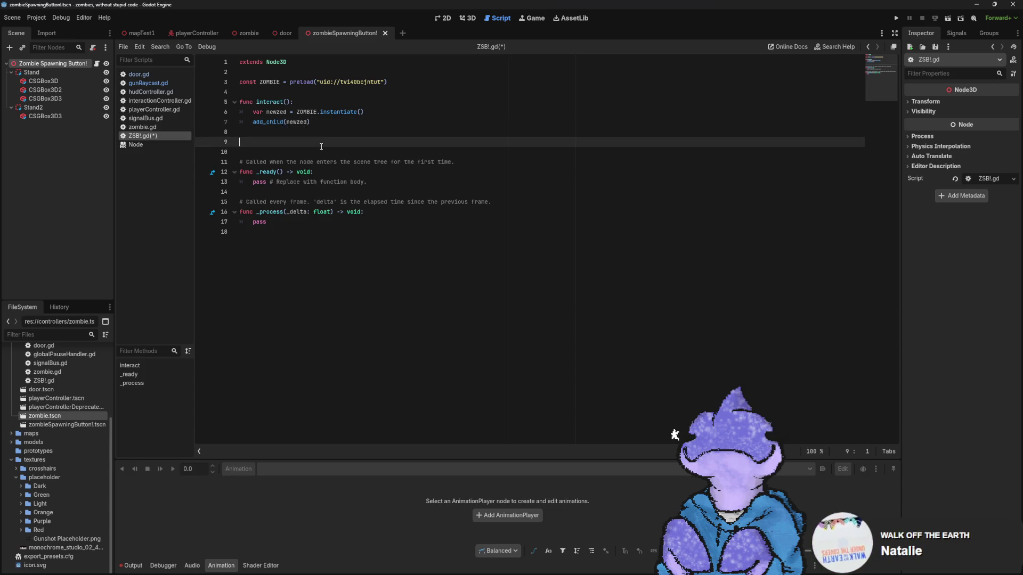
key("BackSpace")
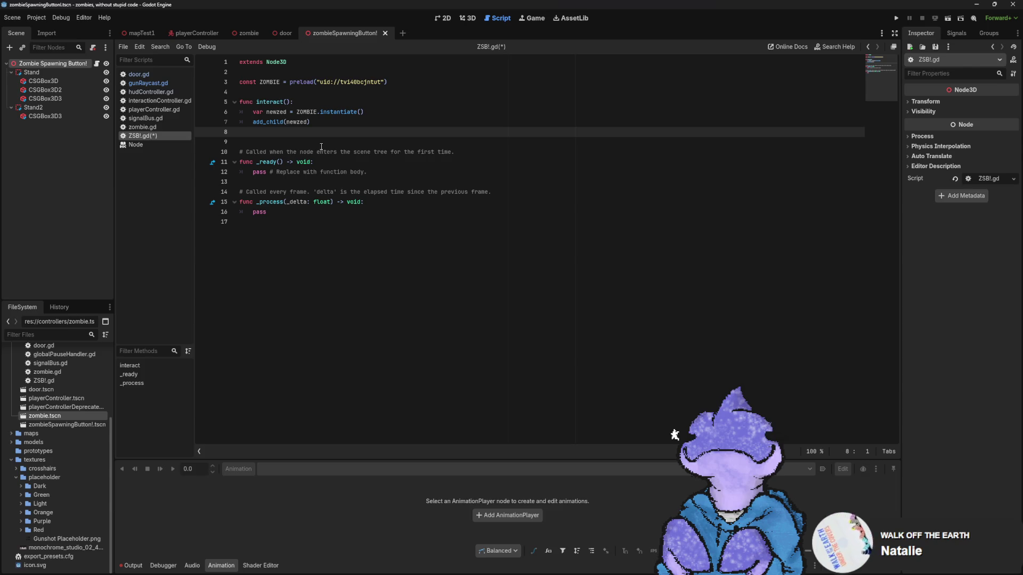
key("Left")
key("Up")
key("Up")
key("Up")
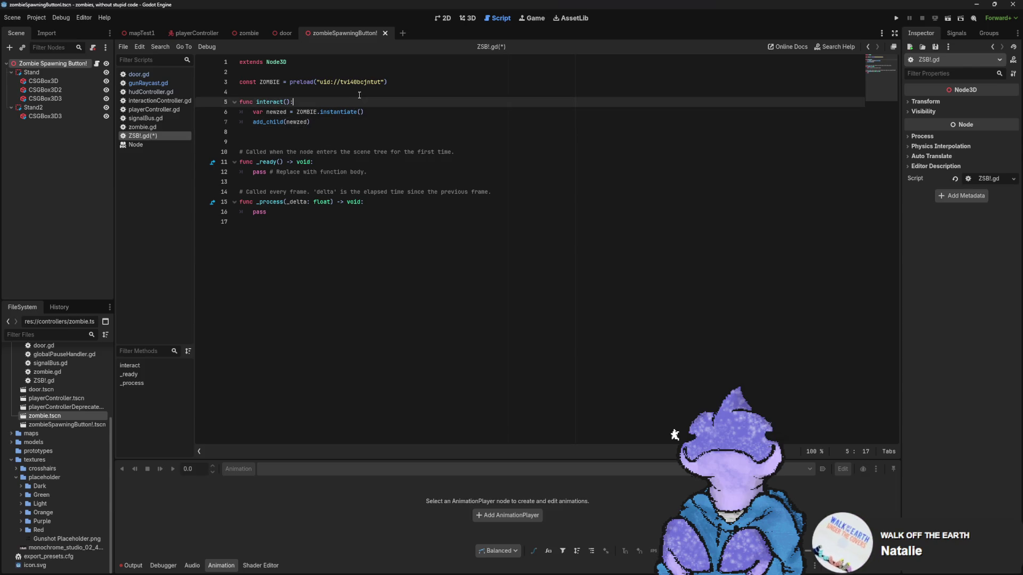
key("Down")
key("Down")
key("Down")
left_click(390, 111)
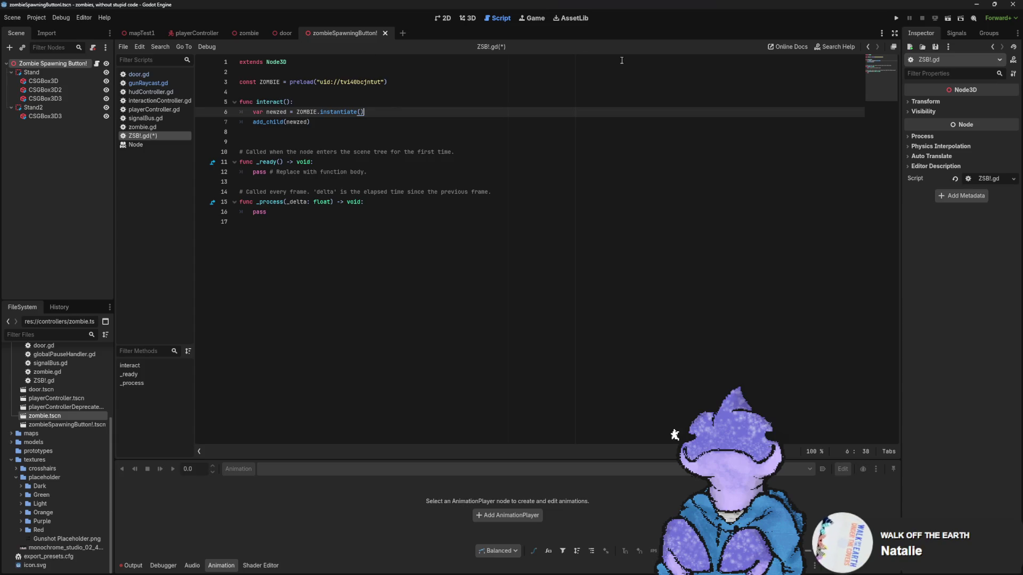
left_click(284, 33)
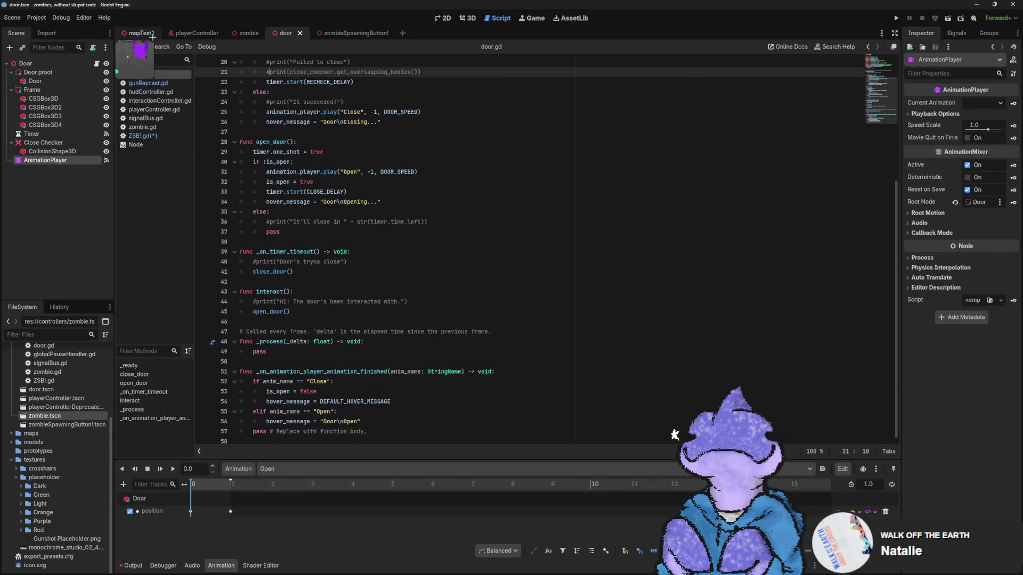
Step: Drop zombieSpawningButton!.tscn into the mapTest1 level, orbit to it, and run the game
left_click(142, 33)
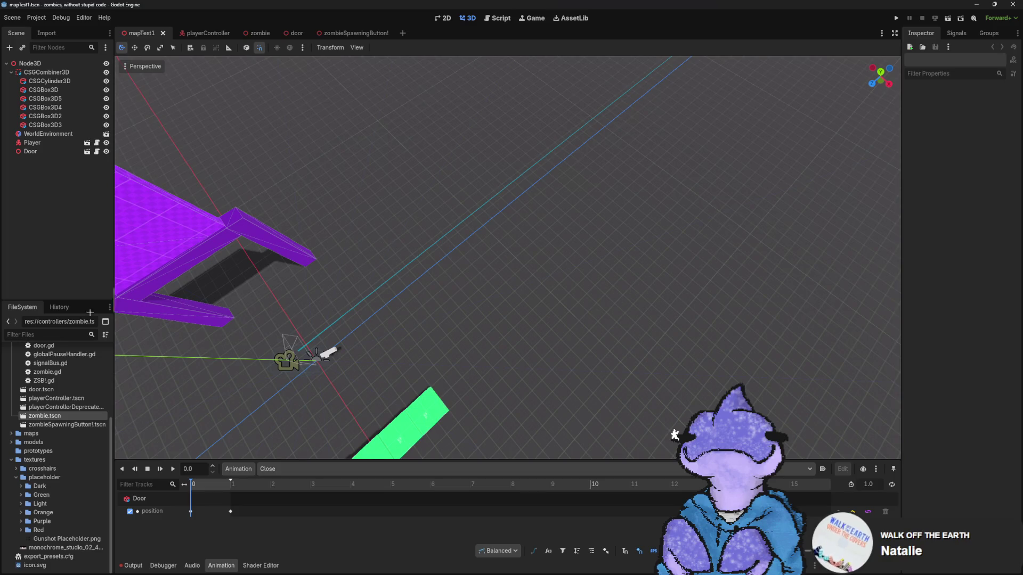
left_click(52, 425)
mouse_move(52, 425)
left_mouse_down()
mouse_move(41, 194)
mouse_move(142, 228)
mouse_move(56, 30)
mouse_move(418, 178)
mouse_move(463, 205)
mouse_move(441, 263)
mouse_move(447, 257)
mouse_move(381, 250)
mouse_move(383, 194)
mouse_move(417, 232)
mouse_move(426, 218)
mouse_move(432, 243)
left_mouse_up()
left_click_drag(334, 288, 410, 266)
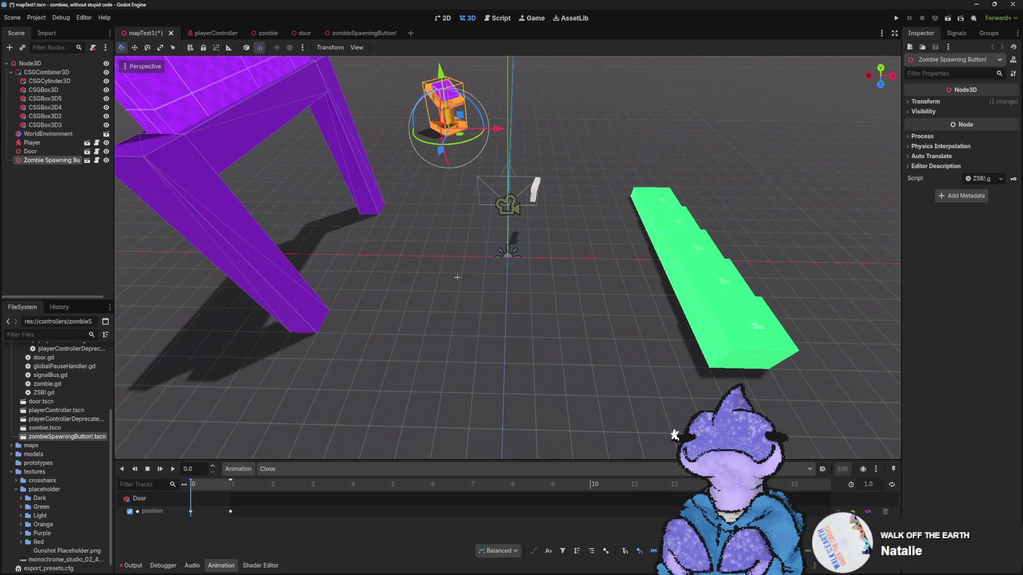
left_click(897, 18)
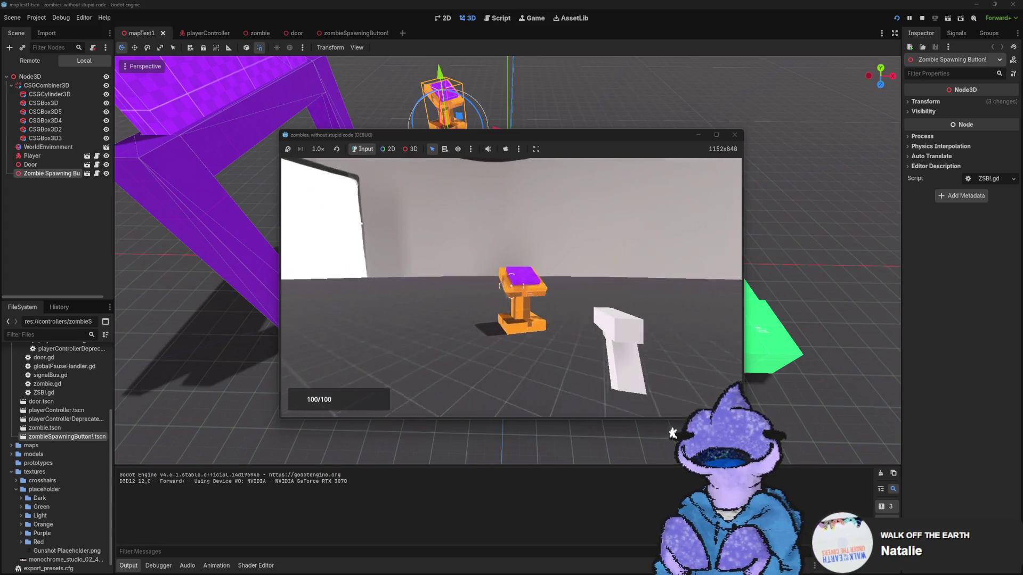
Step: Stop the game, enable Use Collision on Stand and Stand2, and relaunch
key("w")
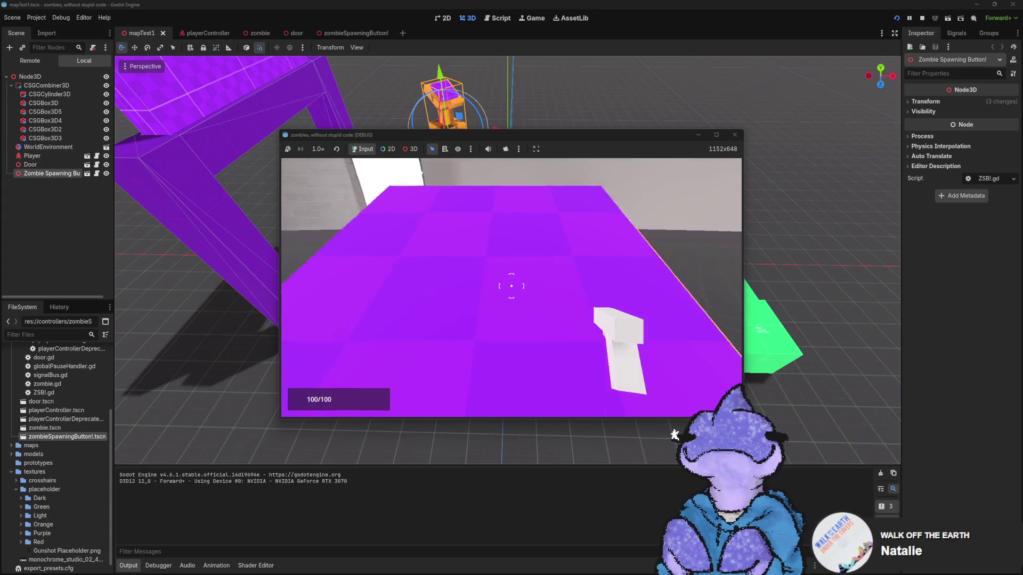
key("F8")
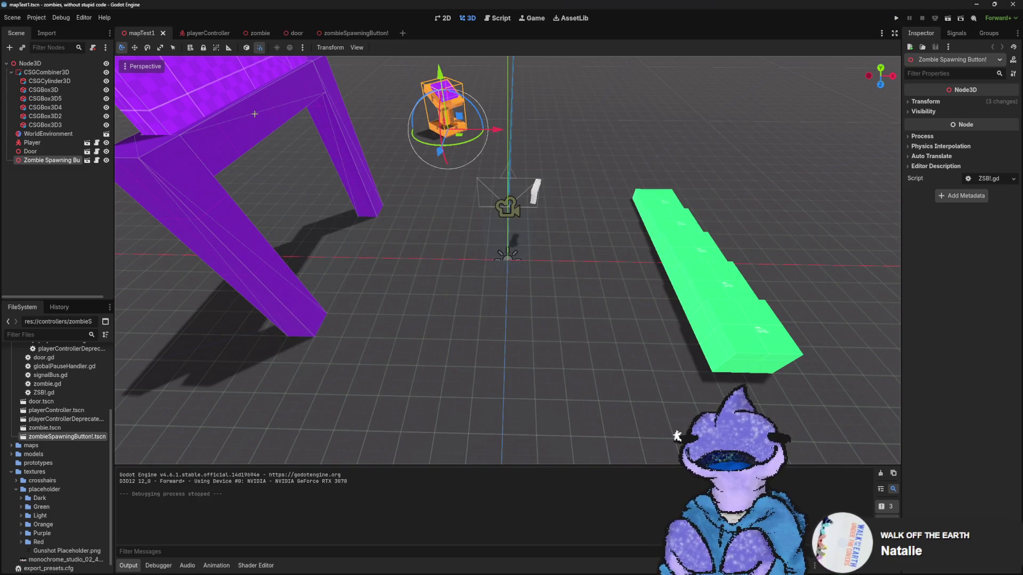
left_click(348, 33)
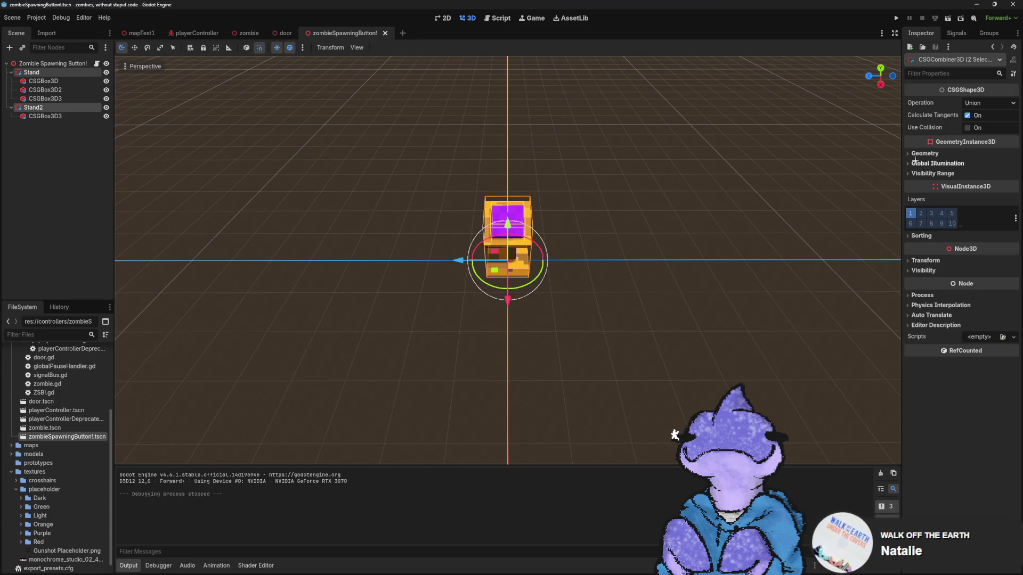
left_click(966, 128)
left_click(895, 17)
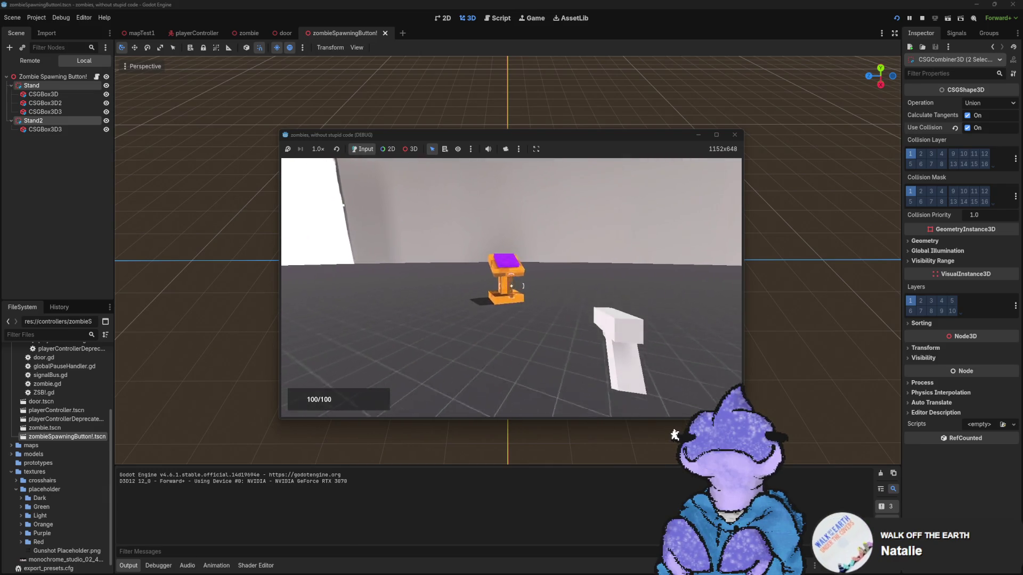
Step: Walk up to the stand to spawn zombies, shoot them dead, then stop the game
key("w")
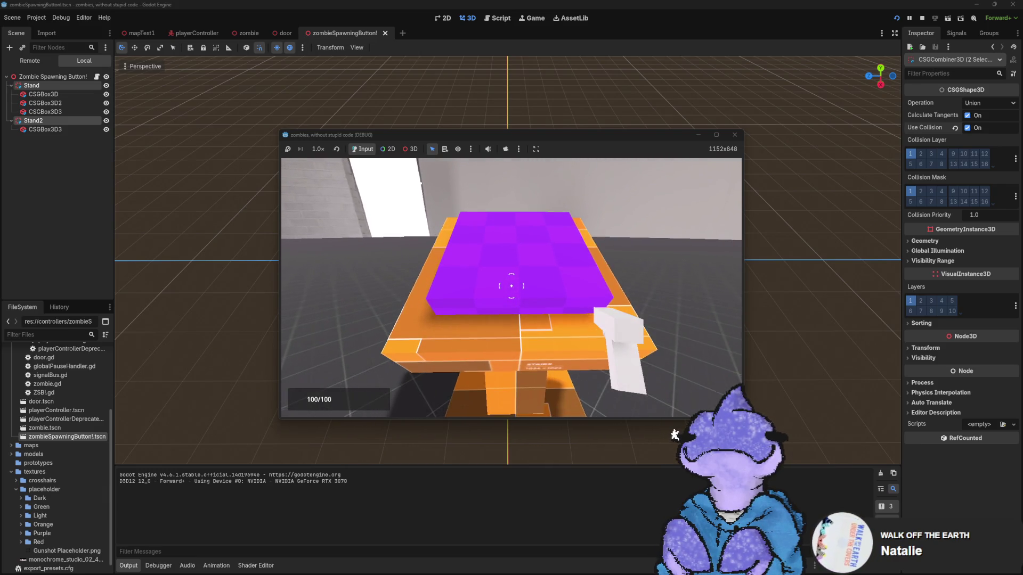
key("space")
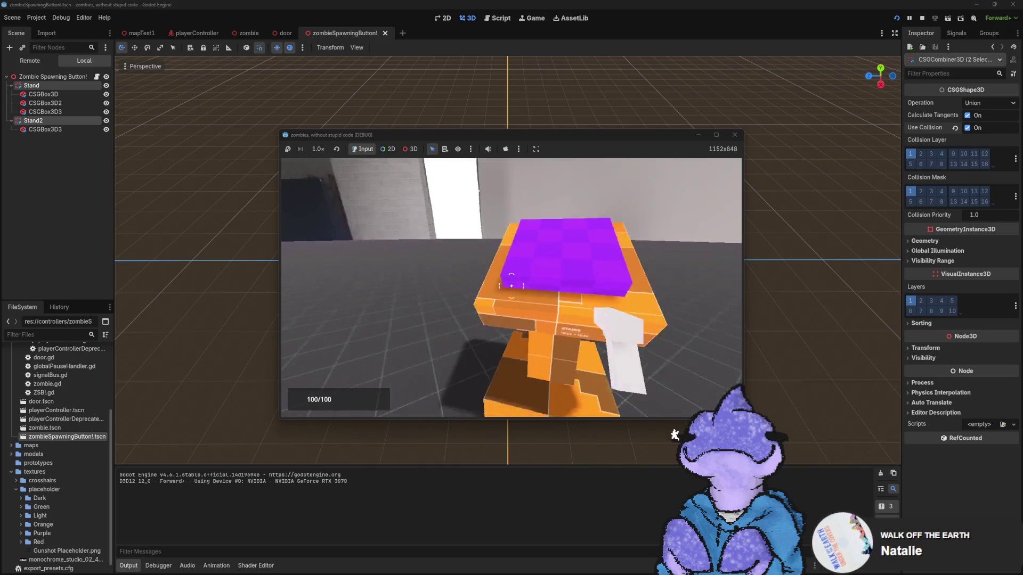
mouse_move(675, 432)
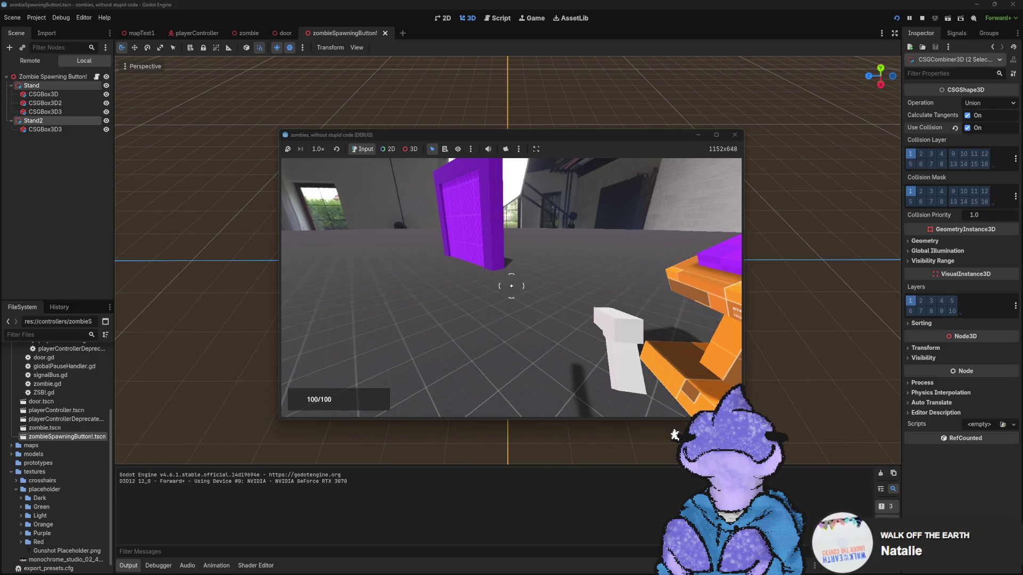
key("w")
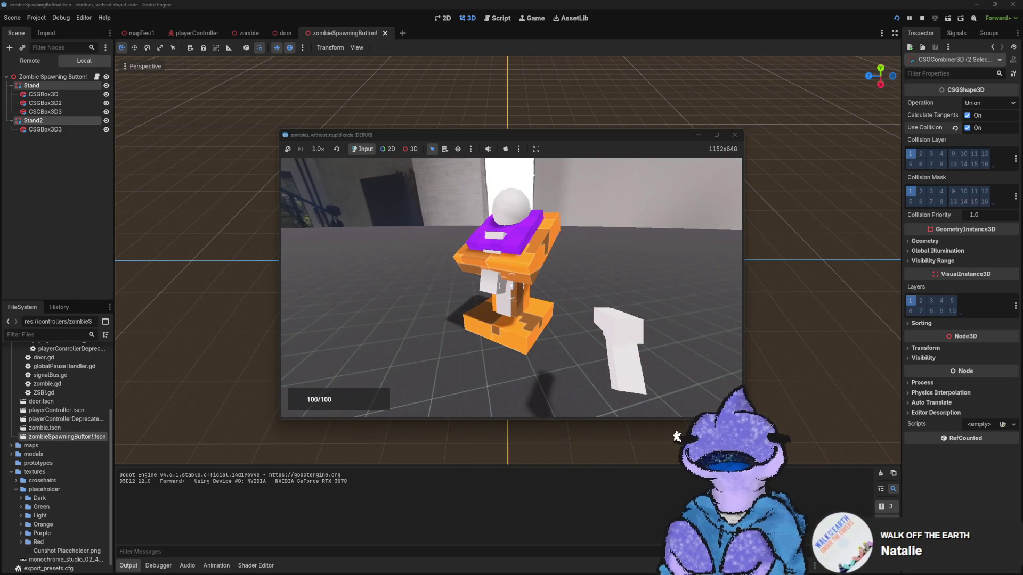
key("s")
left_click(674, 435)
left_click(674, 435)
left_click(674, 436)
left_click(675, 435)
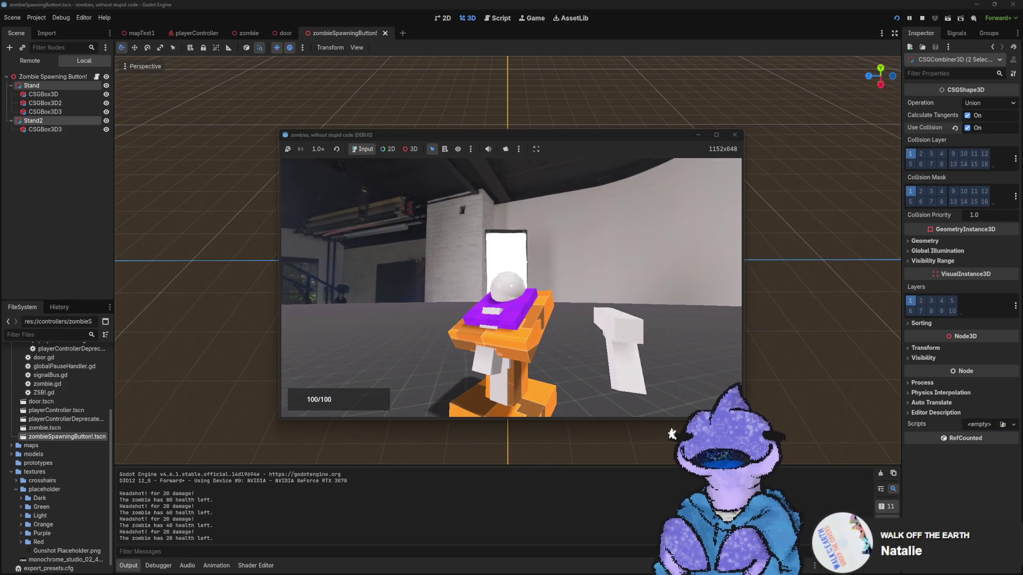
left_click(675, 435)
key("d")
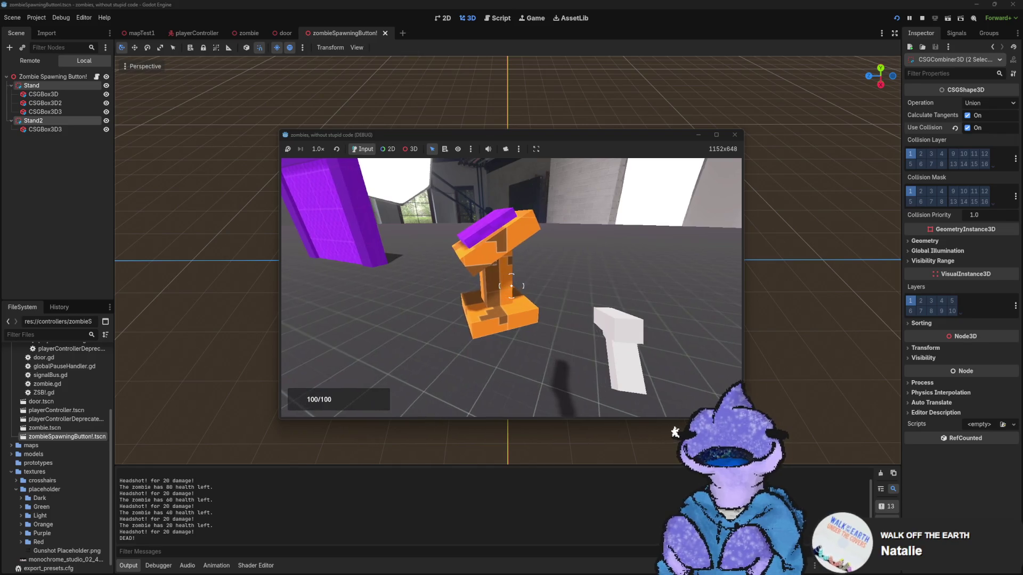
key("w")
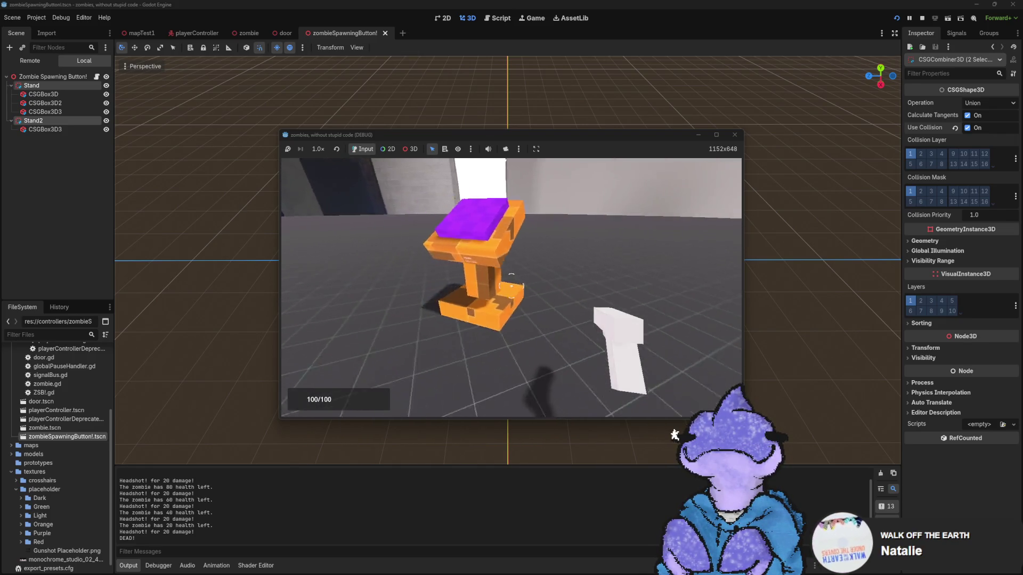
key("s")
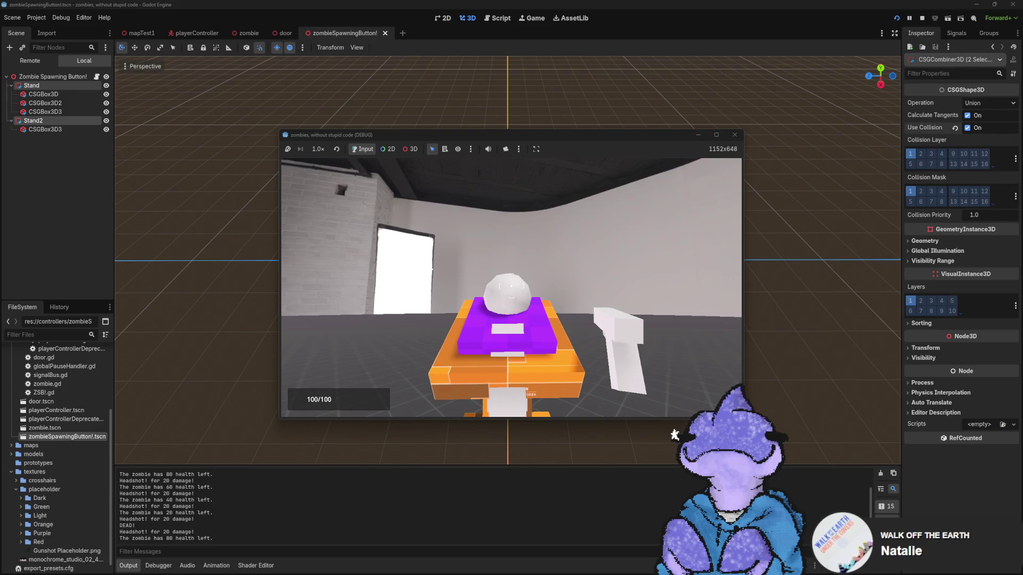
left_click(675, 435)
key("s")
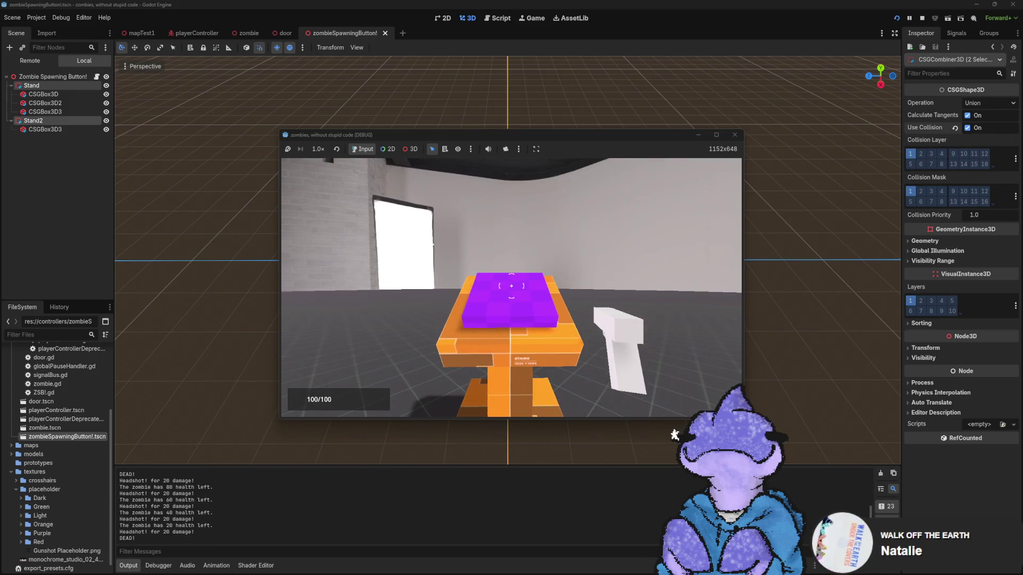
key("F8")
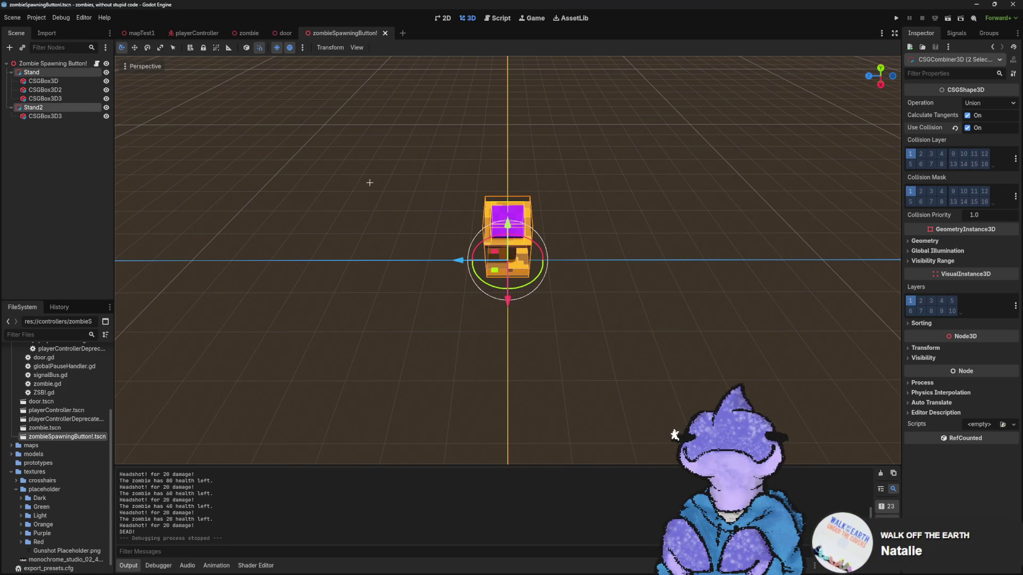
Step: Box-select all six zombie meshes, rotate them 15 degrees, and save the zombie scene
left_click(244, 33)
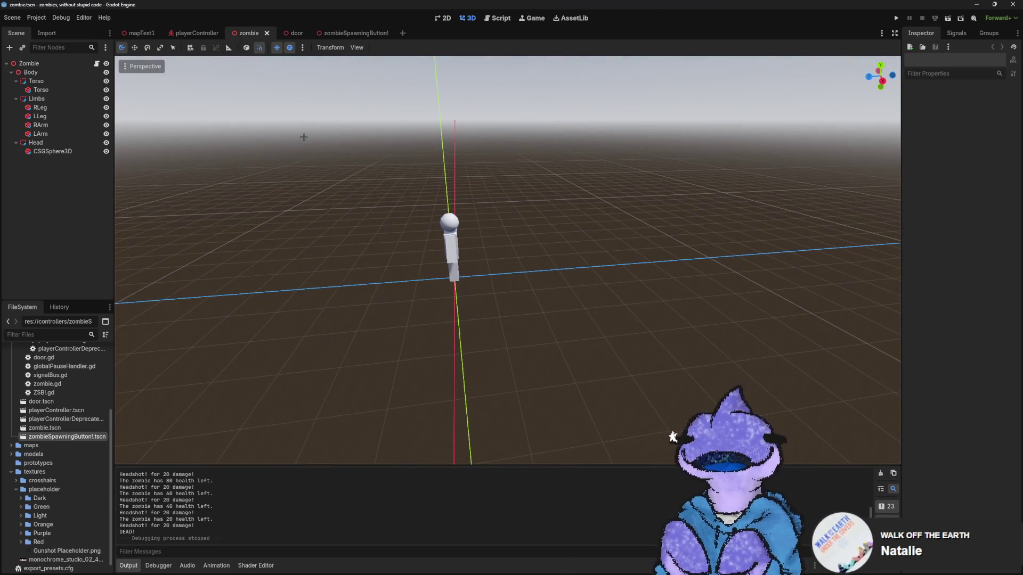
left_click_drag(265, 123, 549, 324)
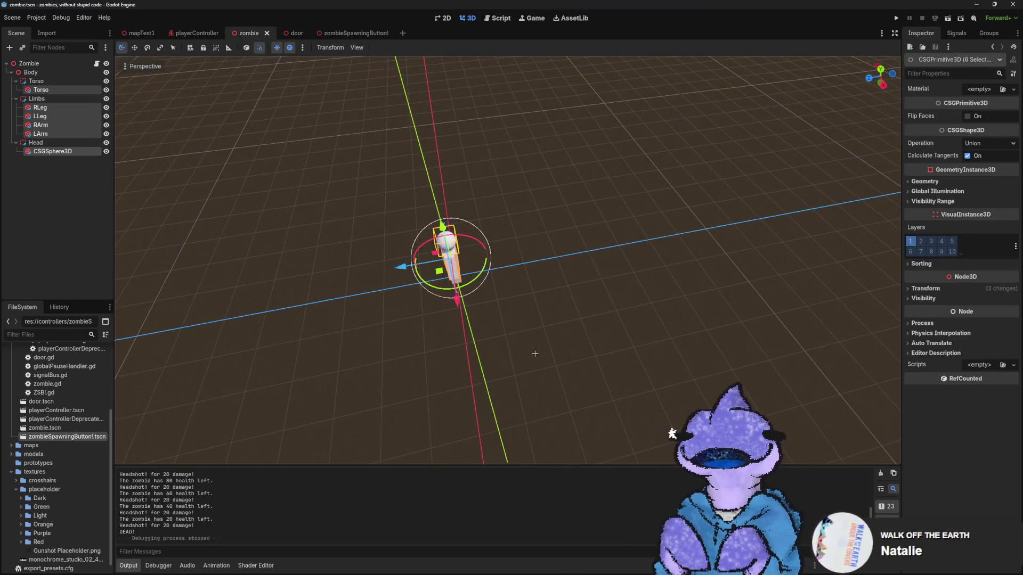
left_click_drag(494, 346, 468, 366)
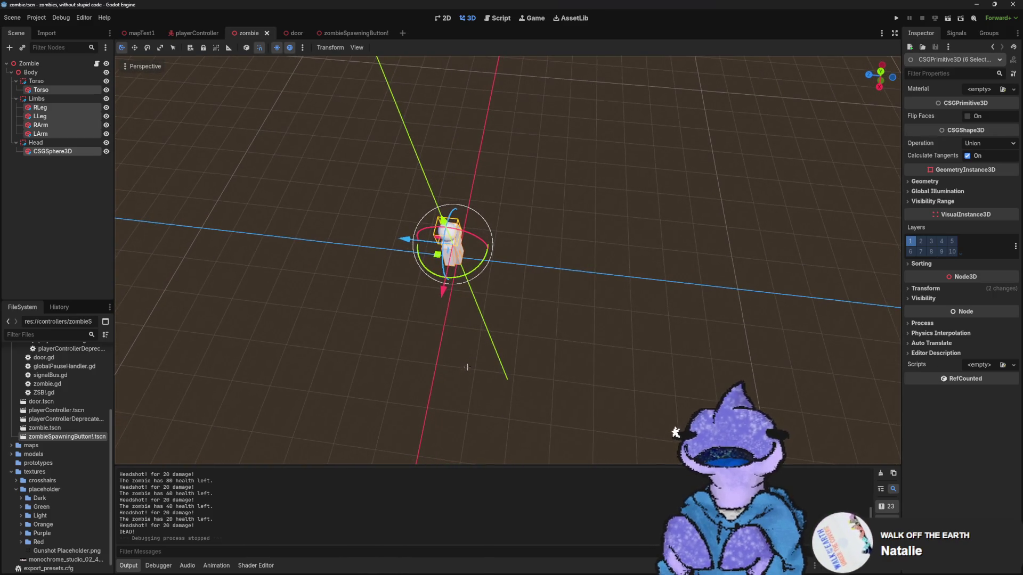
left_click_drag(484, 270, 500, 223)
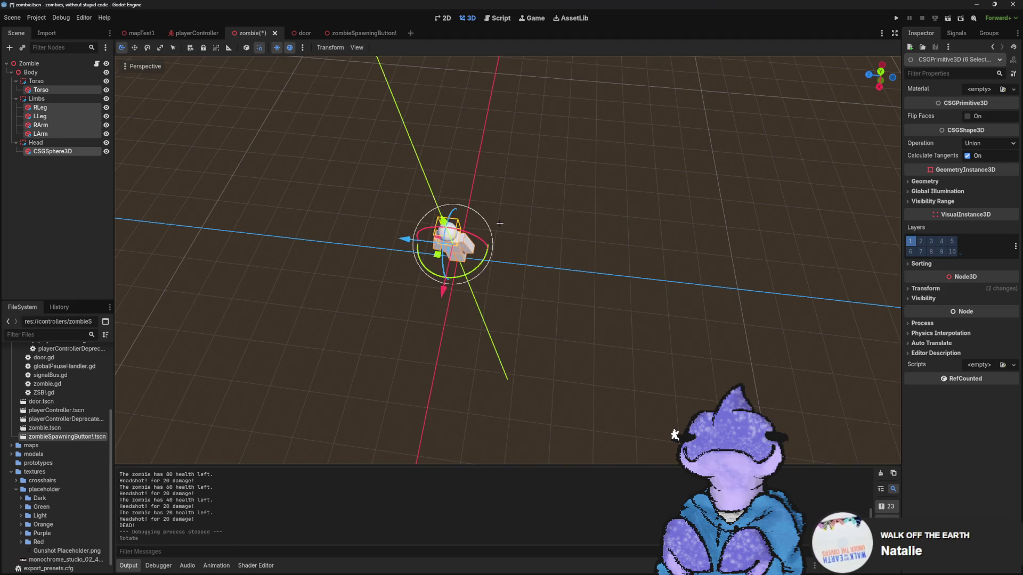
left_click(521, 222)
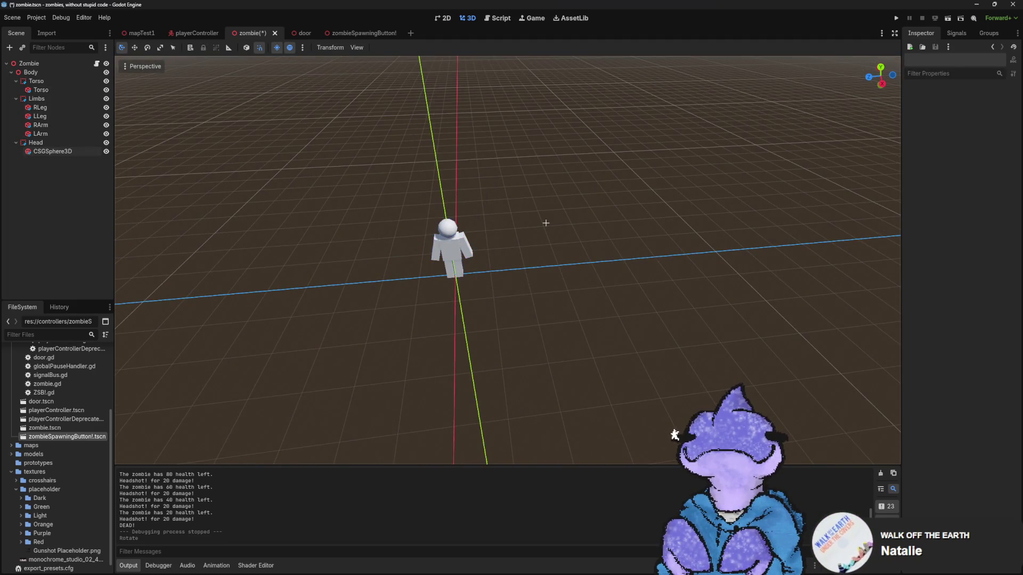
key("ctrl+s")
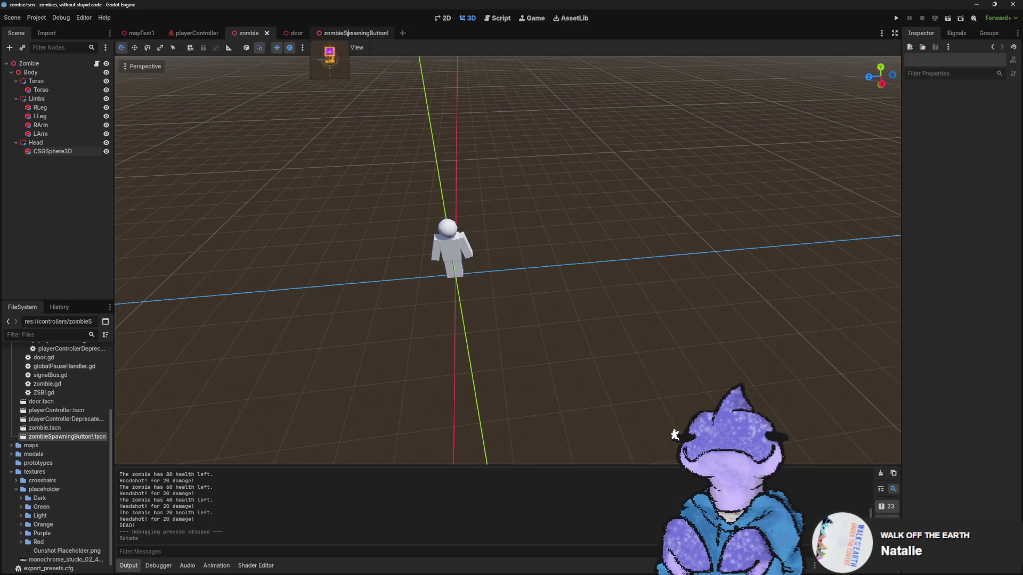
left_click(341, 33)
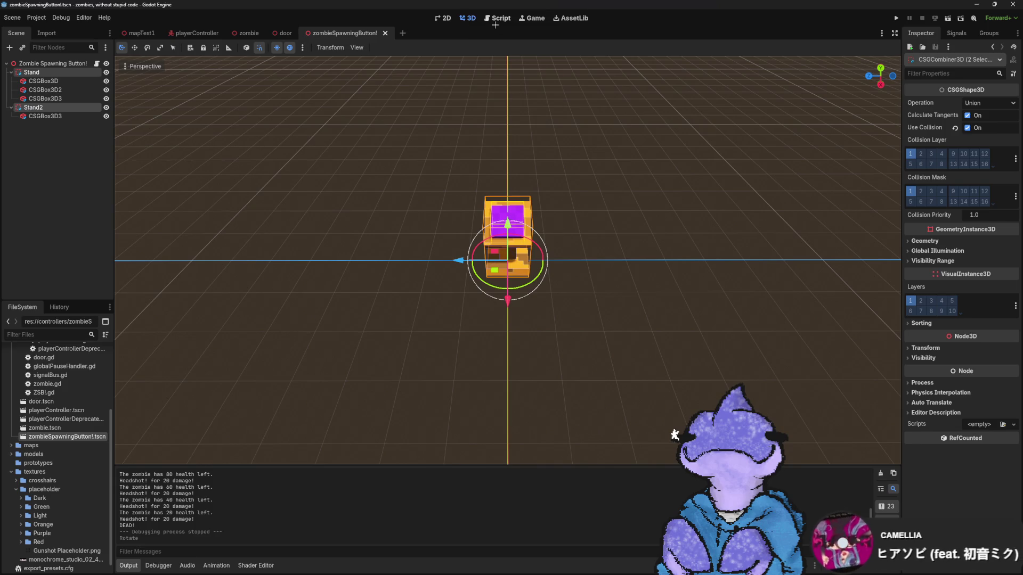
Step: In ZSB!.gd, start a line after add_child(newzed) reading newzed.transform
left_click(96, 63)
left_click(353, 124)
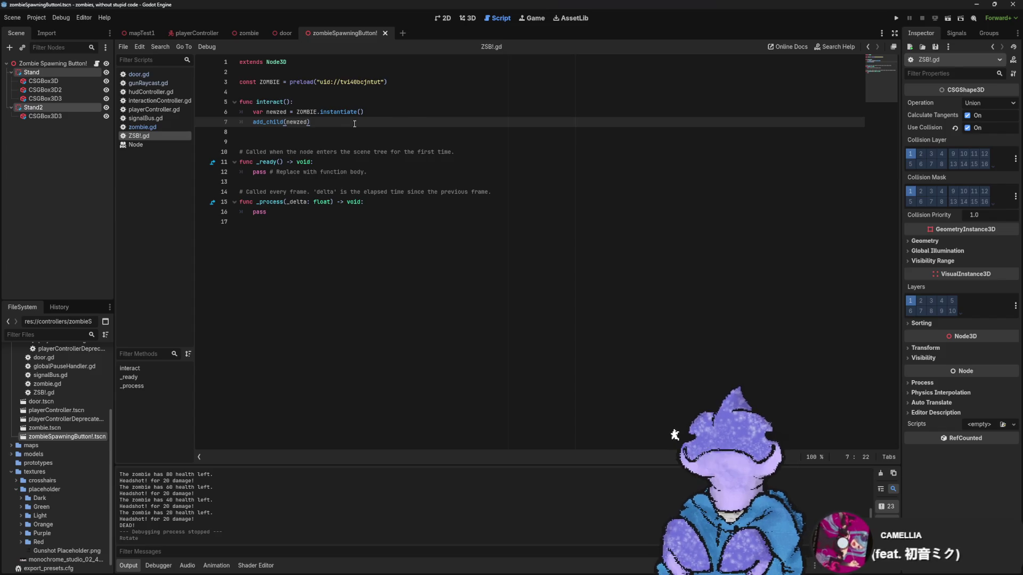
key("Return")
type("ne")
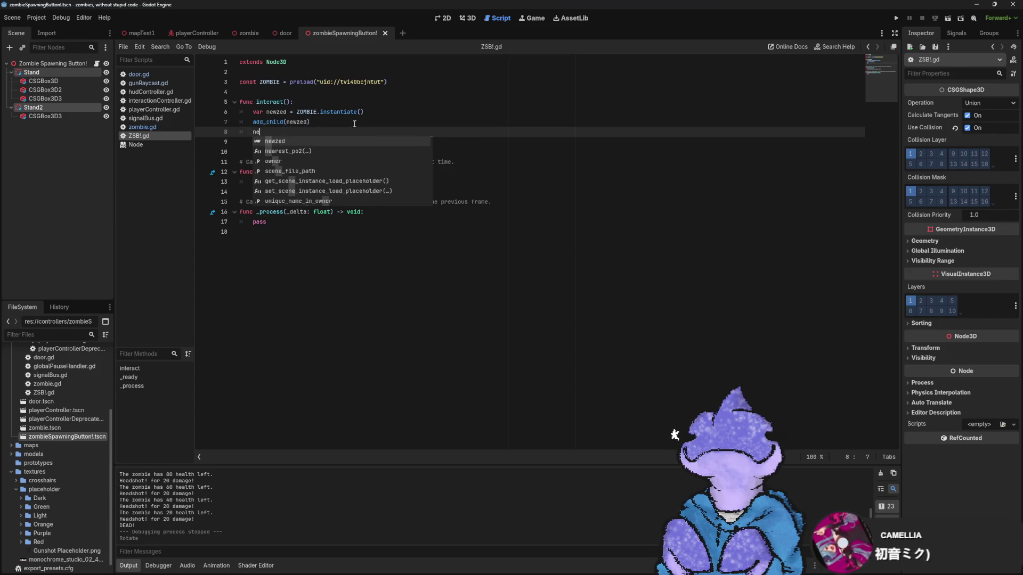
key("Return")
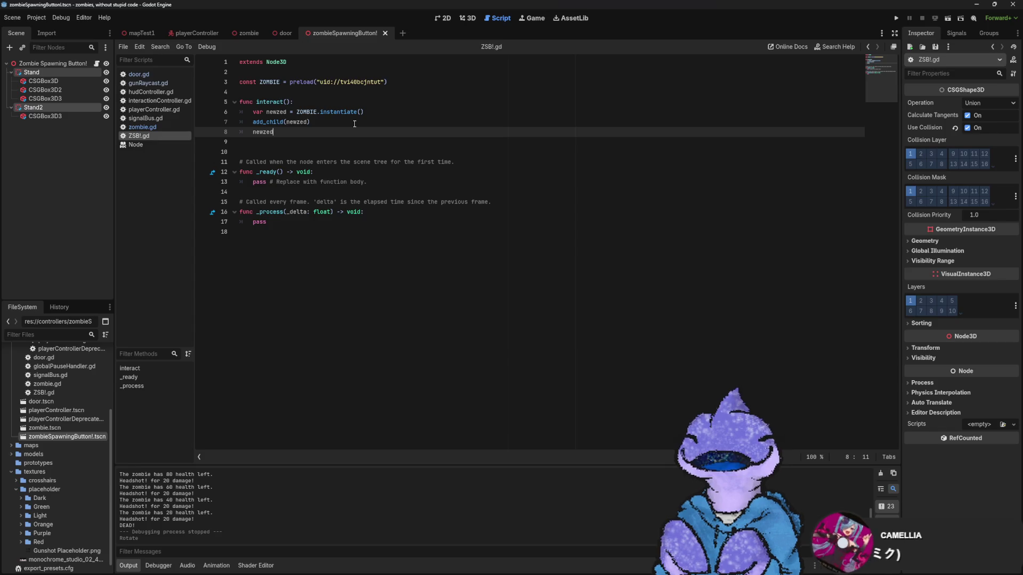
type(".tras")
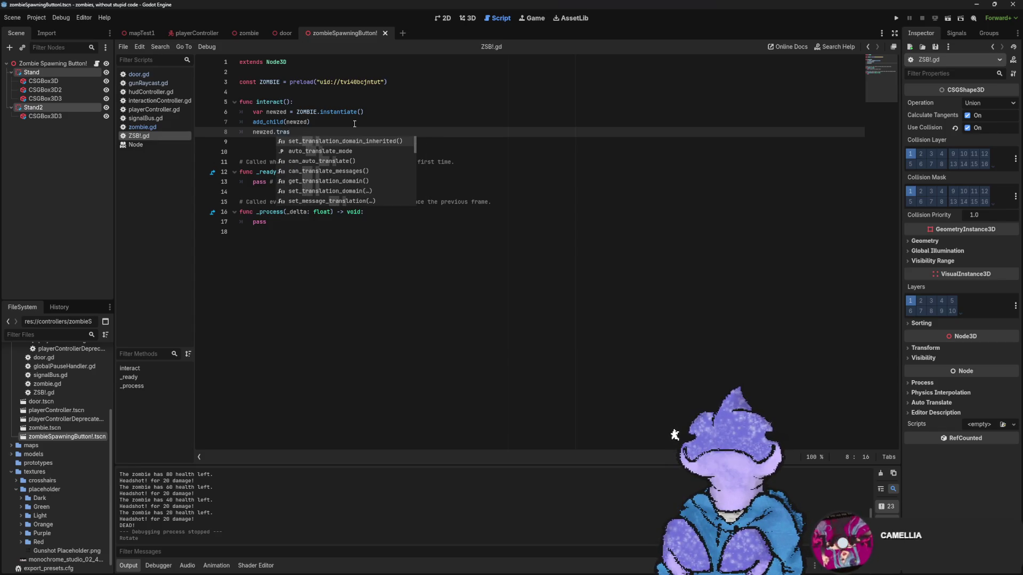
key("BackSpace")
type("nsform")
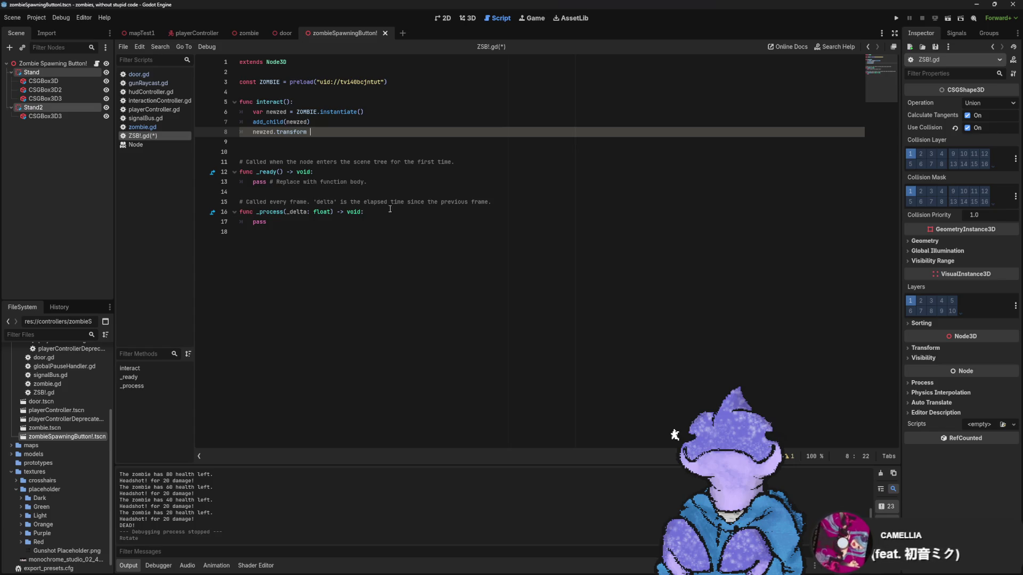
Step: Check the script warning, then continue the line with = Vector3(1, 0, …)
left_click(789, 455)
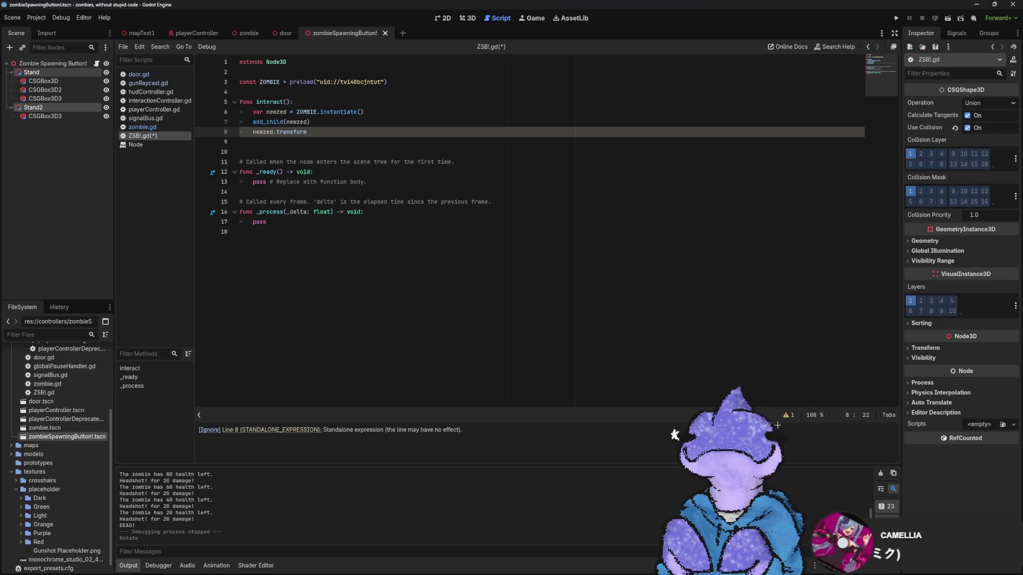
left_click(790, 416)
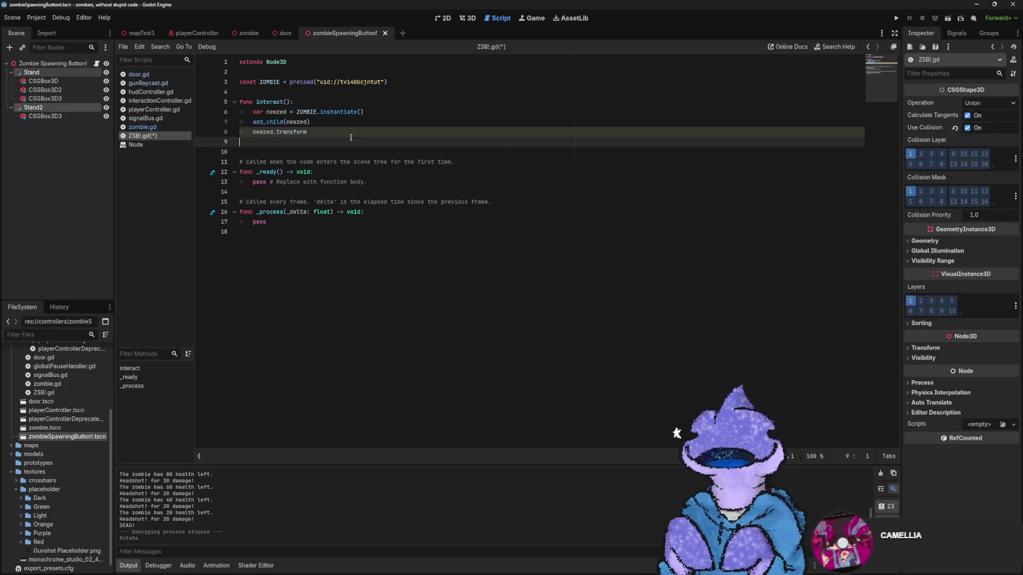
type(" = ")
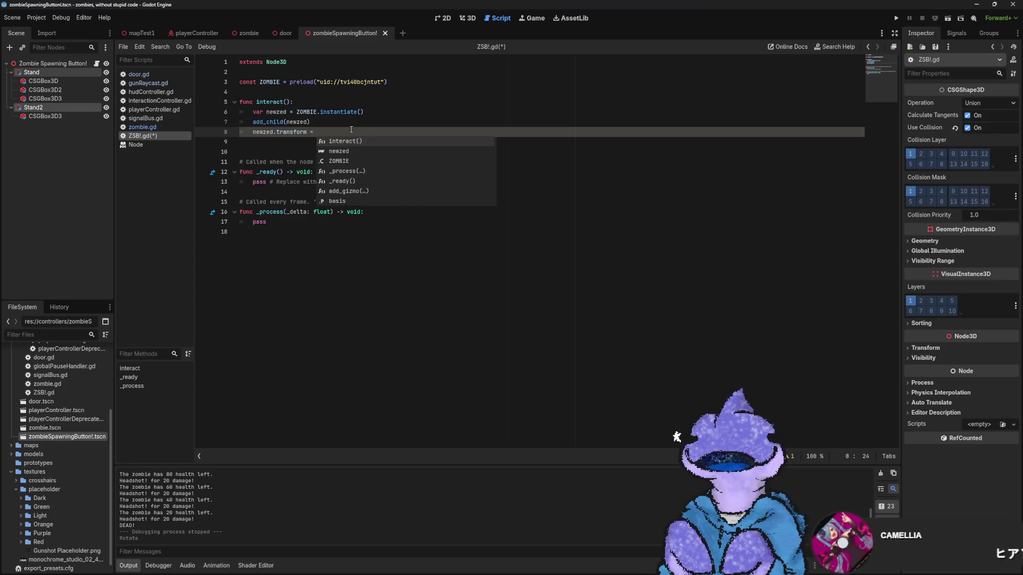
type("ve")
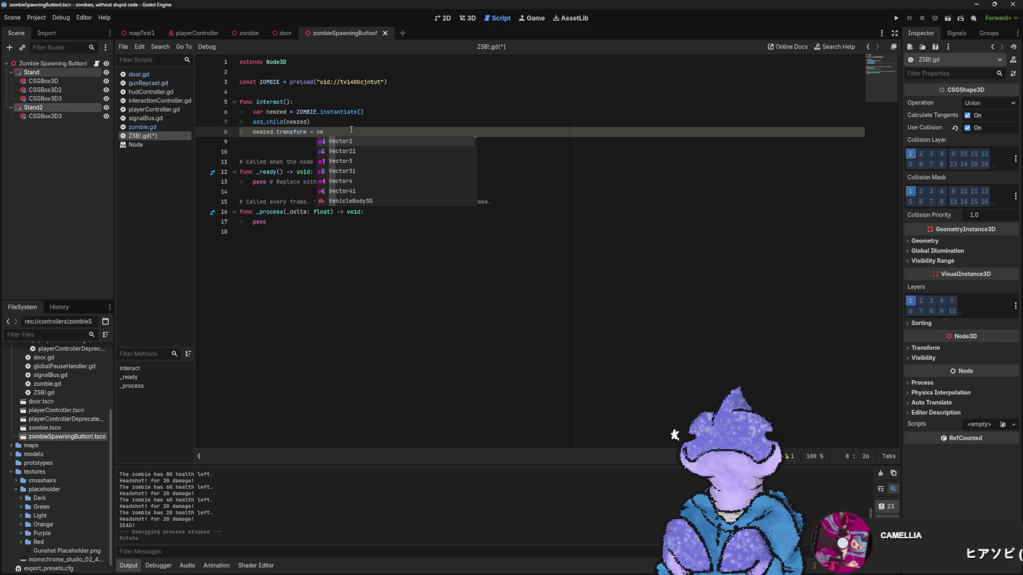
key("Down")
key("Return")
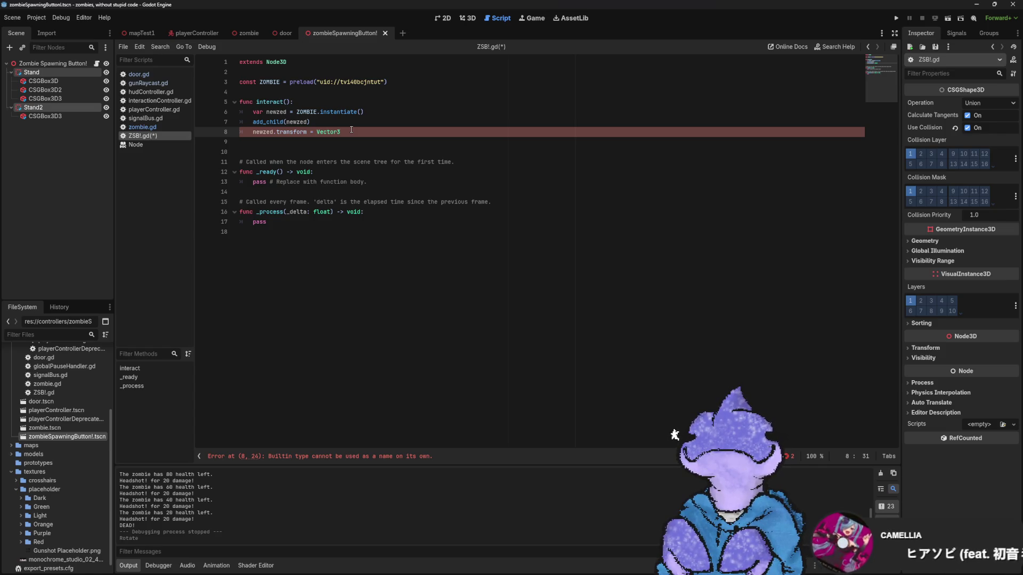
type("(")
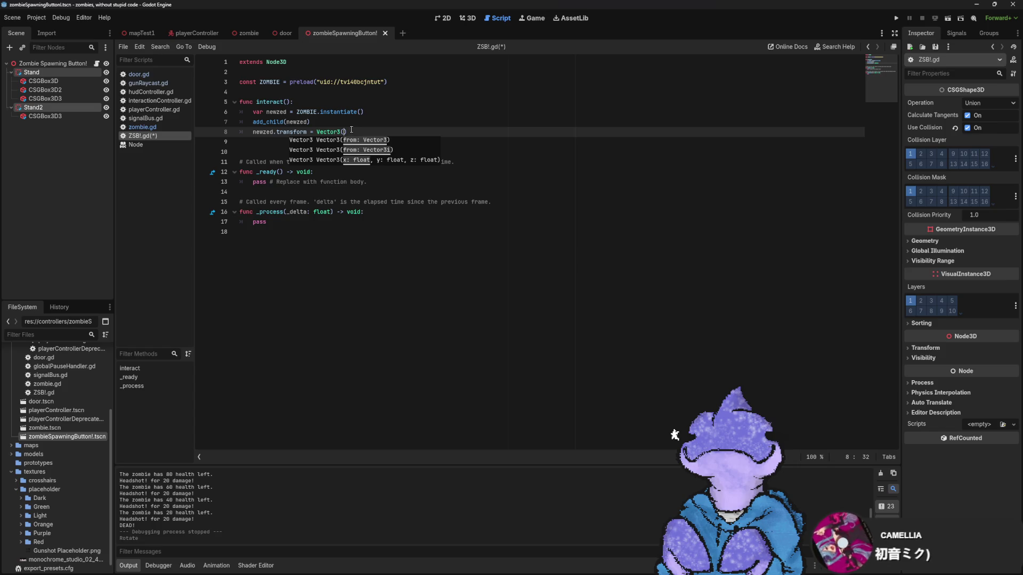
type("0,")
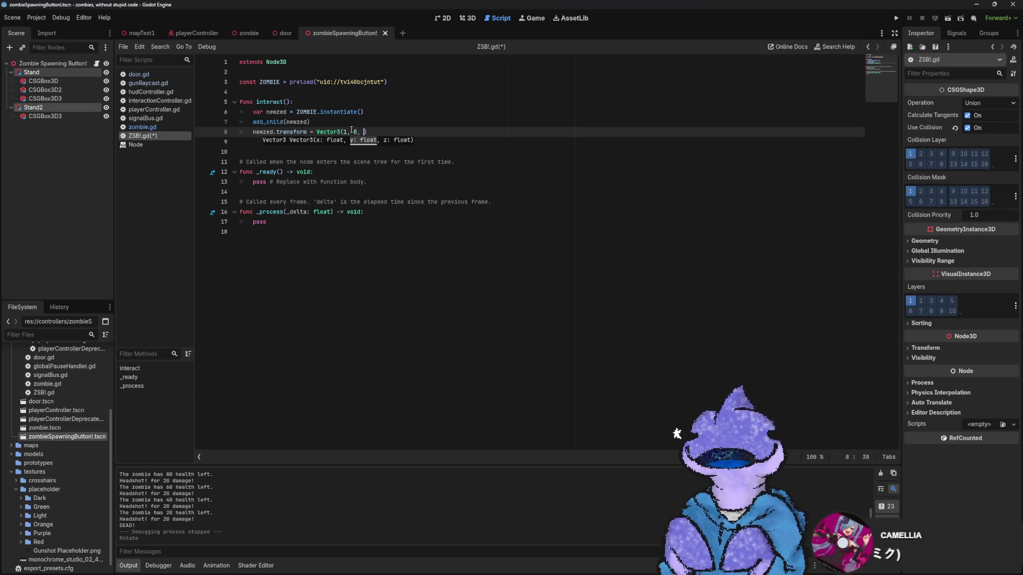